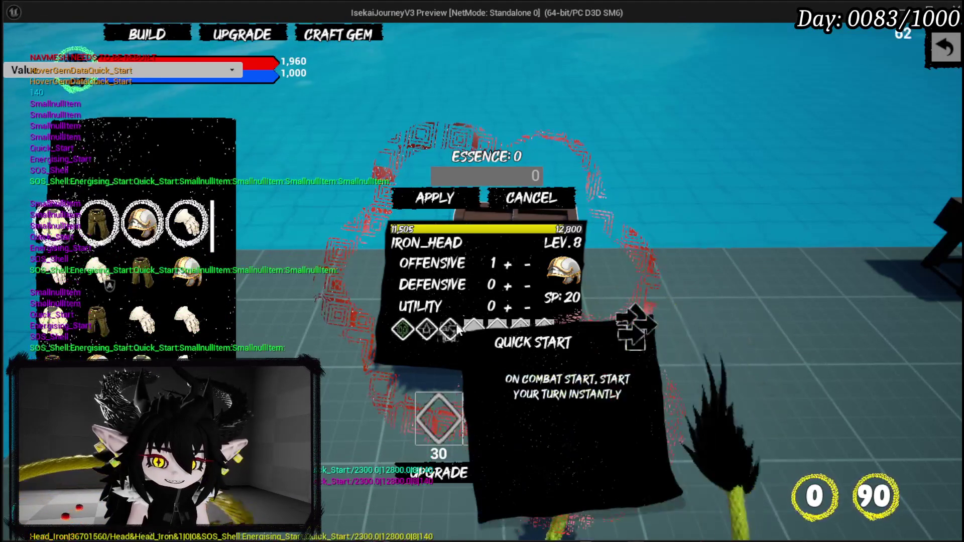
# - Open the Iron_Head gem inventory, then close the upgrade screens to resume gameplay
pyautogui.moveTo(458, 335)
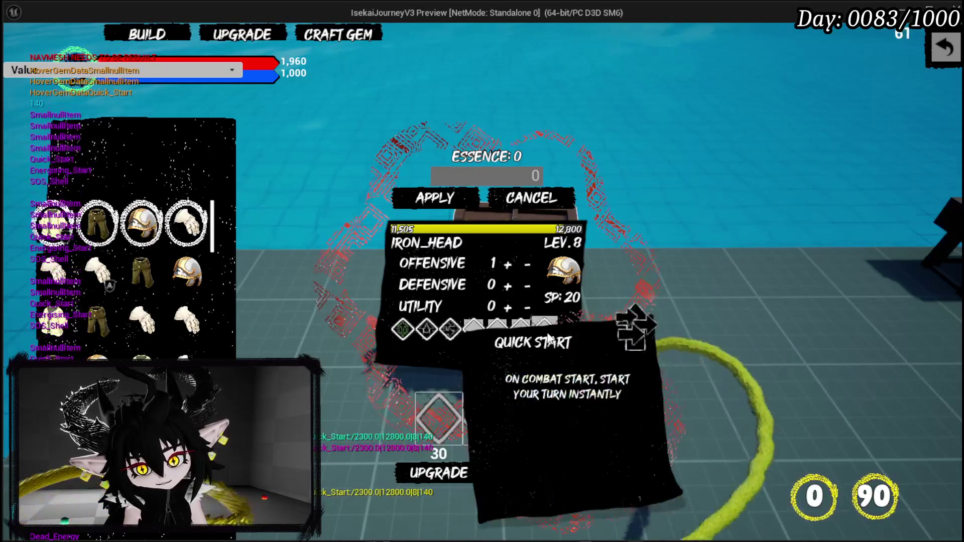
pyautogui.click(551, 400)
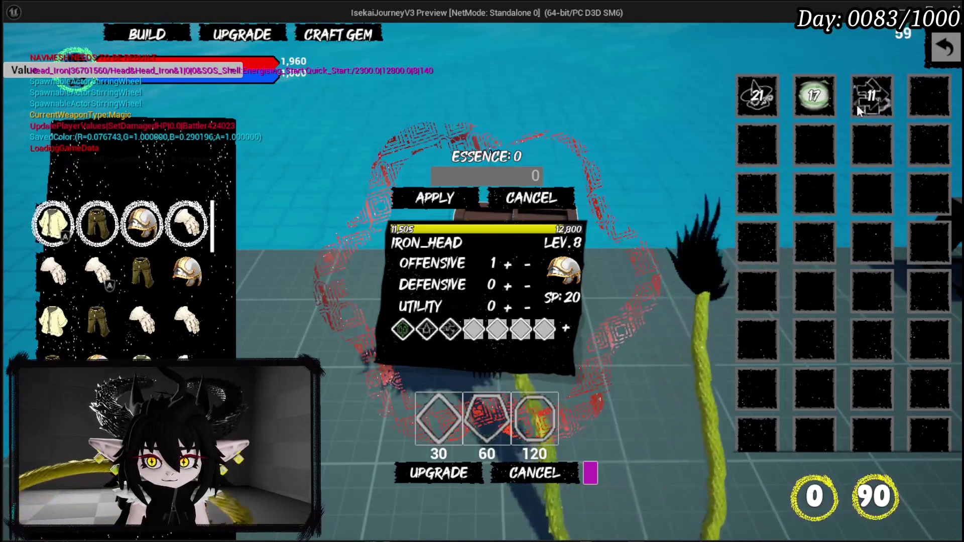
pyautogui.press('Escape')
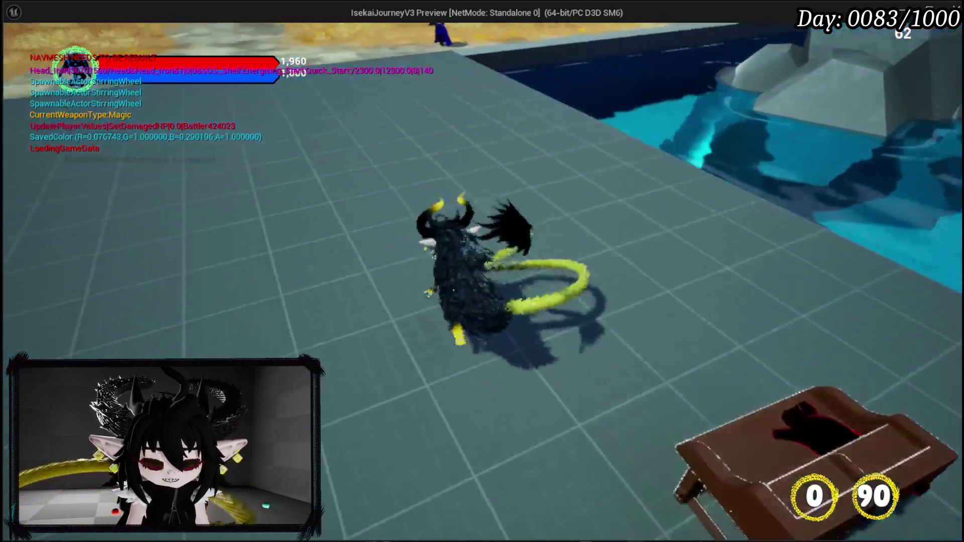
# - Stop the running preview, save the level, and launch a new Play session
pyautogui.press('Escape')
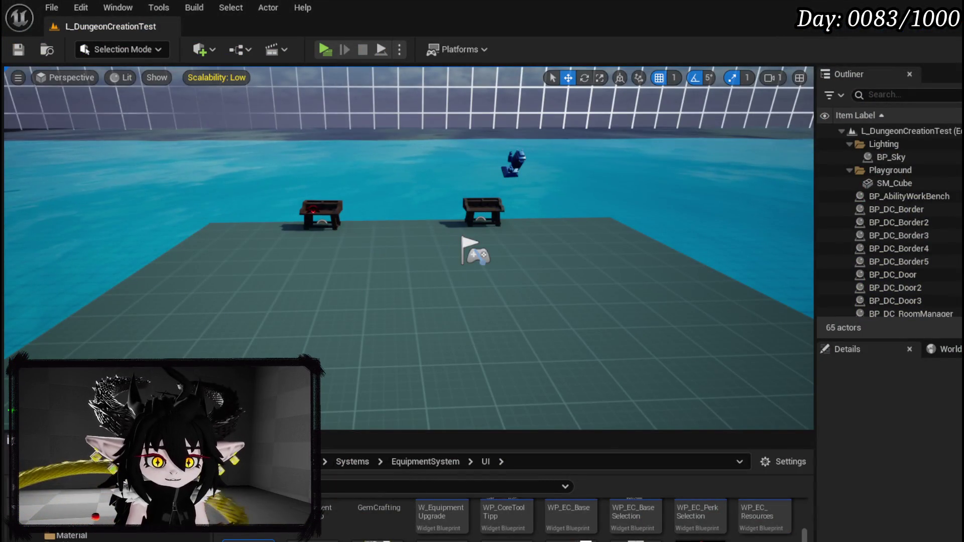
pyautogui.click(22, 56)
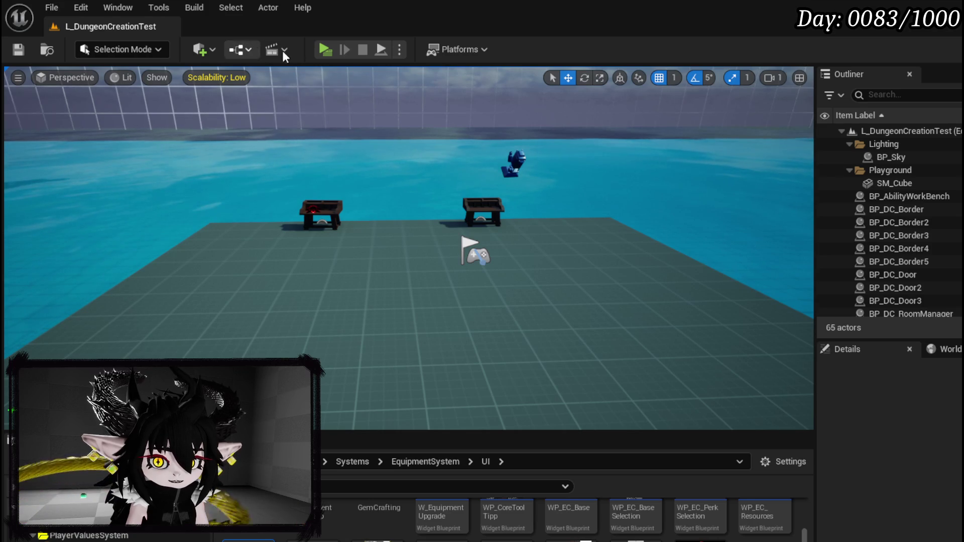
pyautogui.click(326, 51)
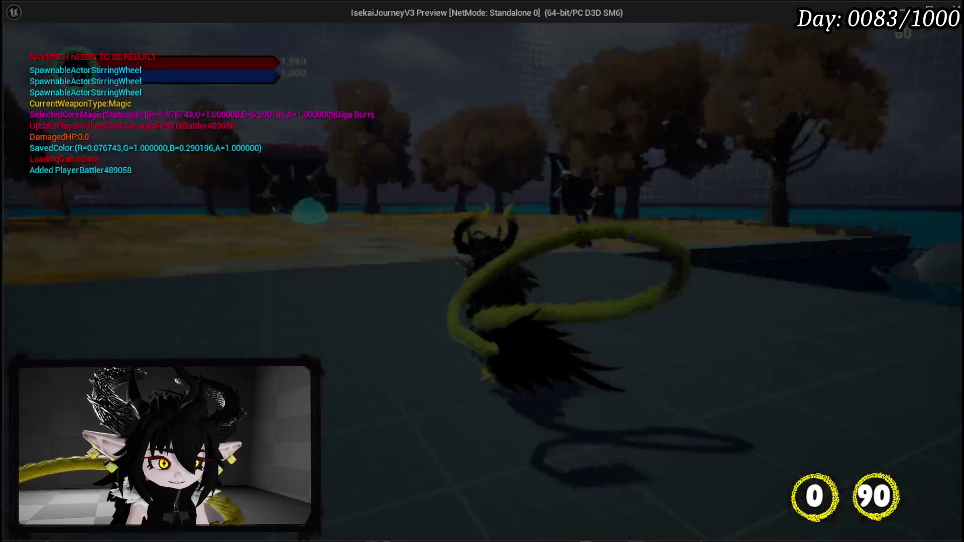
# - Run to the water slime, start the fight, move around the arena, then stop the preview
pyautogui.press('w')
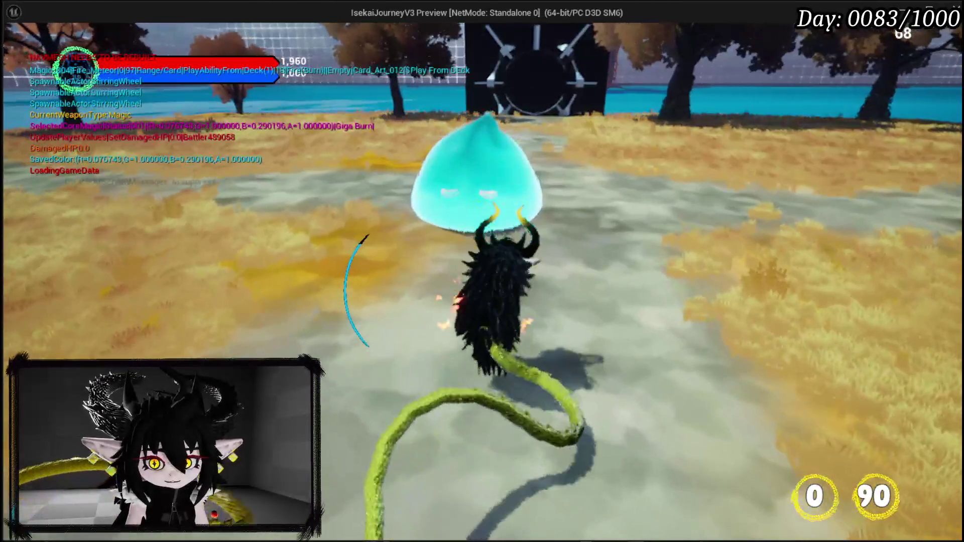
pyautogui.press('e')
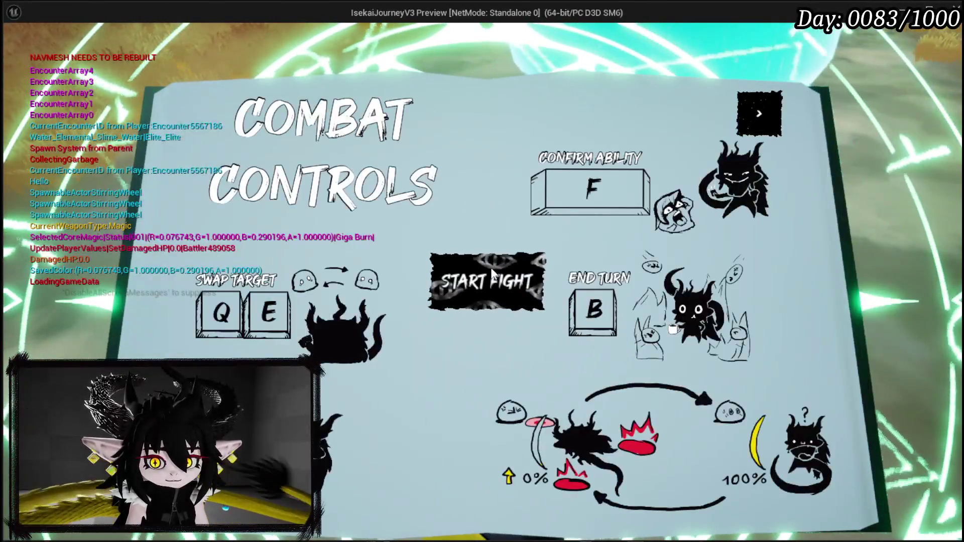
pyautogui.click(520, 289)
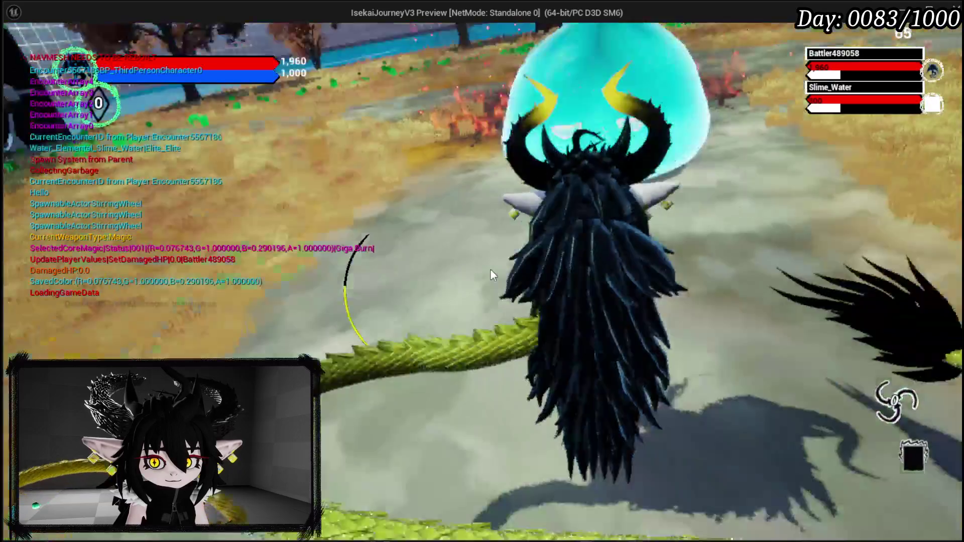
pyautogui.press('s')
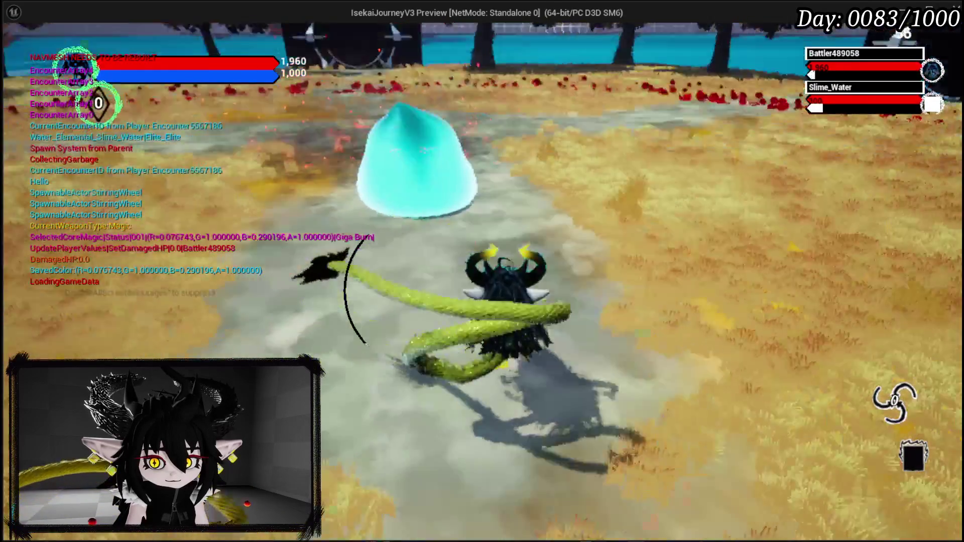
pyautogui.press('s')
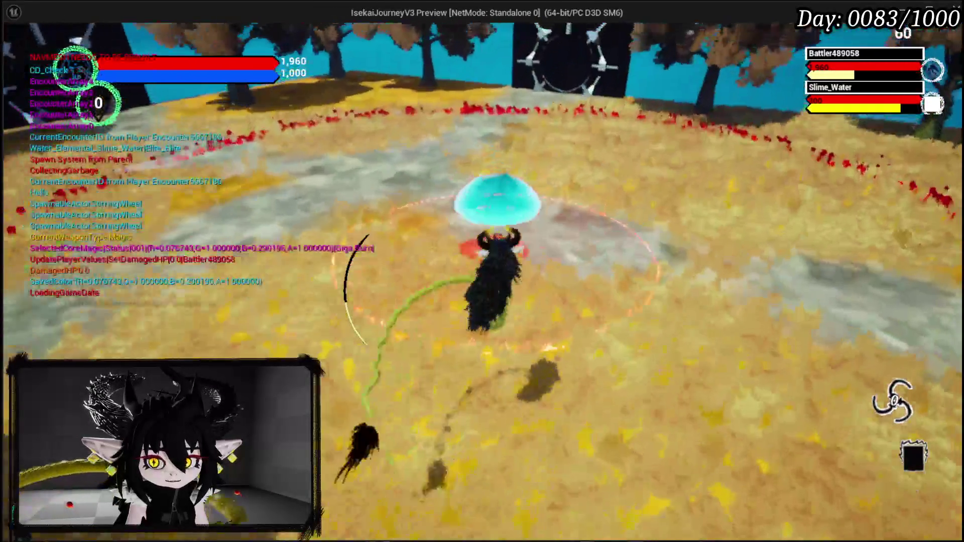
pyautogui.press('w')
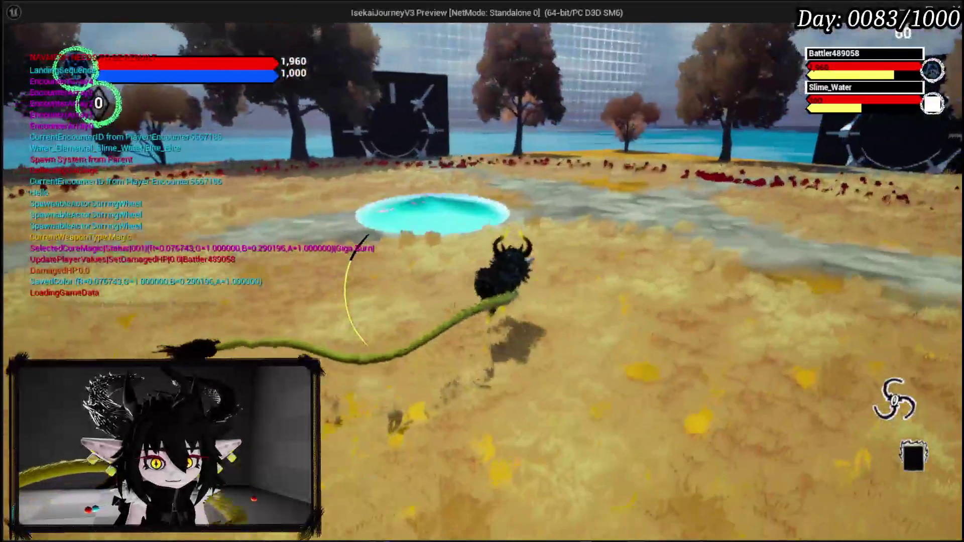
pyautogui.press('w')
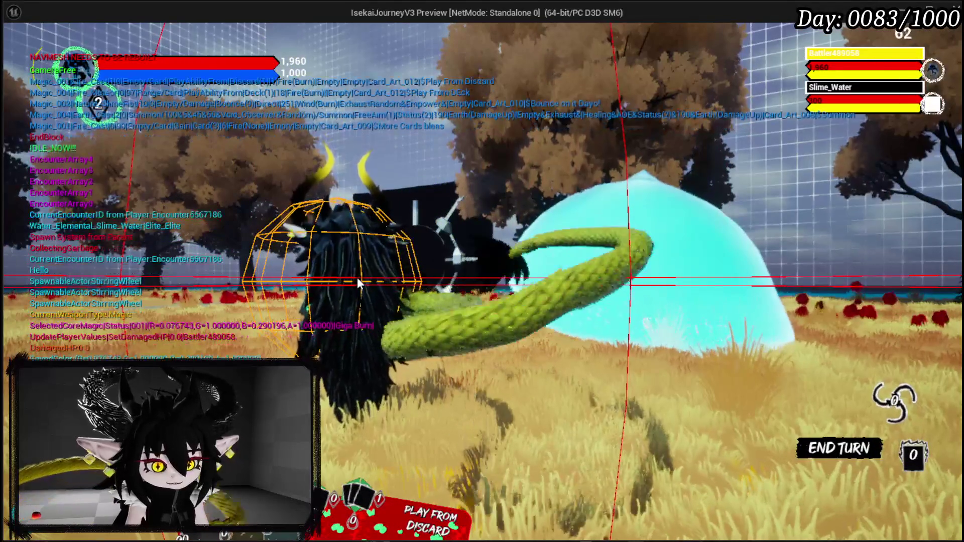
pyautogui.press('Escape')
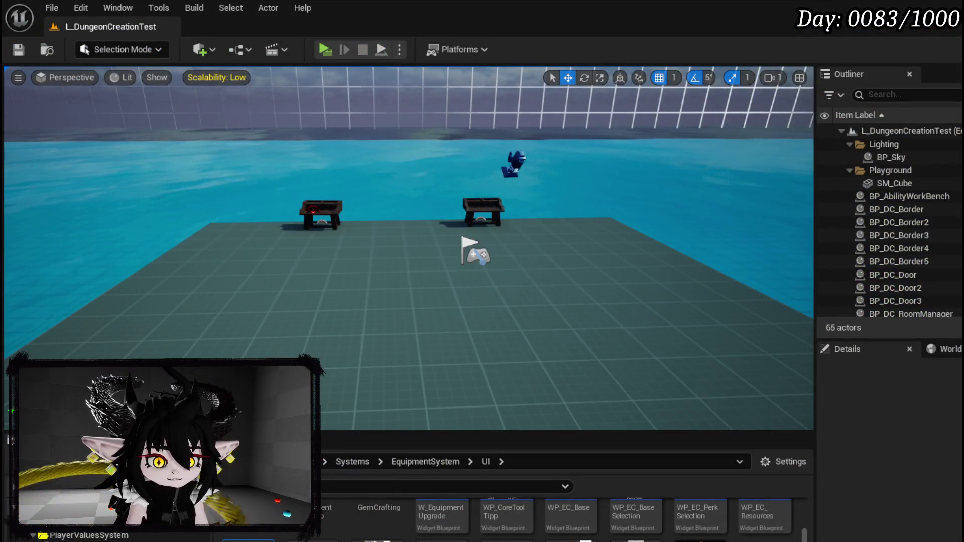
# - Launch the preview and open the workbench's equipment upgrade inventory
pyautogui.click(323, 48)
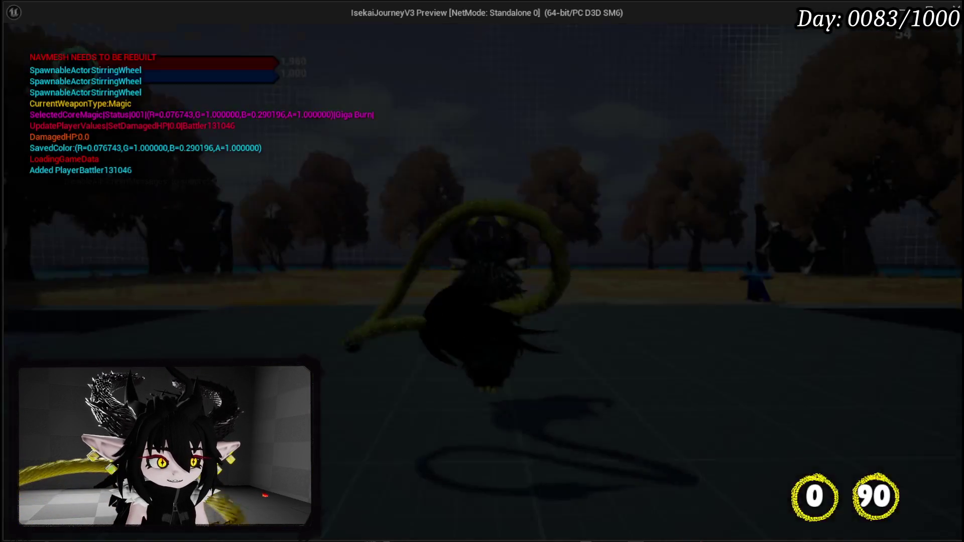
pyautogui.press('w')
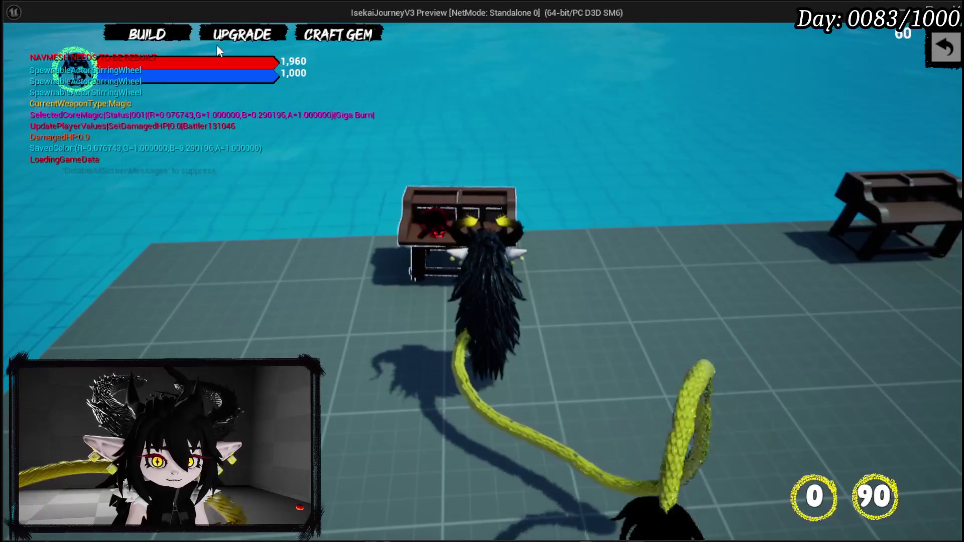
pyautogui.click(242, 39)
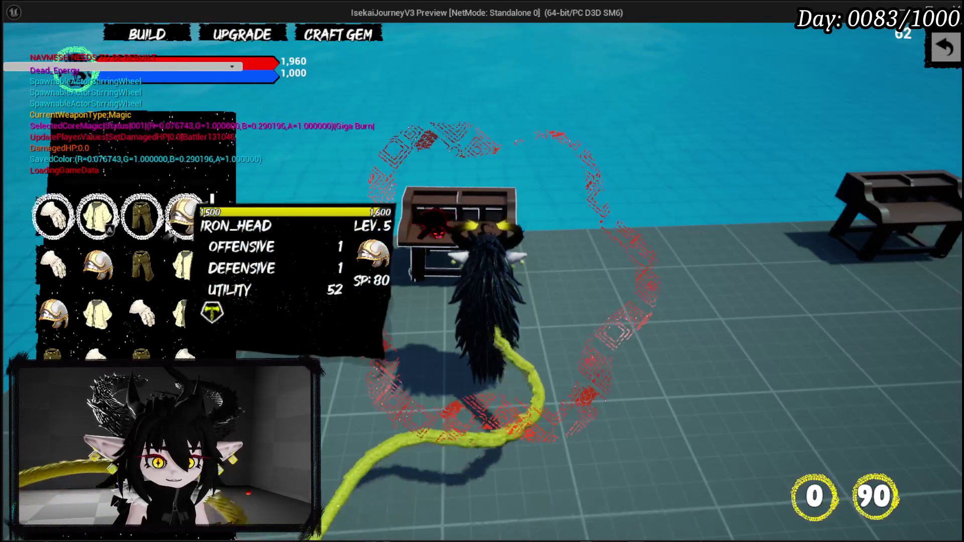
# - Add a third gem slot holding Quick_Start to Iron_Legs and resume play
pyautogui.click(146, 219)
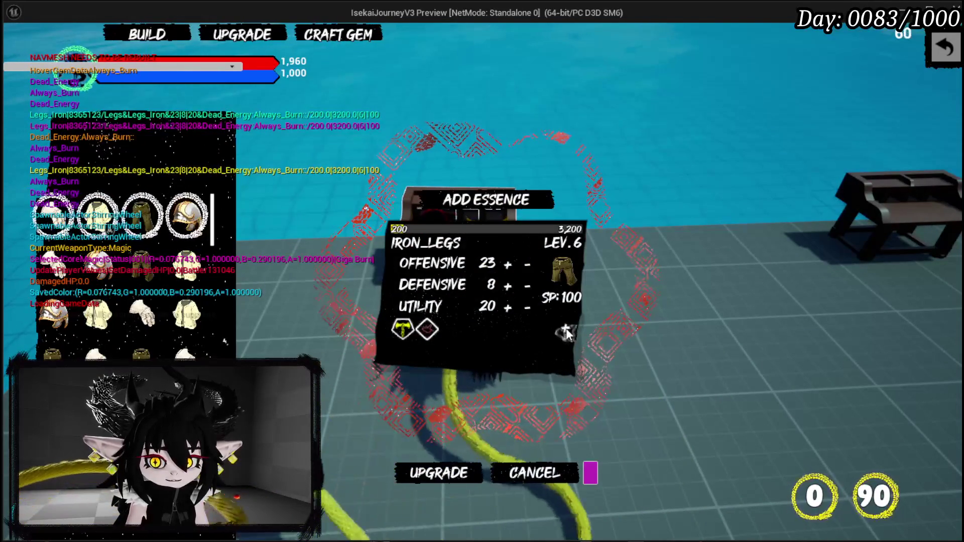
pyautogui.click(450, 330)
pyautogui.click(453, 399)
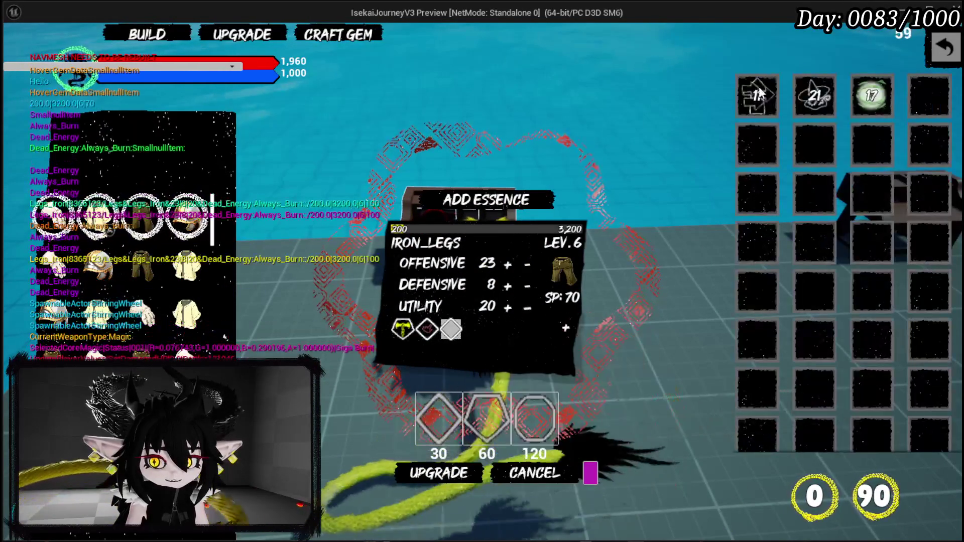
pyautogui.click(756, 96)
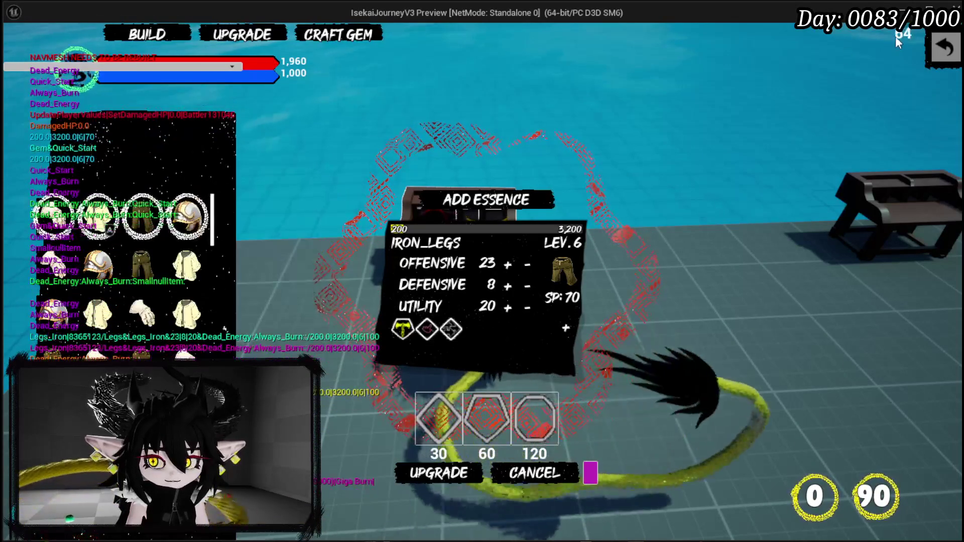
pyautogui.press('Escape')
pyautogui.press('w')
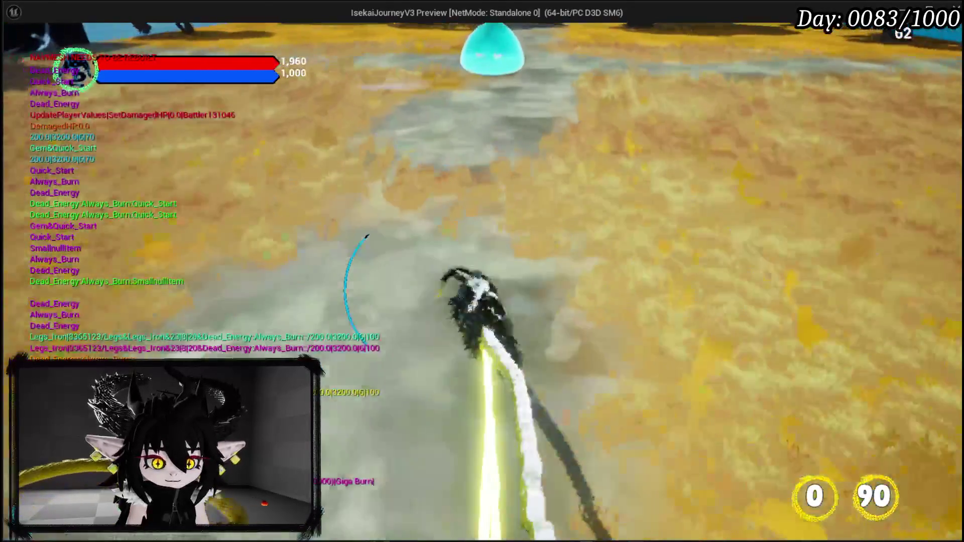
# - Fight the water slime using Its Boooming Time and Main Attack, then stop and save
pyautogui.press('1')
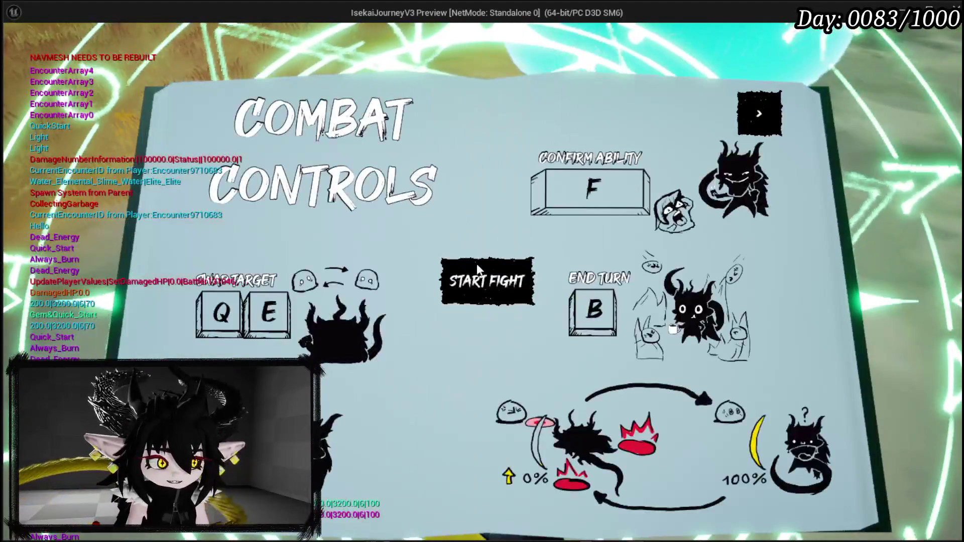
pyautogui.click(477, 284)
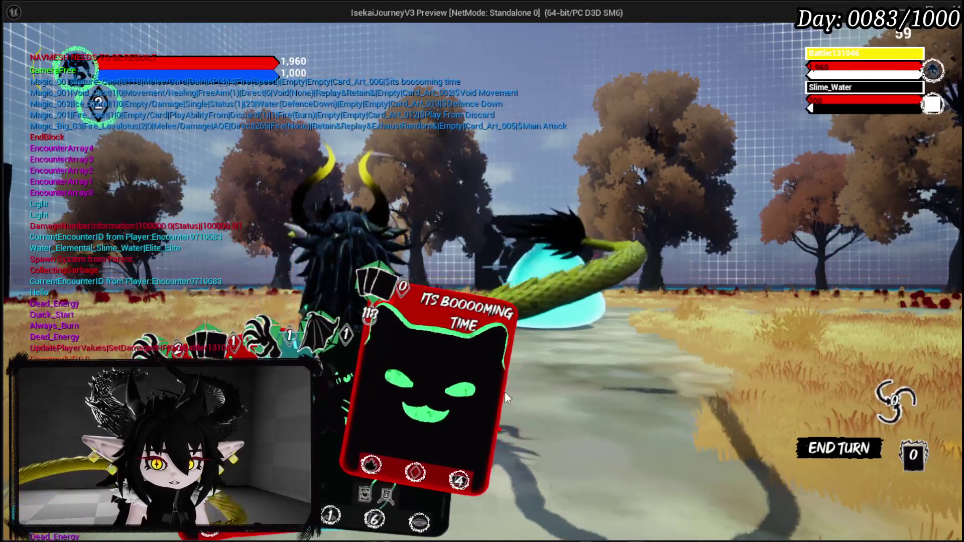
pyautogui.click(505, 392)
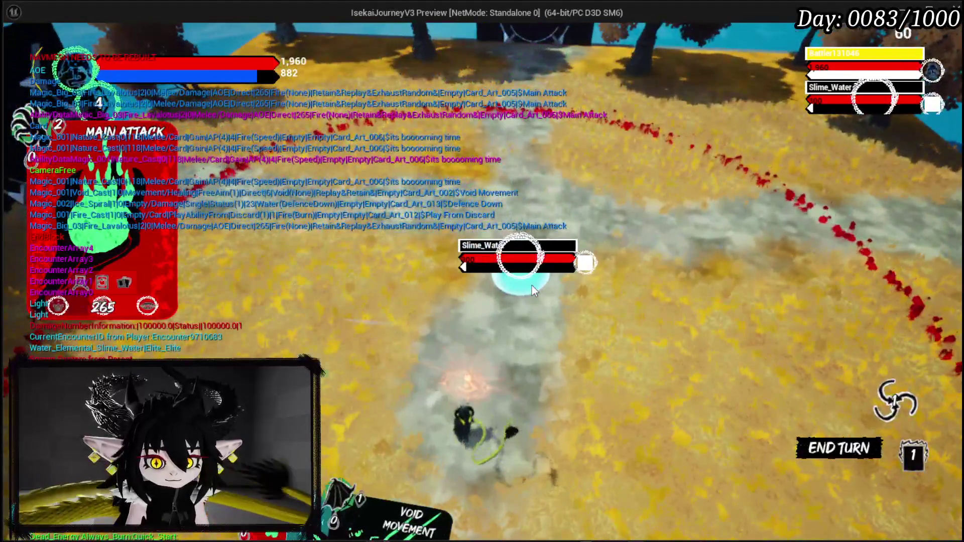
pyautogui.click(532, 285)
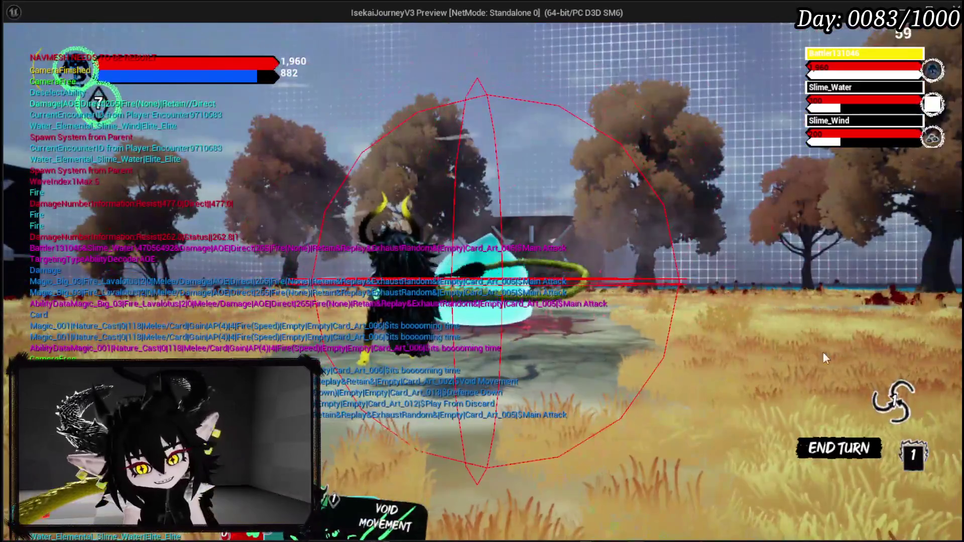
pyautogui.click(896, 389)
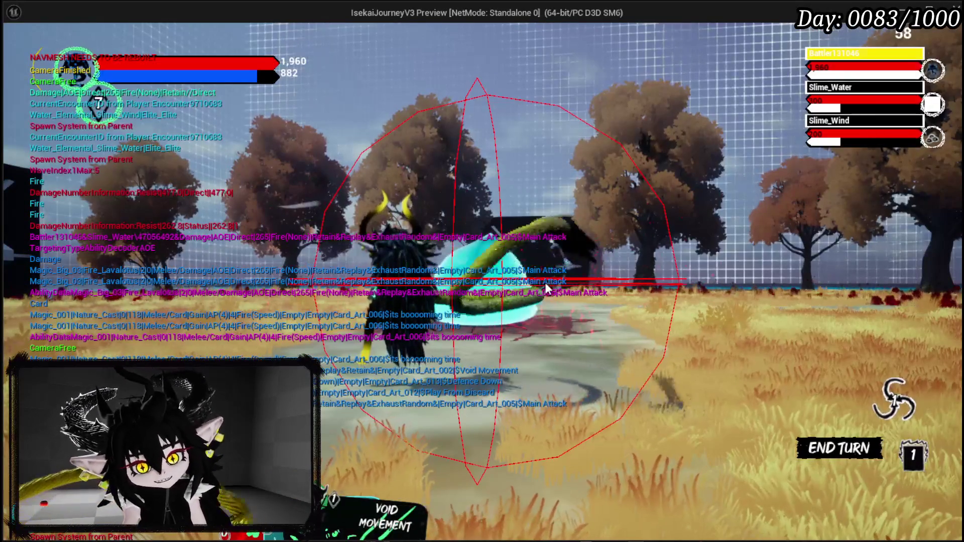
pyautogui.press('Escape')
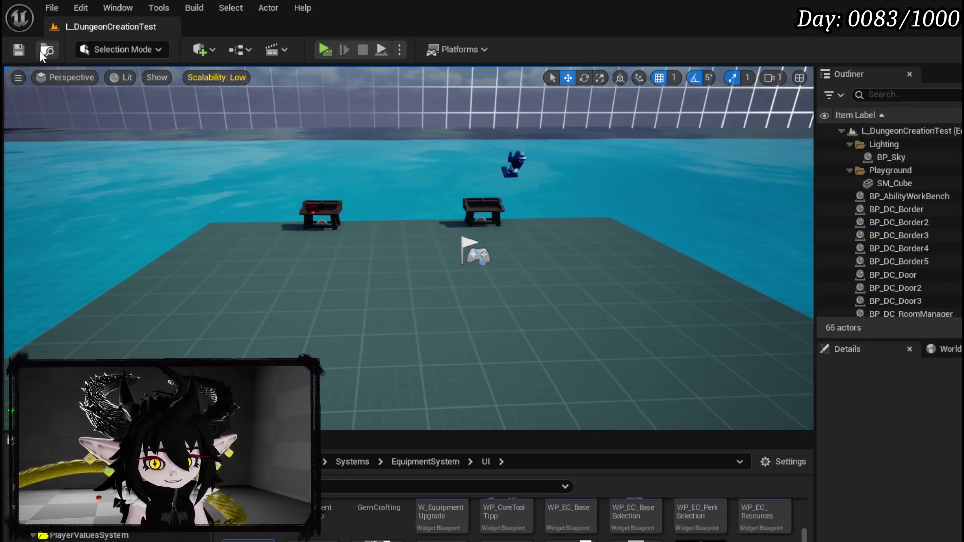
pyautogui.click(19, 49)
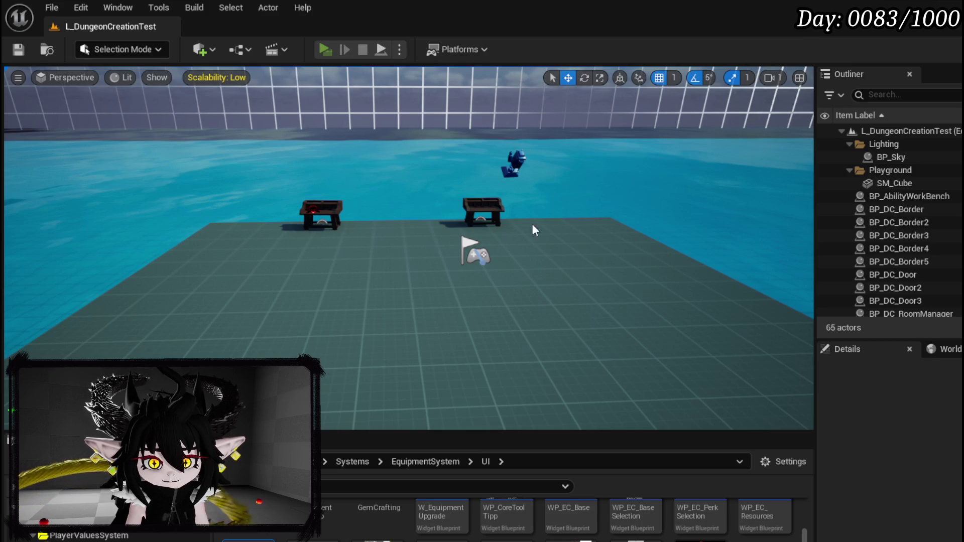
pyautogui.hotkey('alt', 'p')
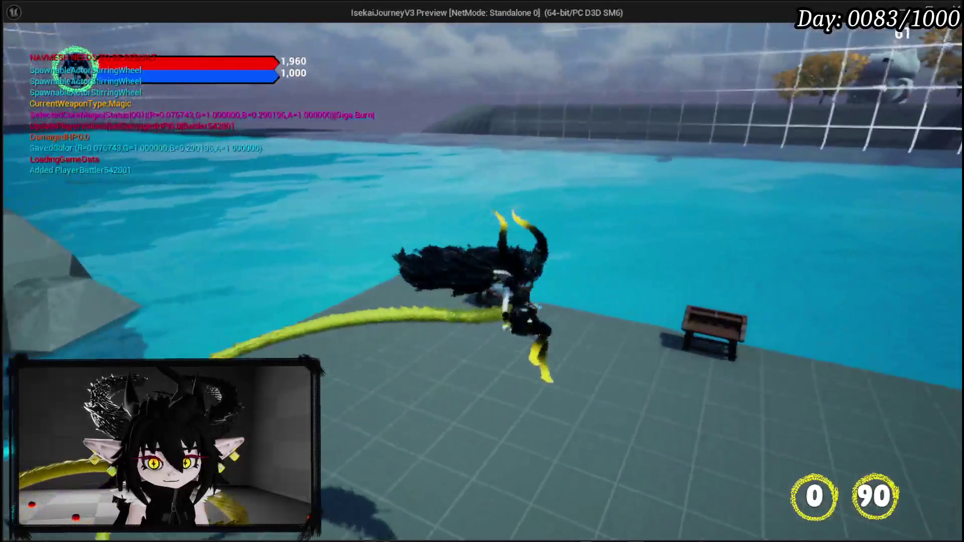
pyautogui.press('w')
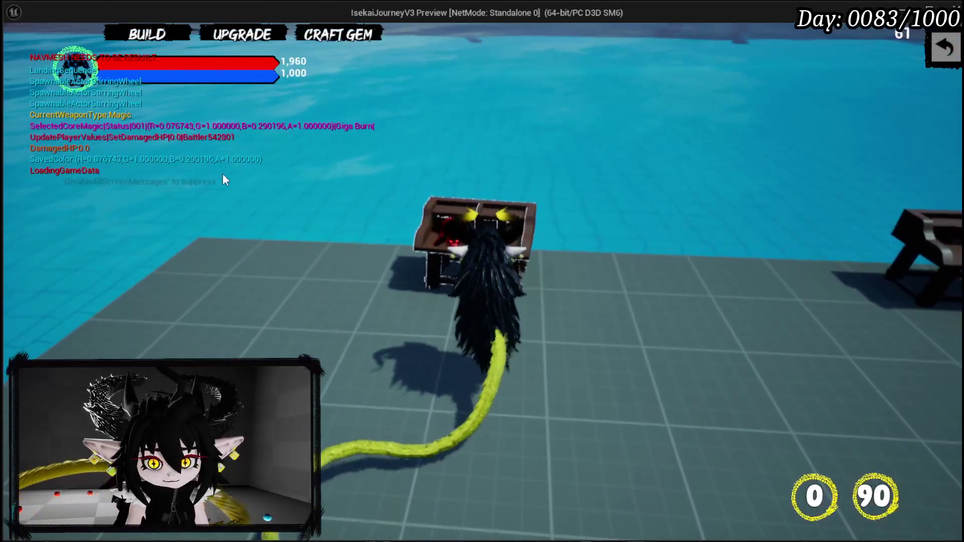
pyautogui.press('e')
pyautogui.moveTo(126, 215)
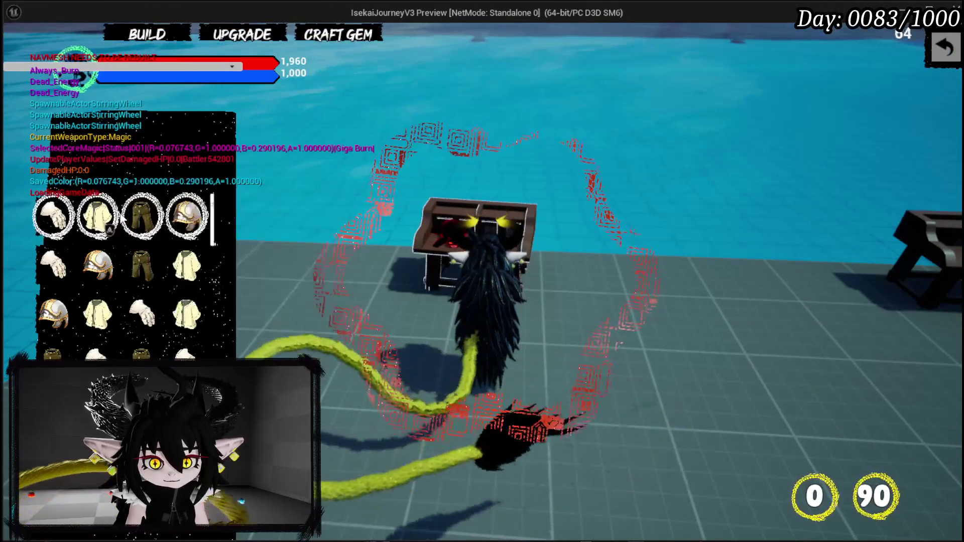
pyautogui.moveTo(56, 213)
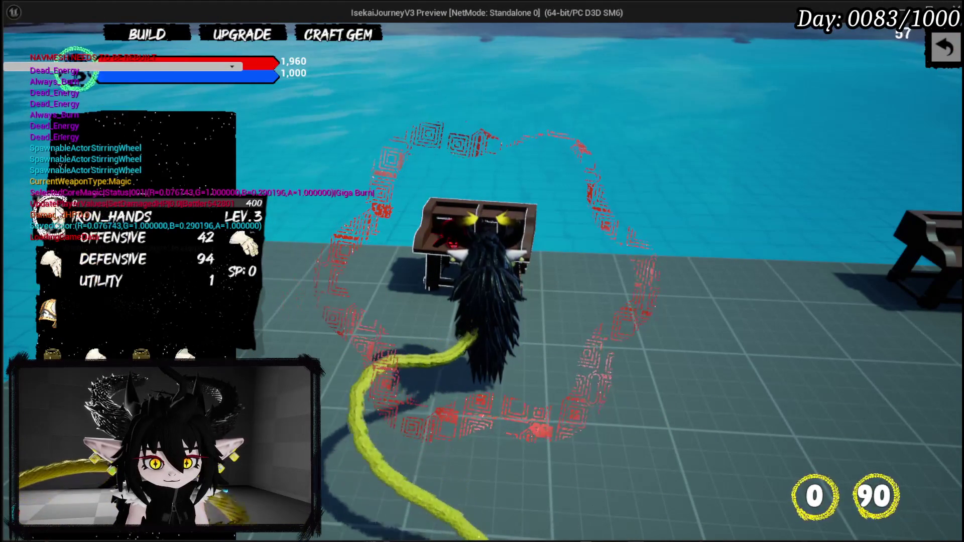
pyautogui.moveTo(93, 215)
pyautogui.moveTo(196, 219)
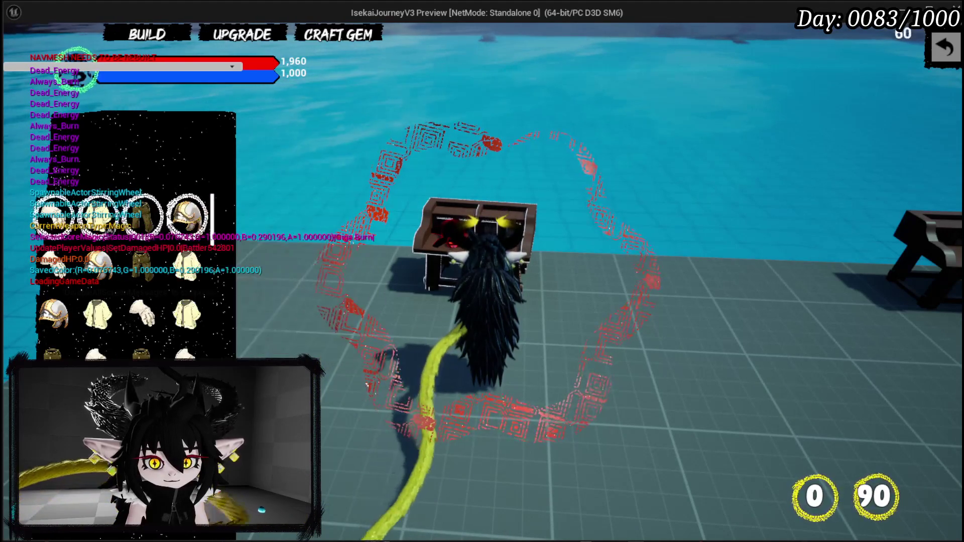
pyautogui.moveTo(148, 232)
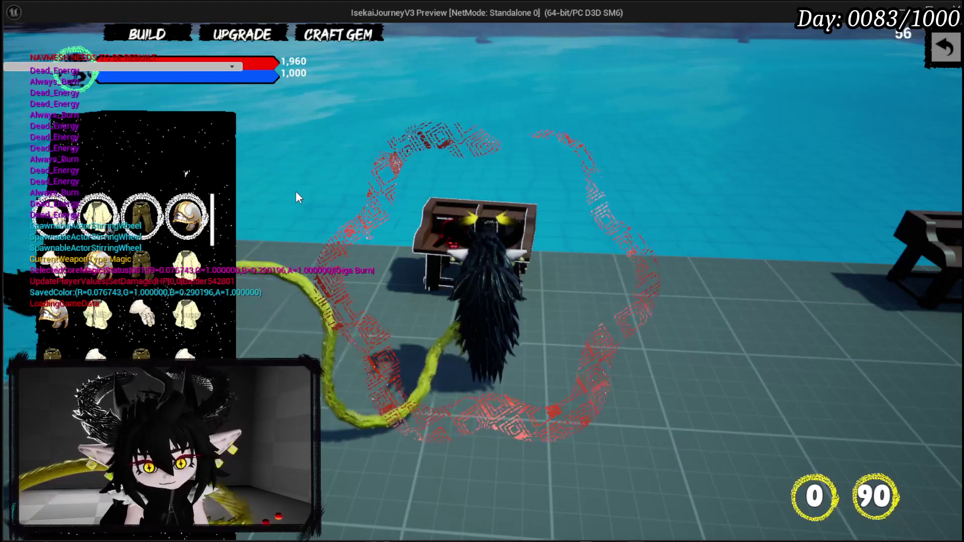
pyautogui.moveTo(187, 216)
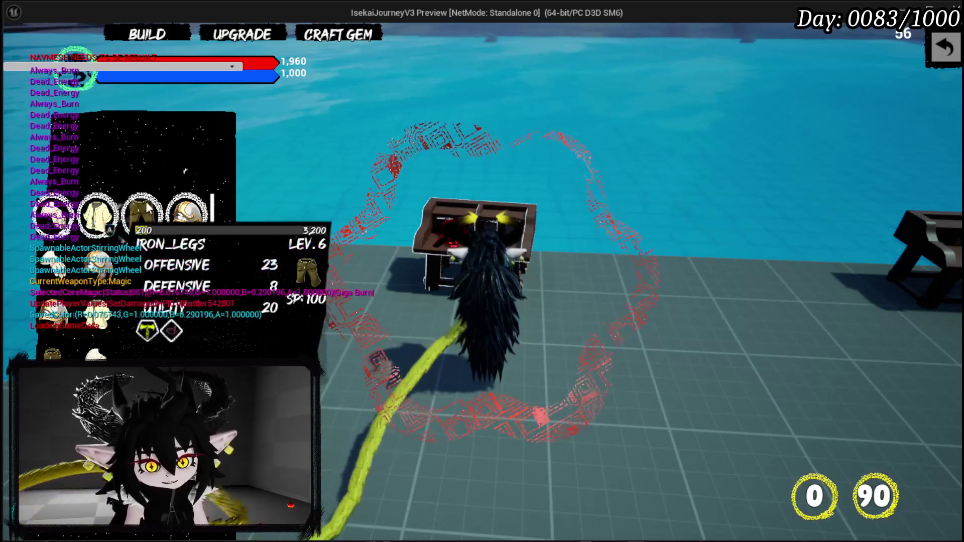
pyautogui.moveTo(55, 229)
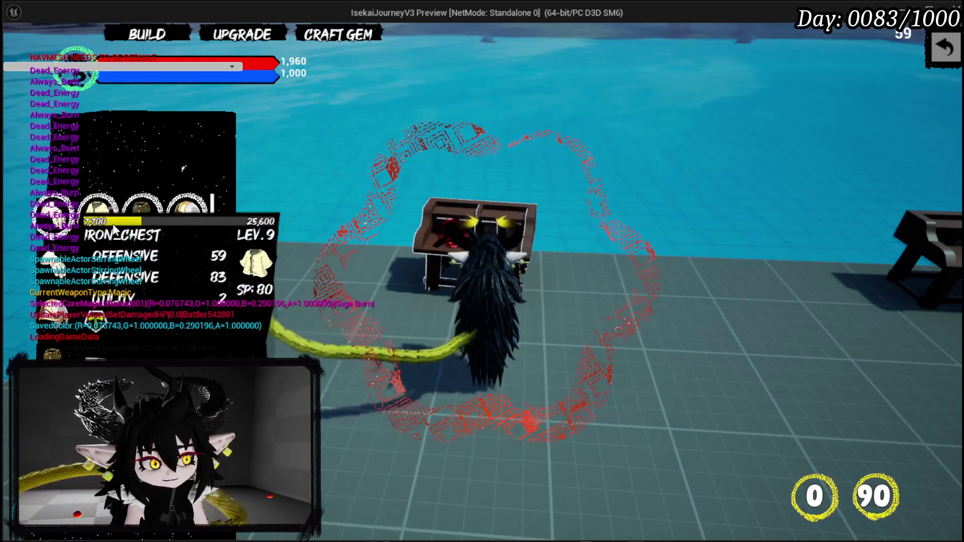
pyautogui.moveTo(197, 235)
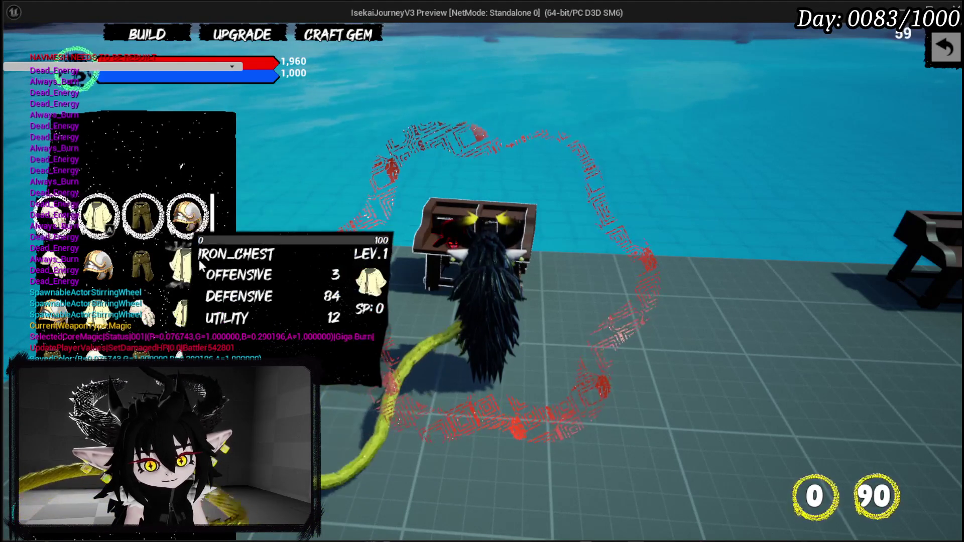
pyautogui.moveTo(43, 272)
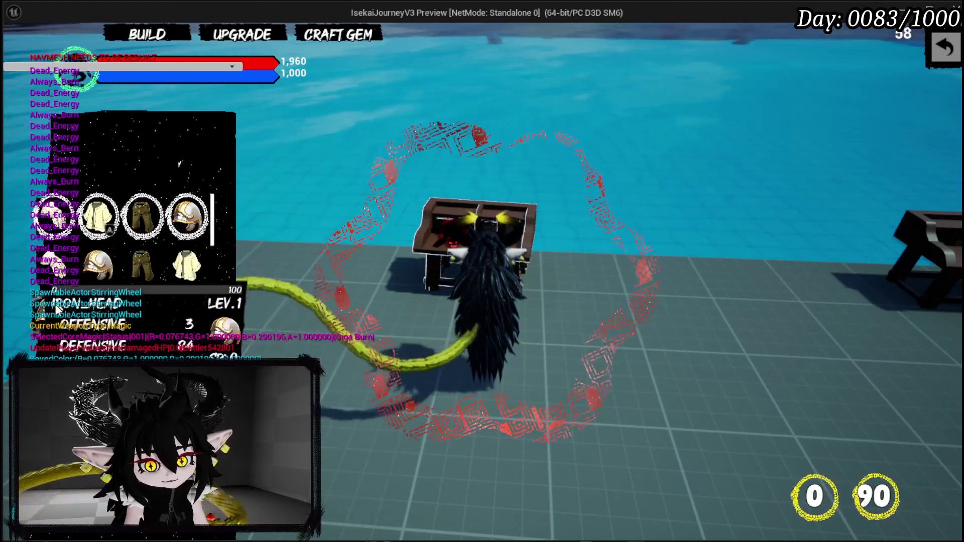
pyautogui.moveTo(149, 314)
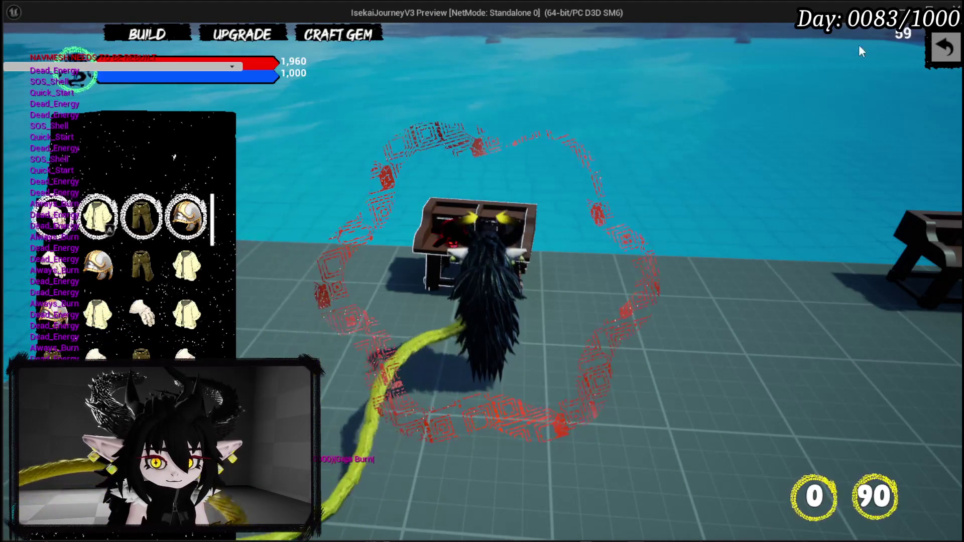
pyautogui.press('Tab')
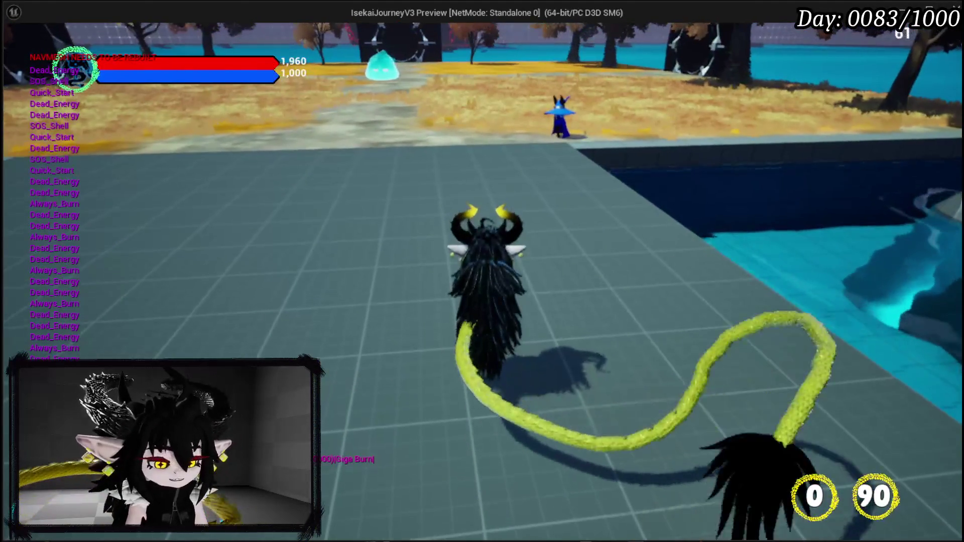
# - Stop the game preview and save the L_DungeonCreationTest level
pyautogui.press('Escape')
pyautogui.click(27, 57)
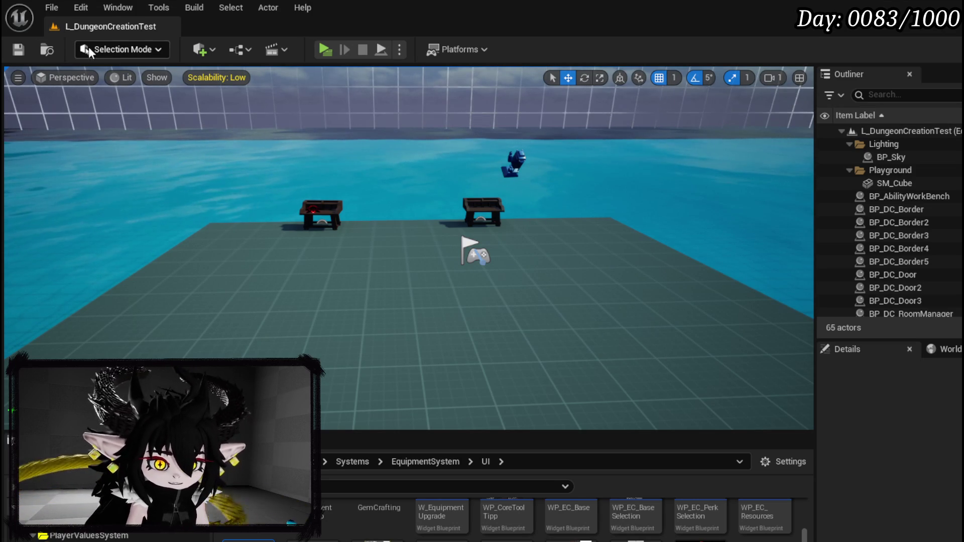
# - Save the level, scroll through the EquipmentSystem UI folder, and launch a new preview
pyautogui.click(15, 50)
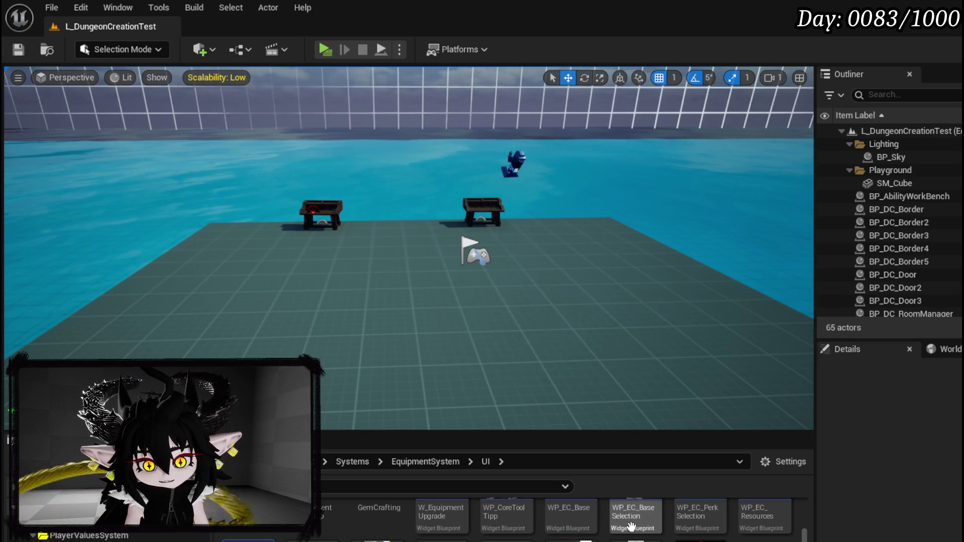
pyautogui.scroll(-3, 76, 536)
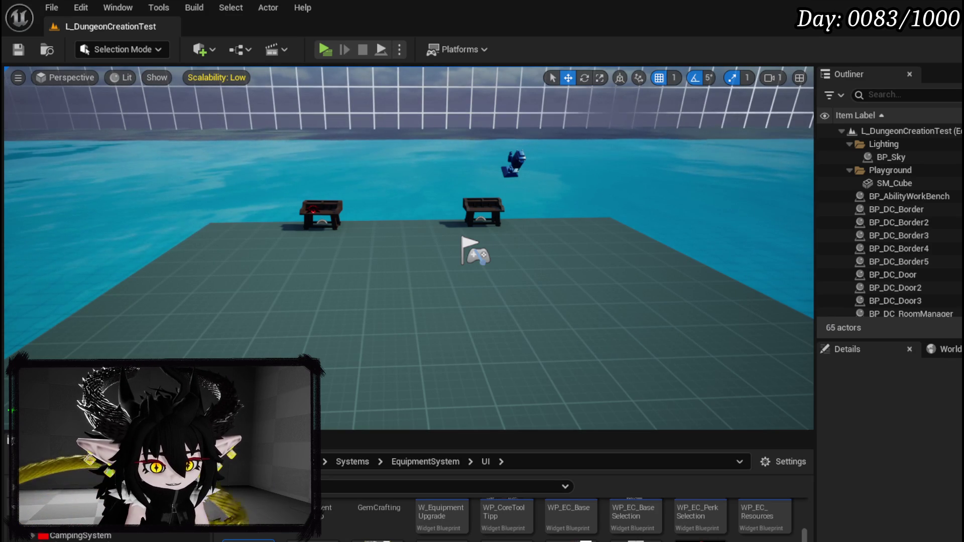
pyautogui.scroll(-3, 35, 535)
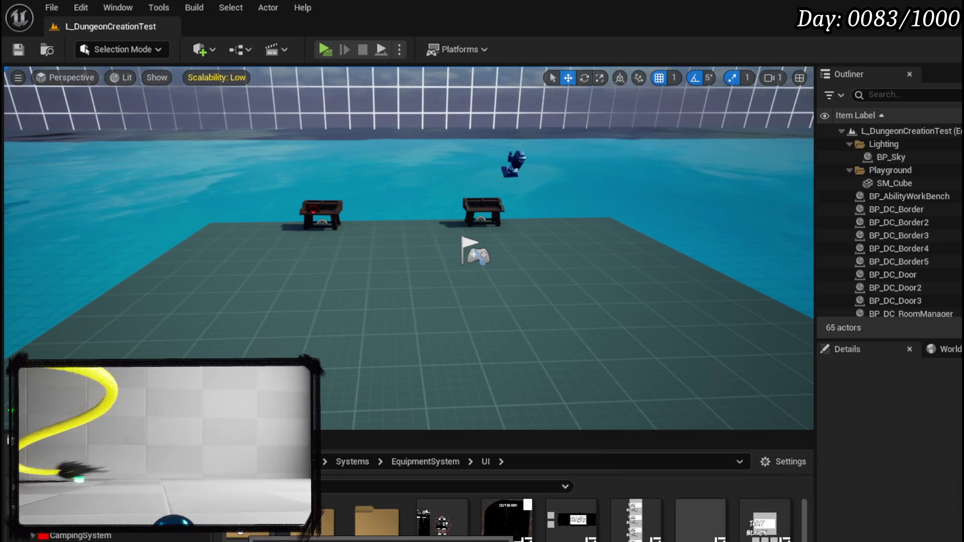
pyautogui.scroll(-2, 239, 532)
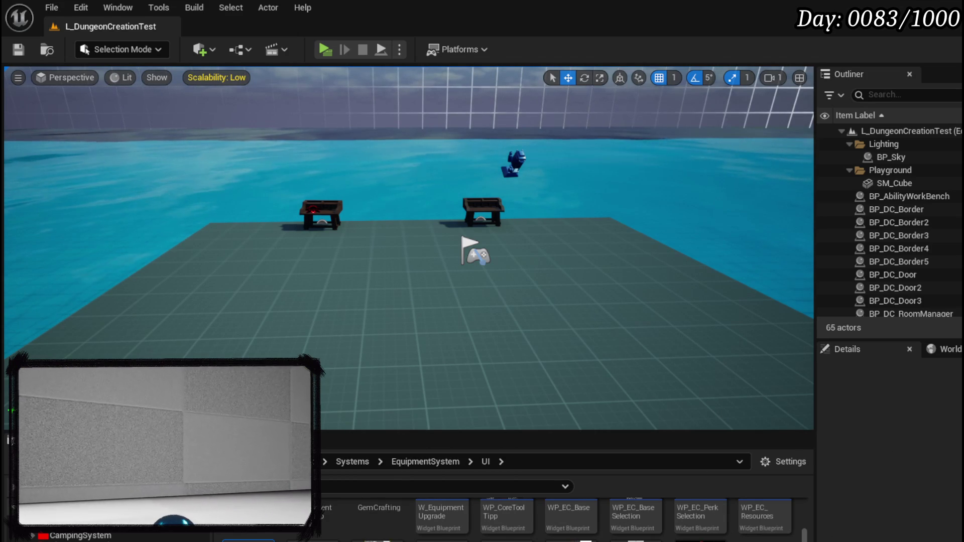
pyautogui.click(325, 49)
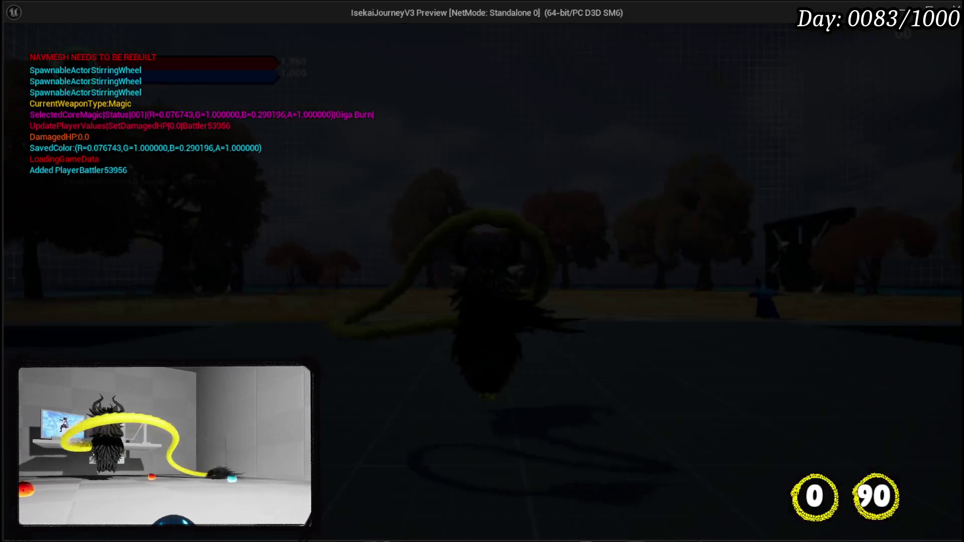
# - Open the workbench's upgrade panel and select the IRON_LEGS gear
pyautogui.press('w')
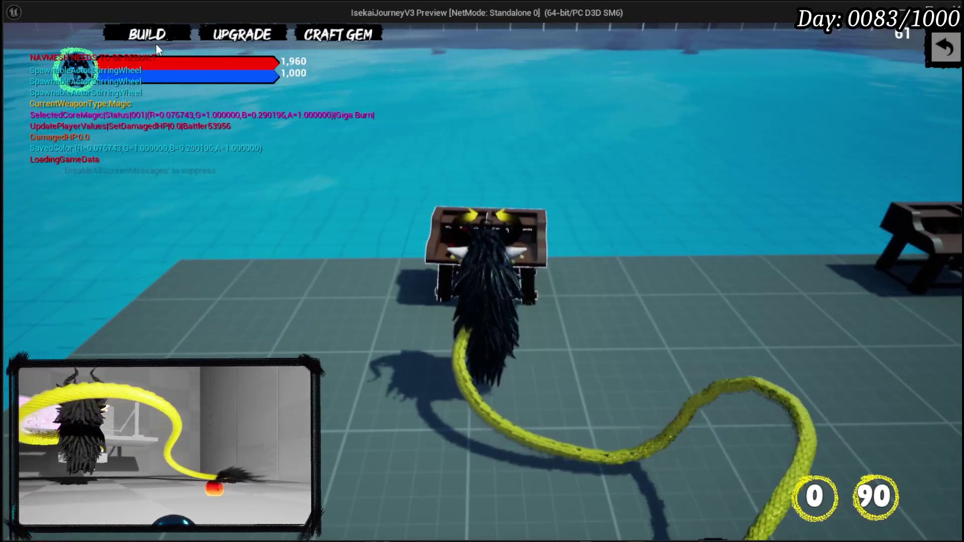
pyautogui.click(156, 35)
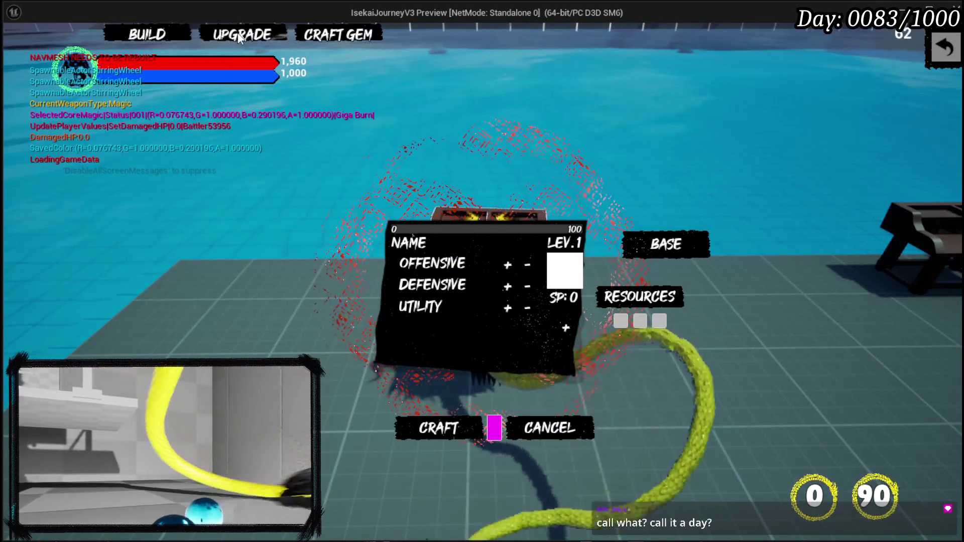
pyautogui.click(242, 41)
pyautogui.moveTo(202, 216)
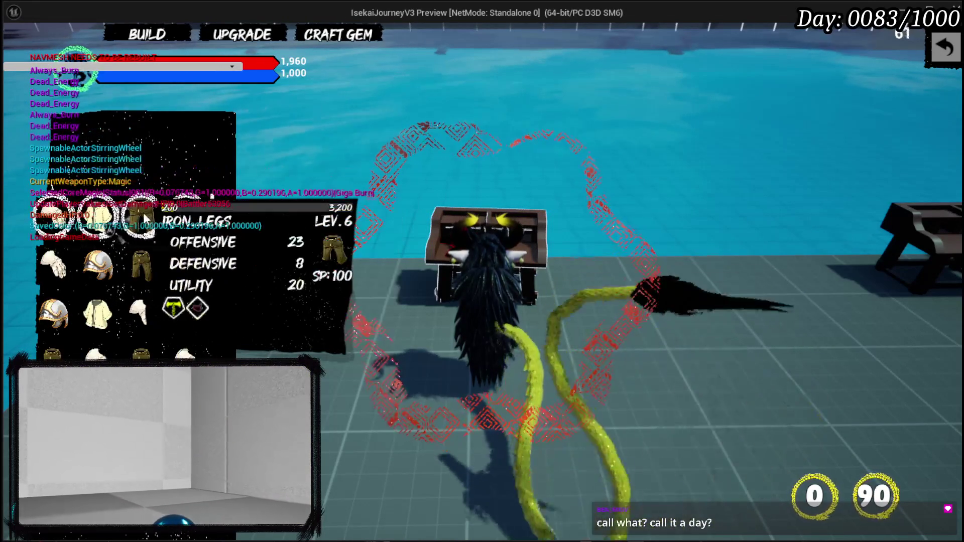
pyautogui.click(143, 212)
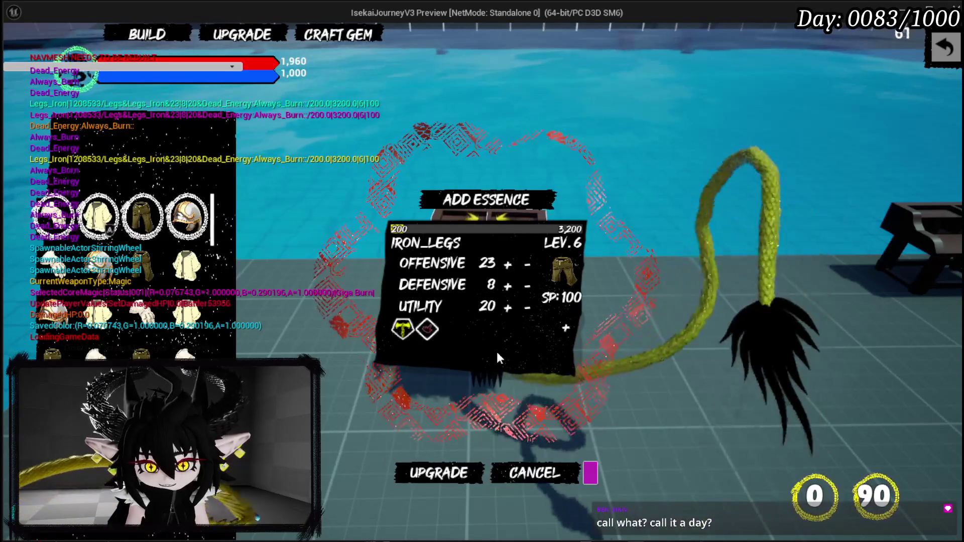
# - Raise IRON_LEGS Offensive to 80 and commit the upgrade
pyautogui.click(507, 264)
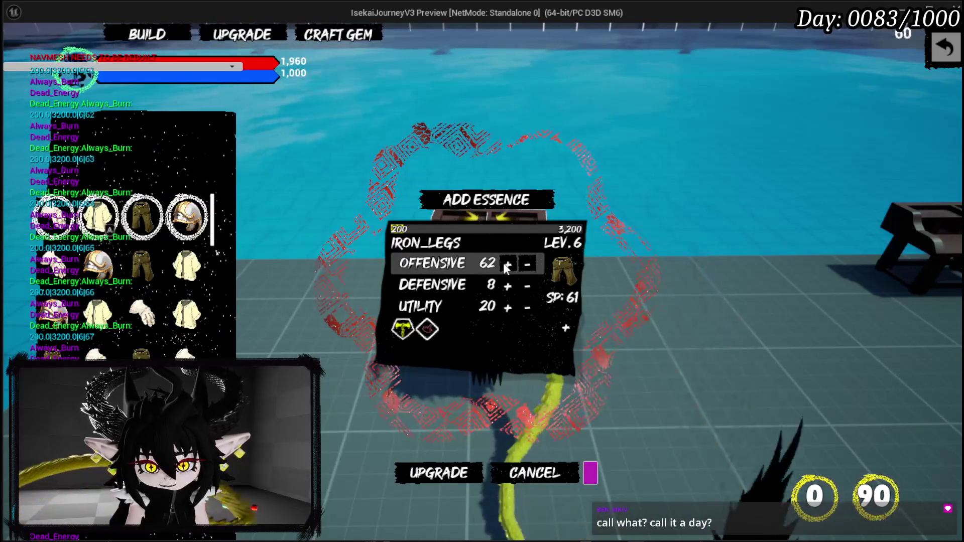
pyautogui.click(507, 265)
pyautogui.click(507, 264)
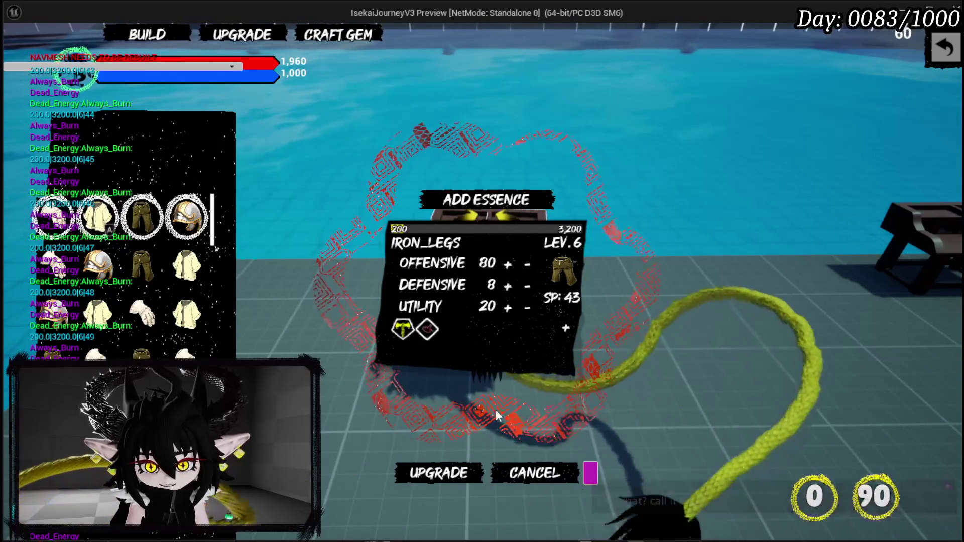
pyautogui.click(451, 477)
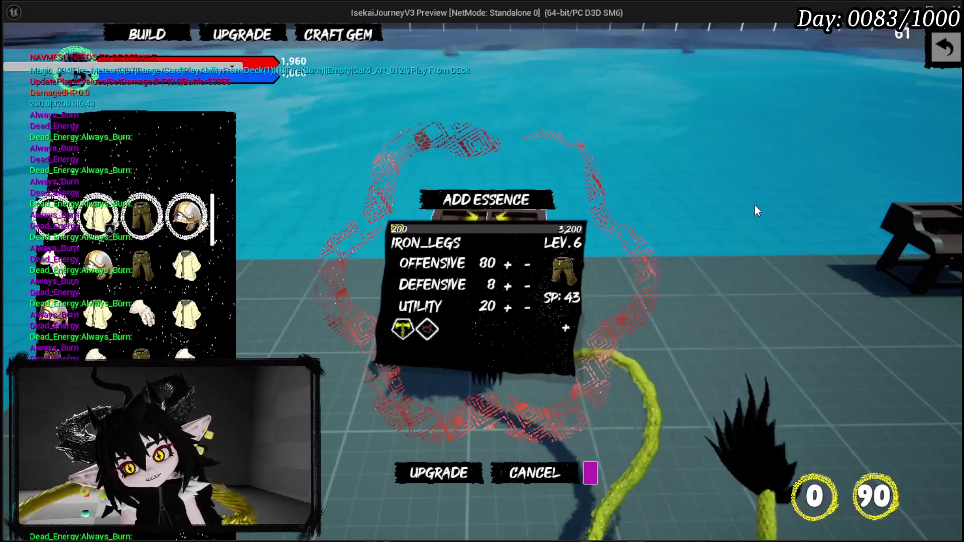
# - Add a 30-point gem slot to IRON_LEGS holding the Quick_Start gem
pyautogui.click(565, 329)
pyautogui.click(448, 405)
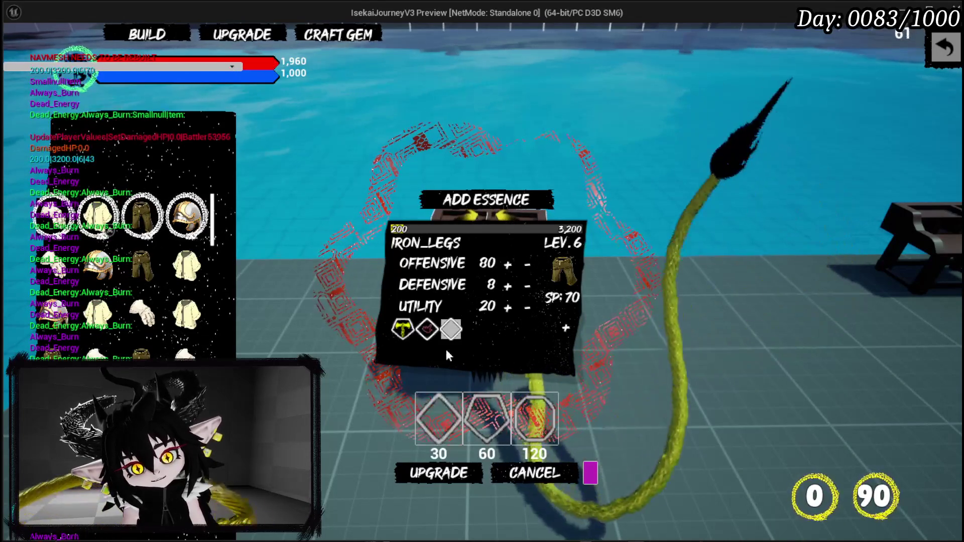
pyautogui.moveTo(448, 336)
pyautogui.click(761, 100)
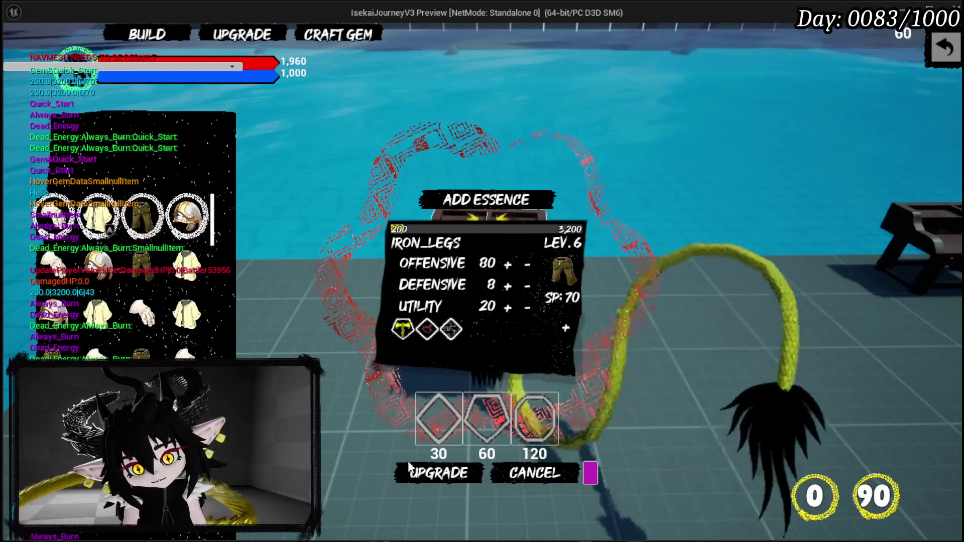
# - Browse IRON_HEAD and IRON_CHEST items, settling on level 9 chest, then switch to gem crafting
pyautogui.click(187, 215)
pyautogui.click(183, 314)
pyautogui.click(98, 314)
pyautogui.click(98, 216)
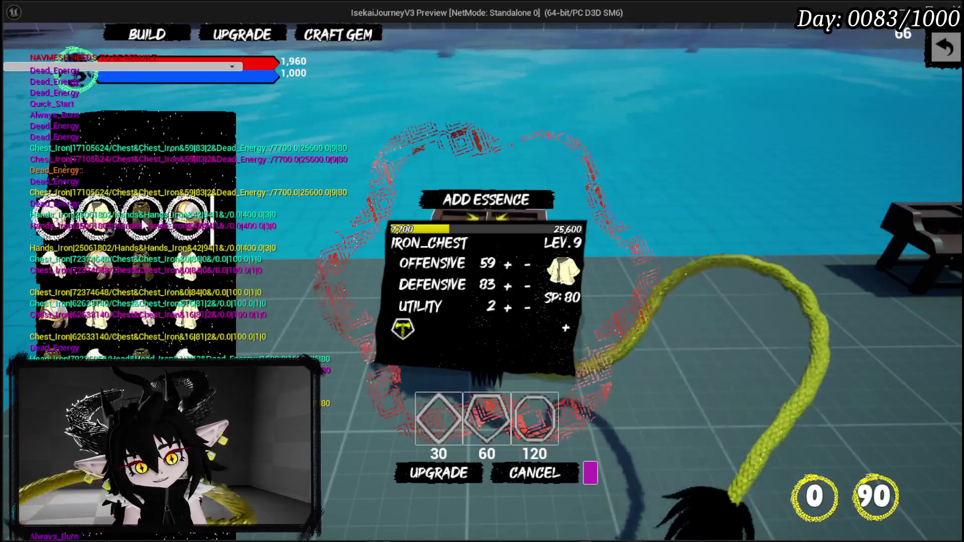
pyautogui.click(205, 34)
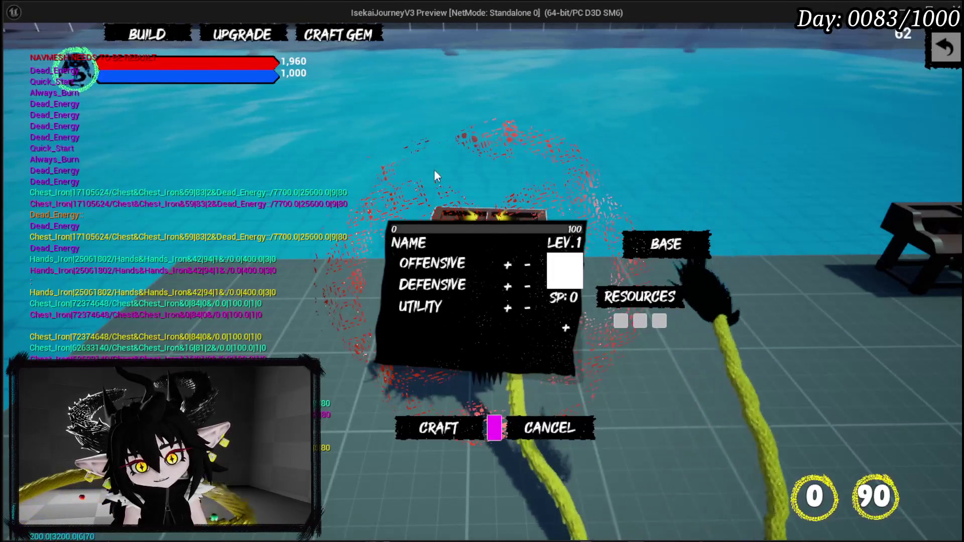
pyautogui.click(338, 35)
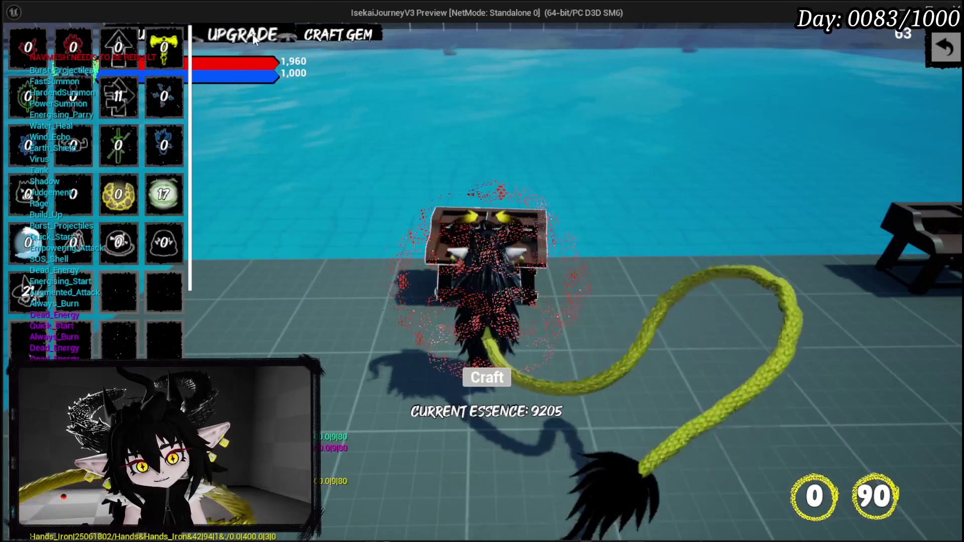
# - Preview crafting Remove Danger, Shadow, SOS Shell, Always Burn, Augmented Attack, Build Up, Rage, Tank, Water Heal, Quick Start gems
pyautogui.click(164, 95)
pyautogui.click(179, 142)
pyautogui.click(27, 100)
pyautogui.click(28, 47)
pyautogui.click(72, 47)
pyautogui.click(29, 156)
pyautogui.click(28, 194)
pyautogui.click(73, 194)
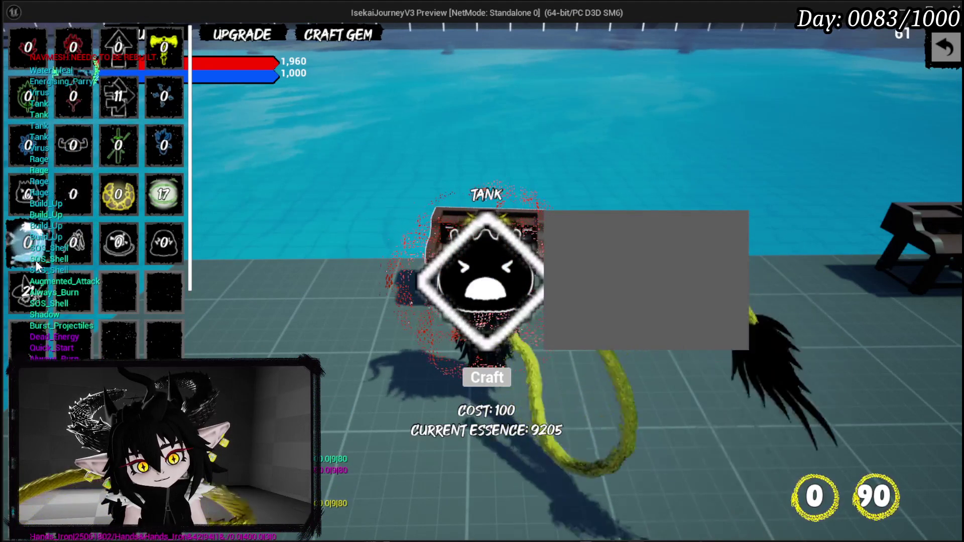
pyautogui.click(28, 242)
pyautogui.click(120, 98)
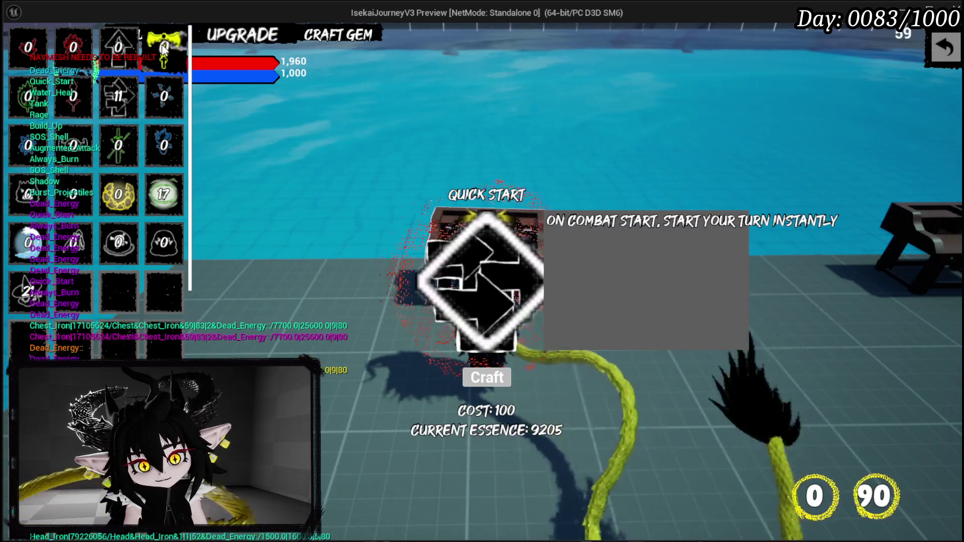
# - Check gem costs: Dead Energy 1000, Empowering Attack 400, Augmented Attack 1800, Punishment 400, Virus 500, Power Summon 300, and others
pyautogui.click(244, 35)
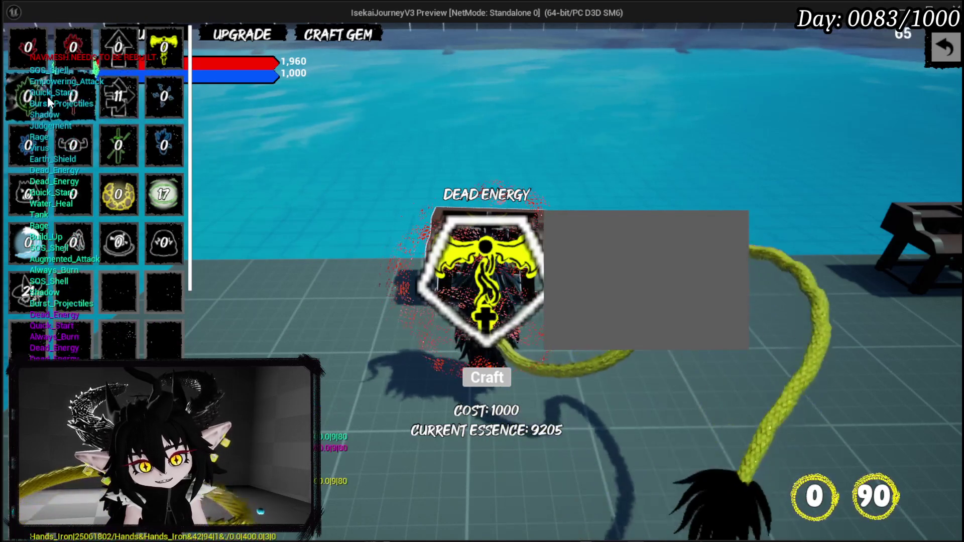
pyautogui.click(83, 97)
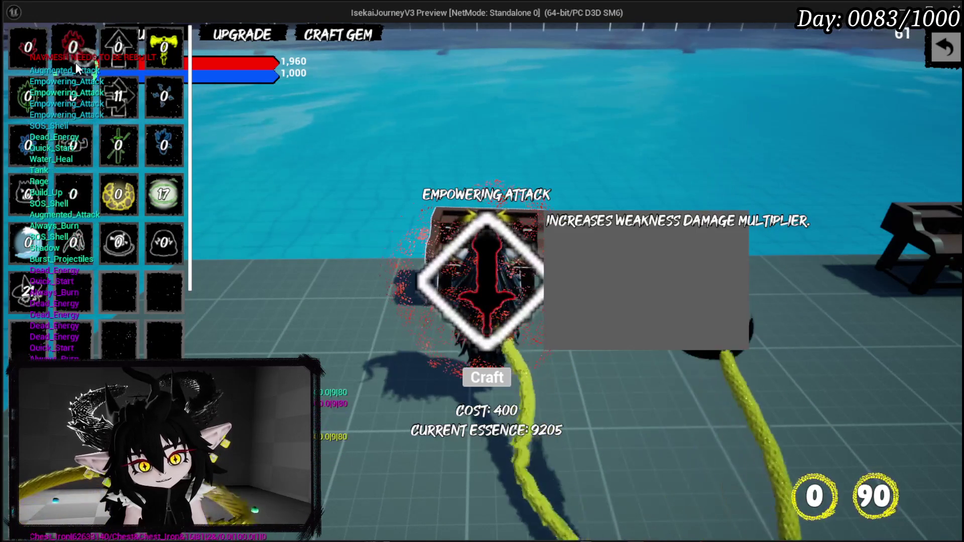
pyautogui.click(75, 63)
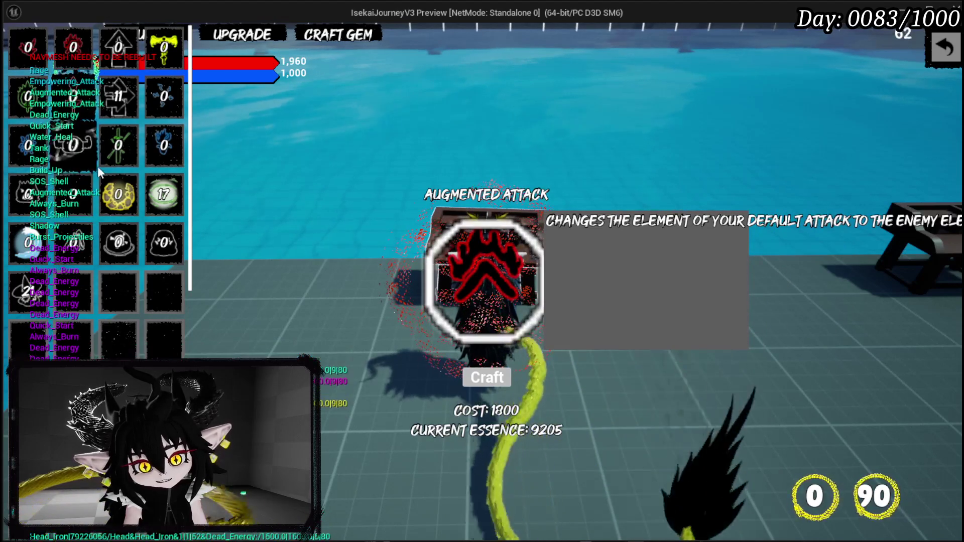
pyautogui.click(121, 142)
pyautogui.click(154, 146)
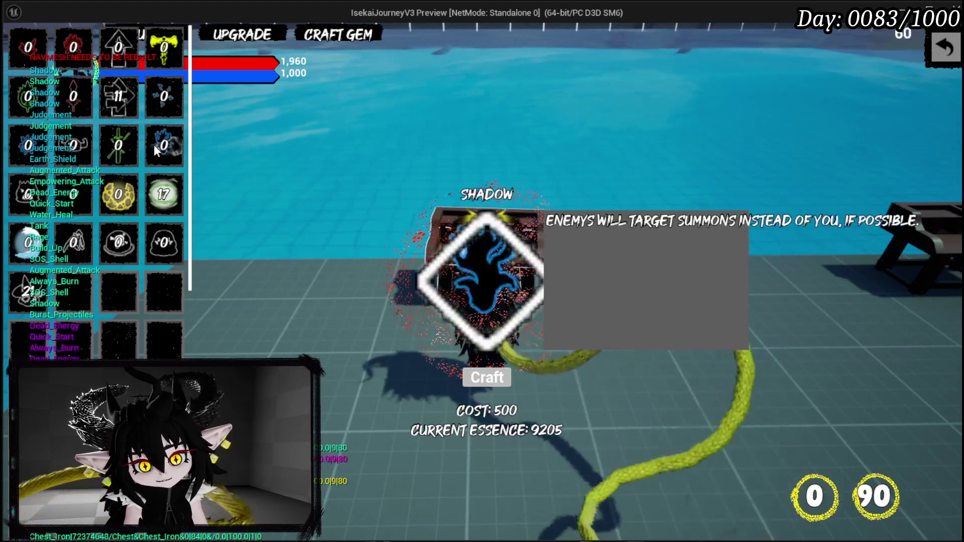
pyautogui.click(158, 116)
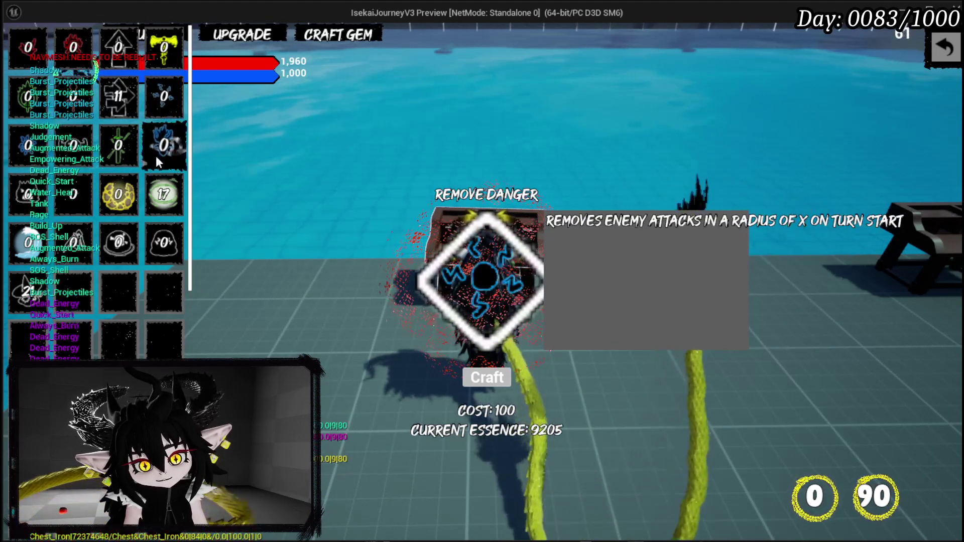
pyautogui.click(108, 205)
pyautogui.click(20, 206)
pyautogui.click(25, 221)
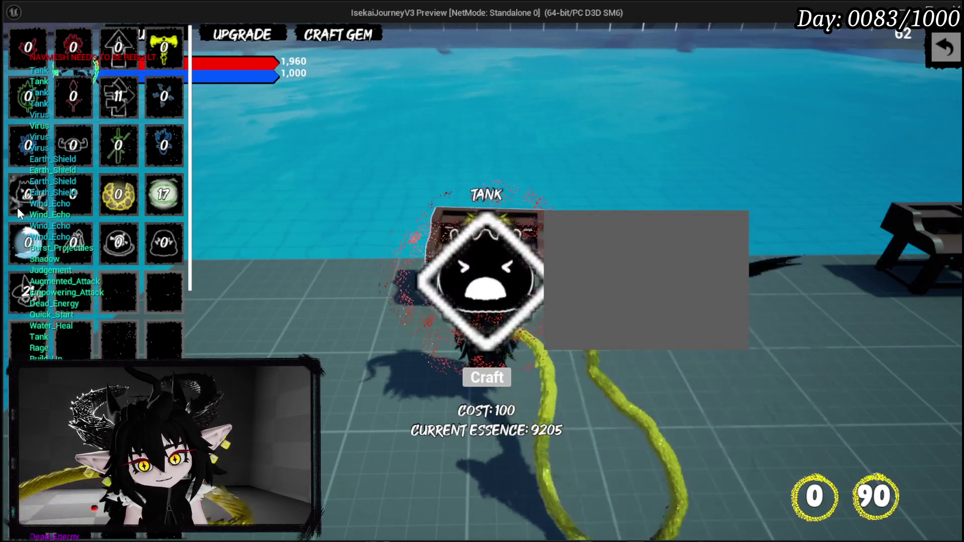
pyautogui.click(27, 242)
pyautogui.click(134, 244)
pyautogui.click(104, 269)
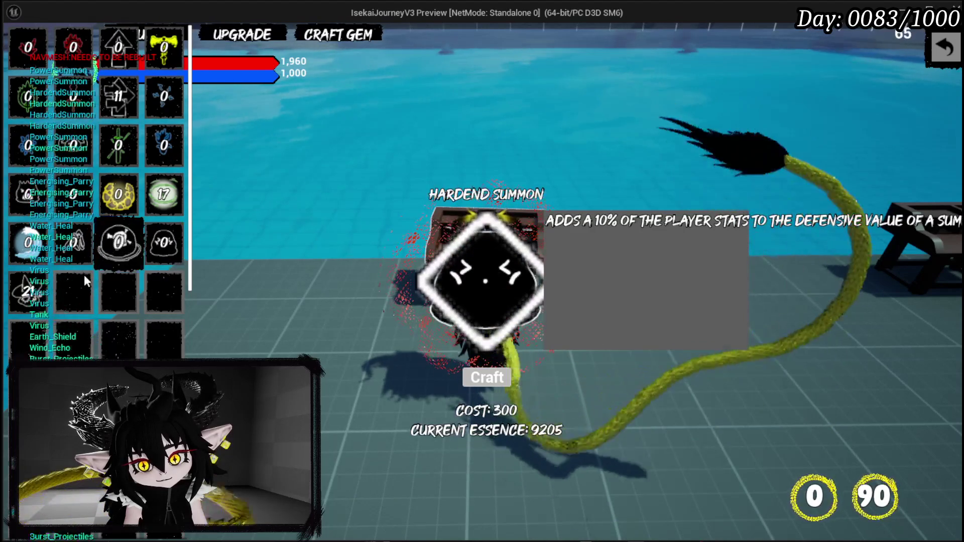
pyautogui.click(30, 280)
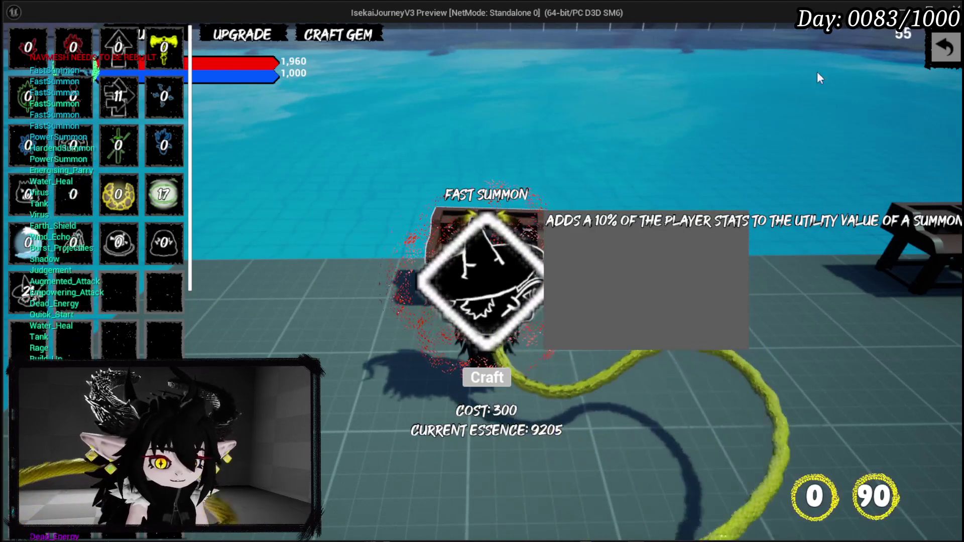
# - Close gem crafting, stop the preview, and save the level
pyautogui.click(945, 47)
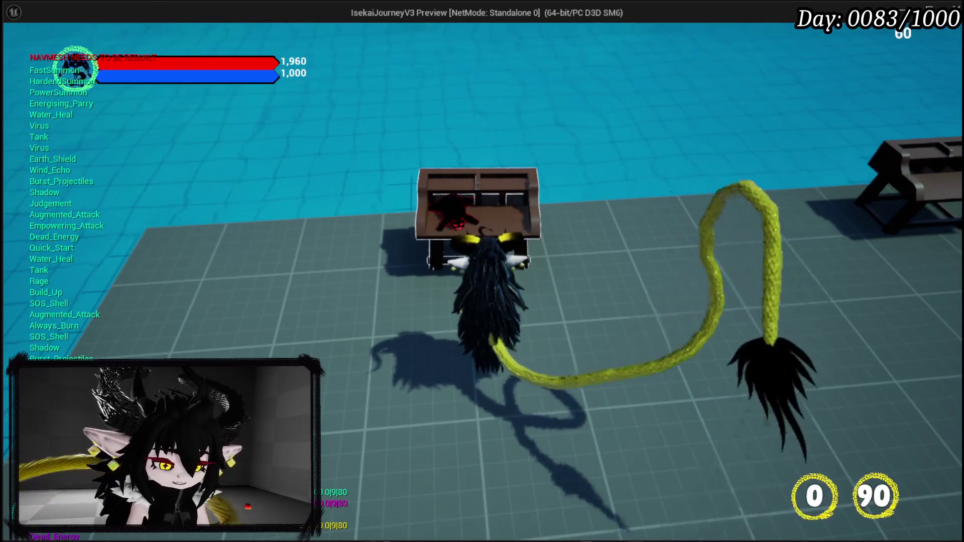
pyautogui.press('Escape')
pyautogui.click(13, 50)
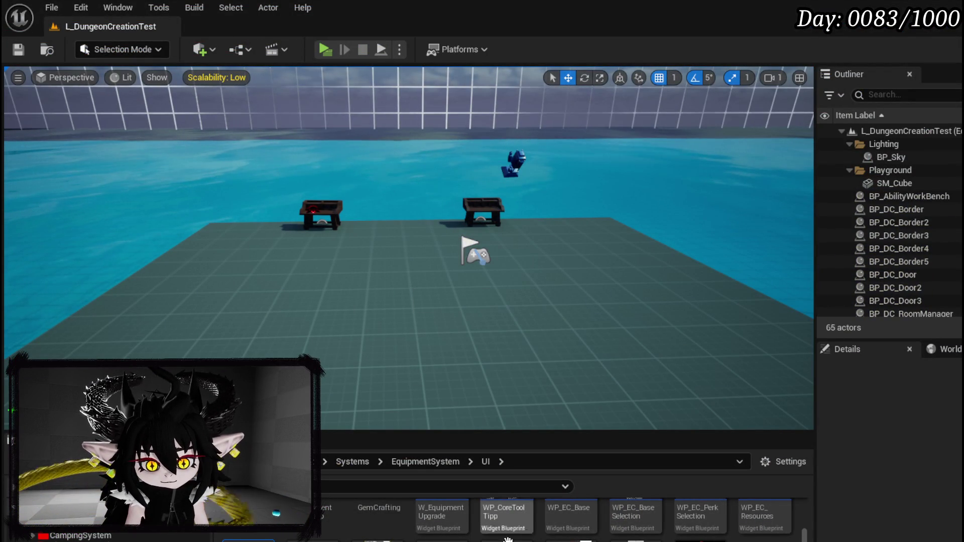
# - Open W_EquipmentUpgrade's EventGraph and pan to the visibility-setting button event
pyautogui.hotkey('alt', 'Tab')
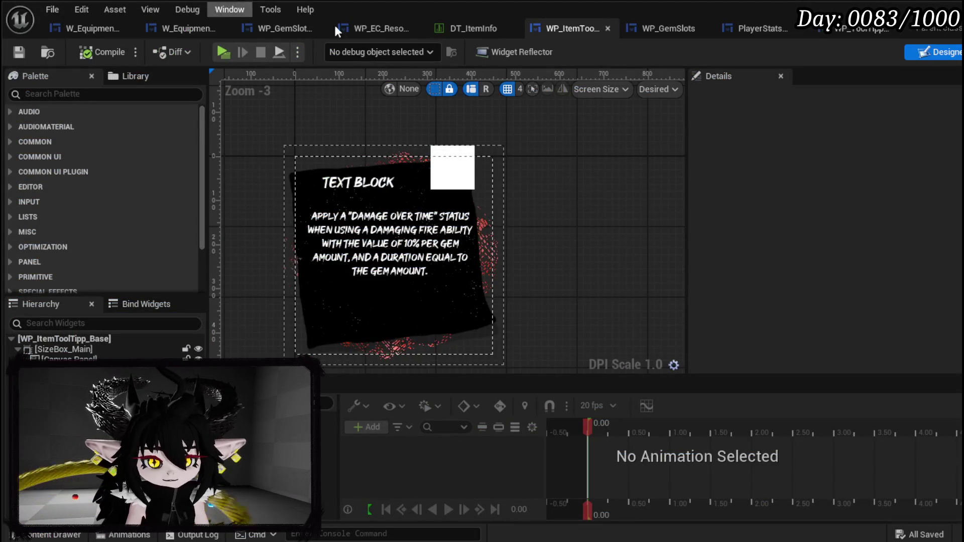
pyautogui.click(90, 29)
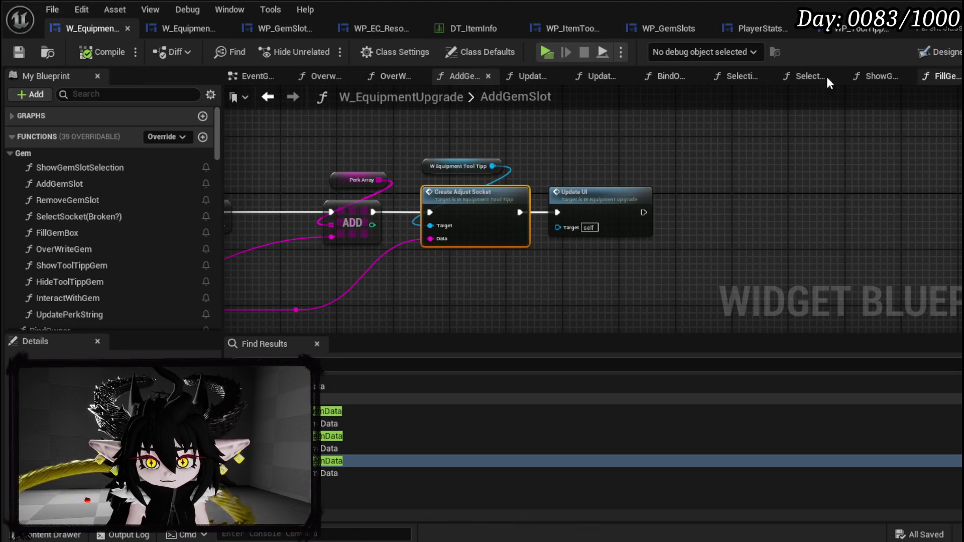
pyautogui.click(257, 78)
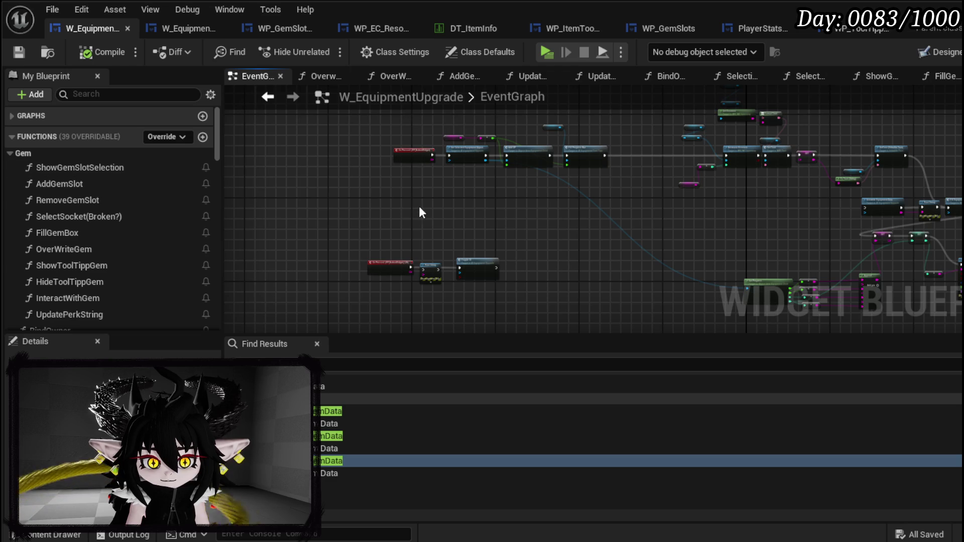
pyautogui.scroll(4, 419, 211)
pyautogui.moveTo(430, 296); pyautogui.dragTo(452, 236)
pyautogui.scroll(-6, 462, 246)
pyautogui.scroll(6, 518, 204)
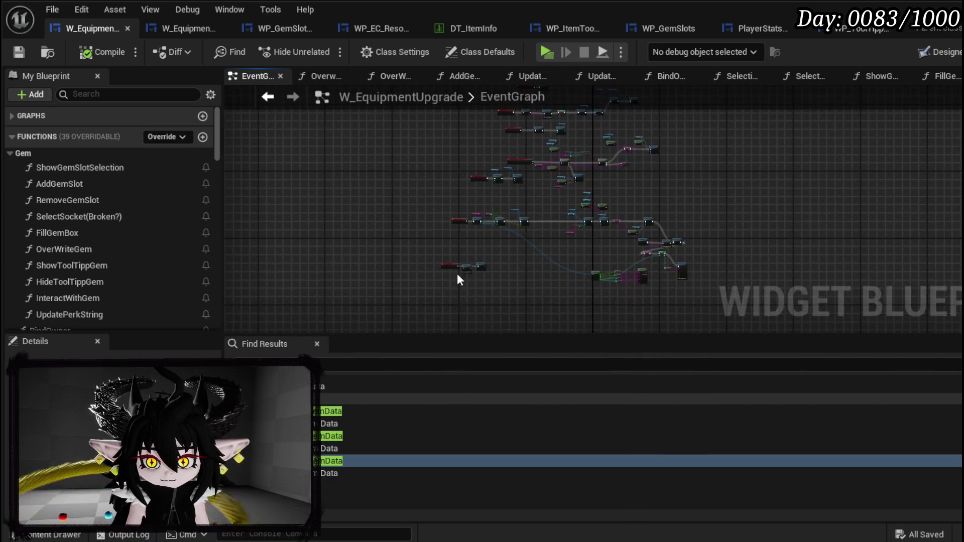
pyautogui.scroll(-3, 511, 149)
pyautogui.moveTo(511, 153); pyautogui.dragTo(471, 240)
# - Inspect the Add XP, OnTextChanged, Fill Equipment Selection and Set Perk nodes, then view the Designer layout
pyautogui.scroll(3, 471, 240)
pyautogui.scroll(-2, 460, 155)
pyautogui.moveTo(460, 155); pyautogui.dragTo(510, 226)
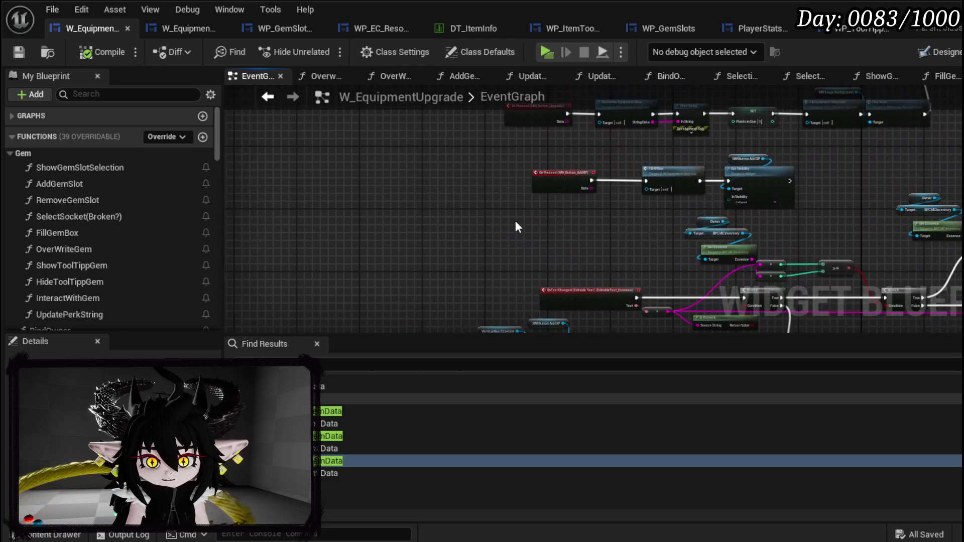
pyautogui.scroll(4, 383, 227)
pyautogui.moveTo(459, 279)
pyautogui.mouseDown()
pyautogui.moveTo(421, 100)
pyautogui.moveTo(408, 221)
pyautogui.mouseUp()
pyautogui.scroll(-2, 409, 221)
pyautogui.scroll(2, 414, 203)
pyautogui.moveTo(510, 200)
pyautogui.mouseDown()
pyautogui.moveTo(291, 230)
pyautogui.moveTo(334, 258)
pyautogui.mouseUp()
pyautogui.moveTo(772, 236); pyautogui.dragTo(441, 224)
pyautogui.moveTo(809, 202)
pyautogui.mouseDown()
pyautogui.moveTo(775, 261)
pyautogui.moveTo(830, 314)
pyautogui.mouseUp()
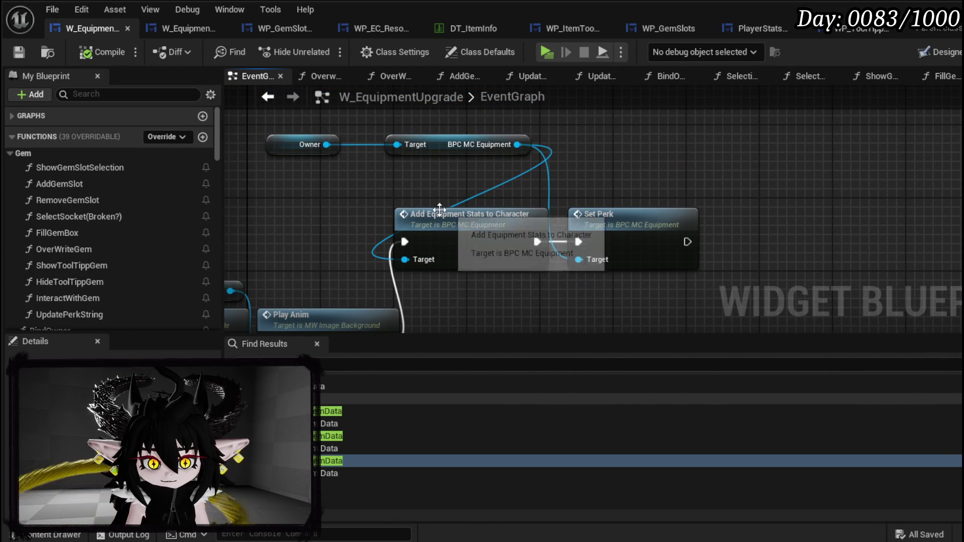
pyautogui.moveTo(559, 184); pyautogui.dragTo(680, 159)
pyautogui.scroll(-3, 190, 226)
pyautogui.scroll(-3, 189, 219)
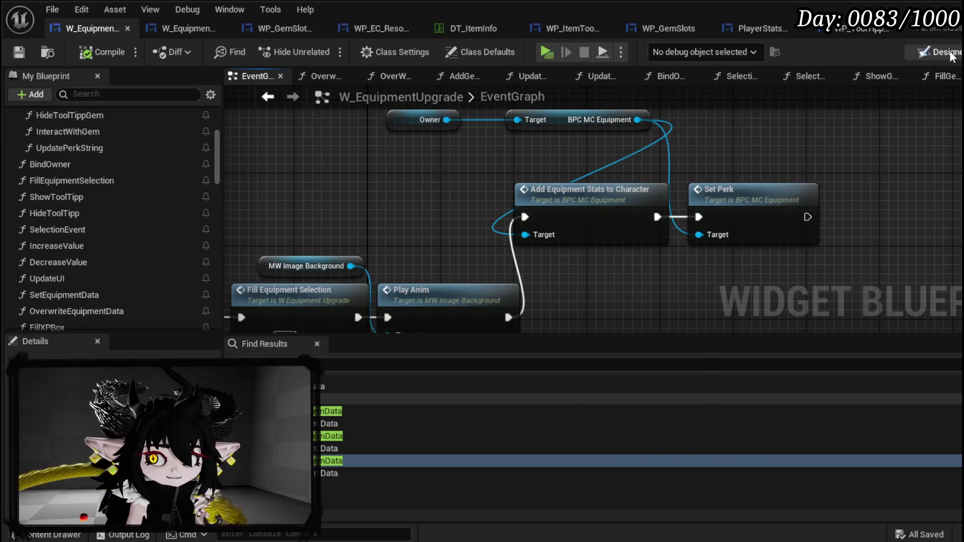
pyautogui.click(944, 52)
pyautogui.scroll(4, 454, 248)
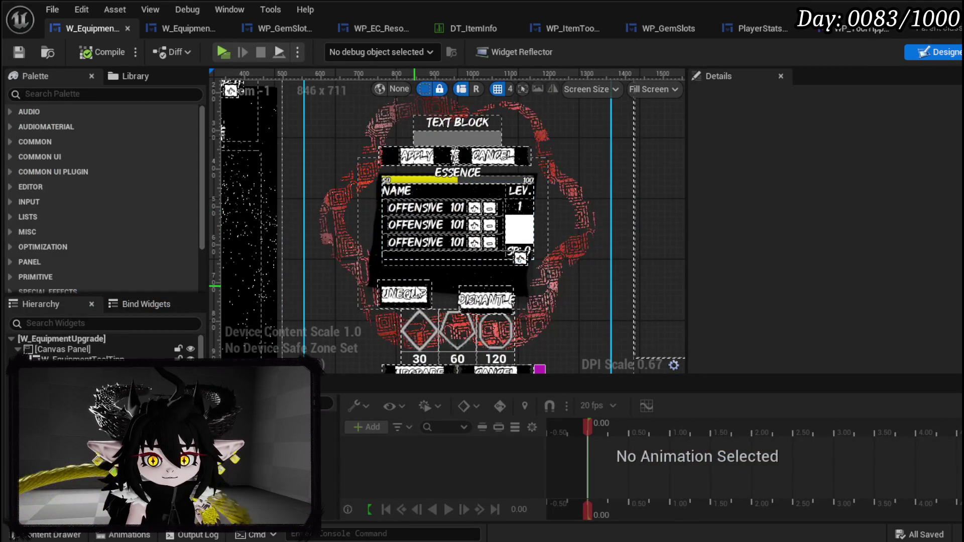
# - Inspect the Details of MW_ImageBackground and then W_EquipmentToolTipp in the Designer
pyautogui.click(423, 269)
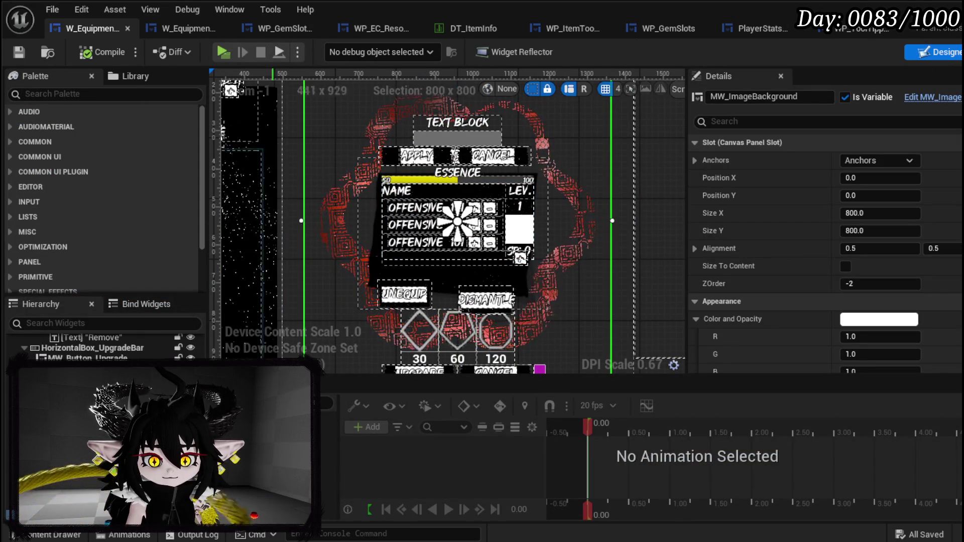
pyautogui.scroll(-3, 437, 338)
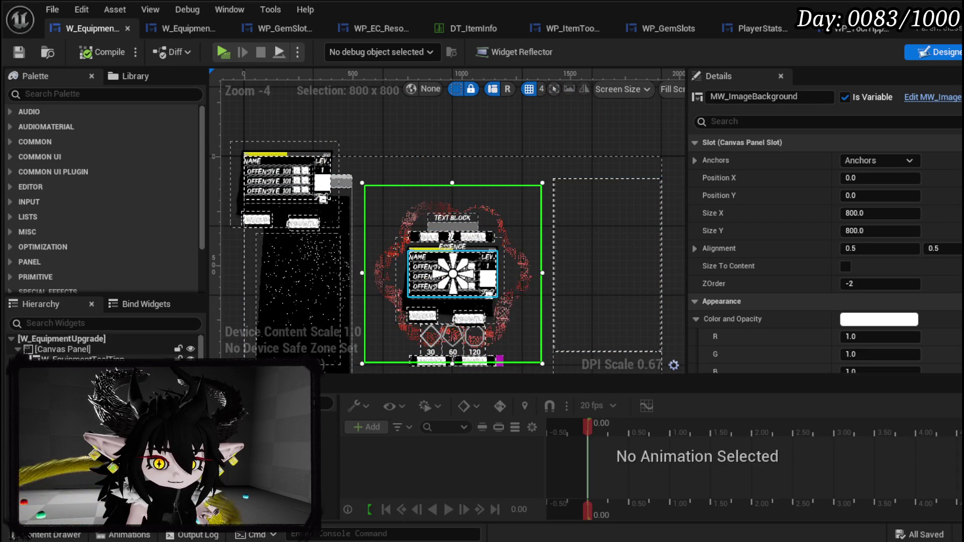
pyautogui.click(452, 273)
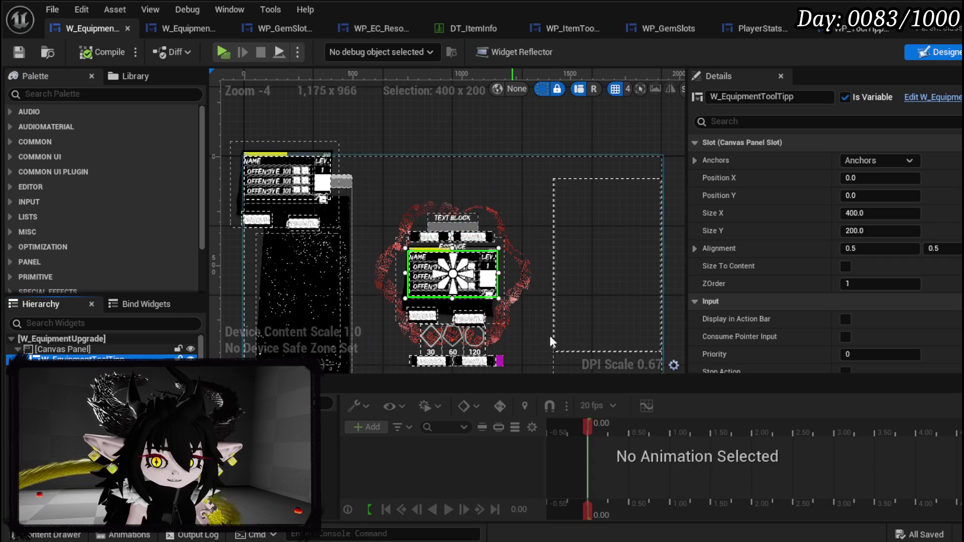
pyautogui.scroll(-1, 486, 335)
pyautogui.scroll(1, 418, 182)
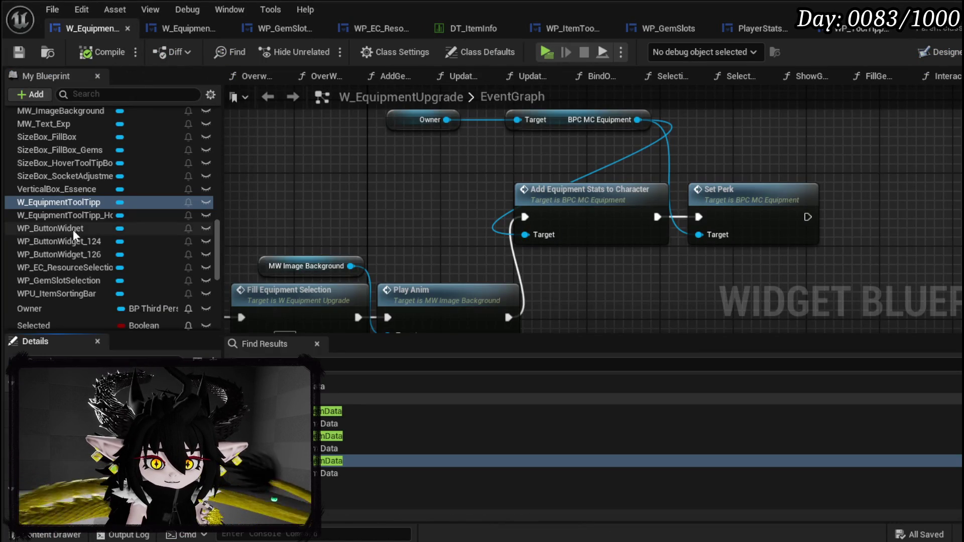
# - Open W_EquipmentUpgrade's ToggleUI function graph
pyautogui.scroll(10, 148, 179)
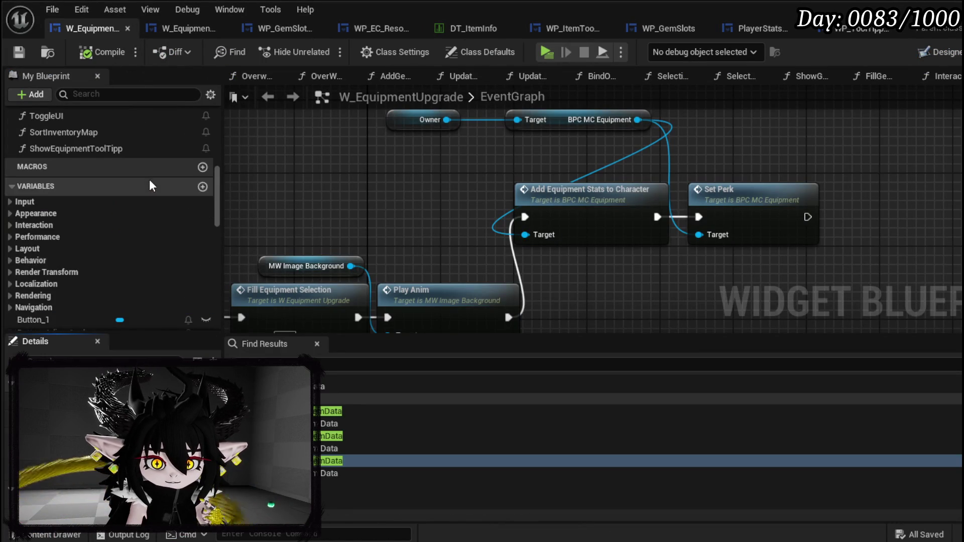
pyautogui.scroll(5, 118, 248)
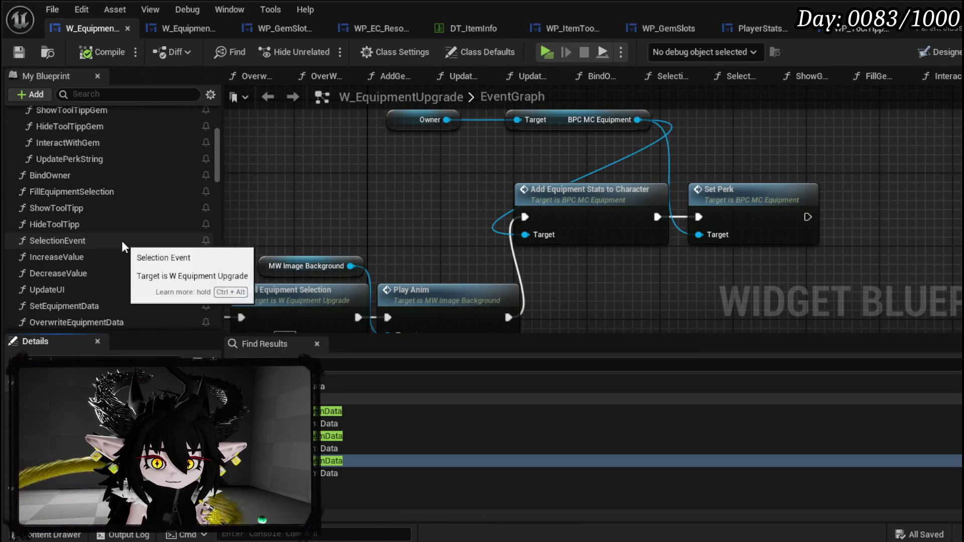
pyautogui.scroll(-5, 128, 231)
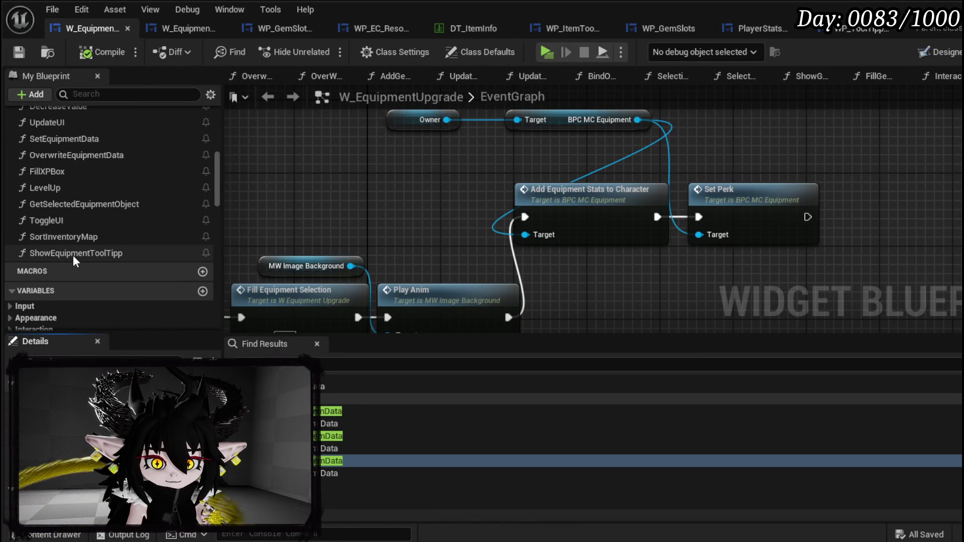
pyautogui.scroll(4, 74, 255)
pyautogui.scroll(-3, 71, 254)
pyautogui.doubleClick(60, 243)
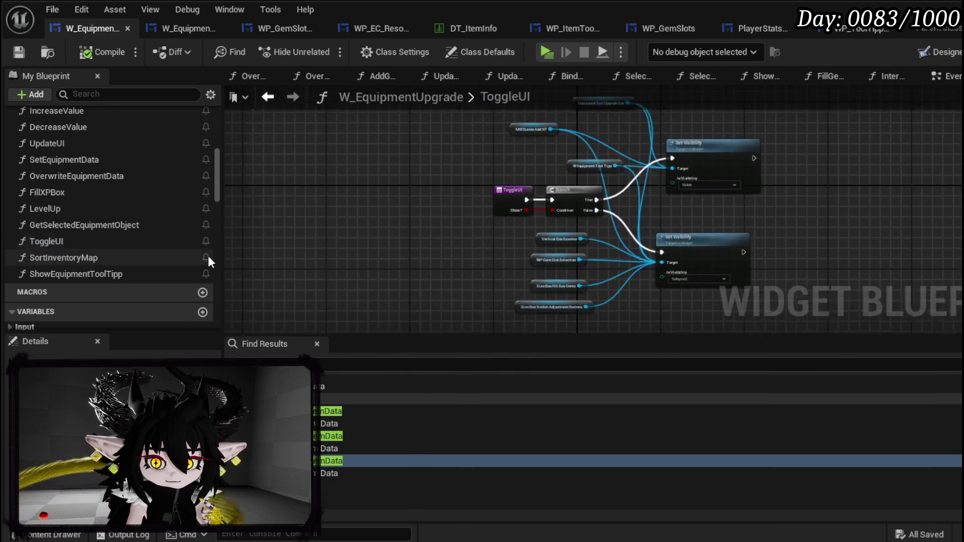
# - Move Horizontal Box Upgrade Bar above MW Button Add XP and review the Branch's False path
pyautogui.moveTo(555, 192); pyautogui.dragTo(535, 327)
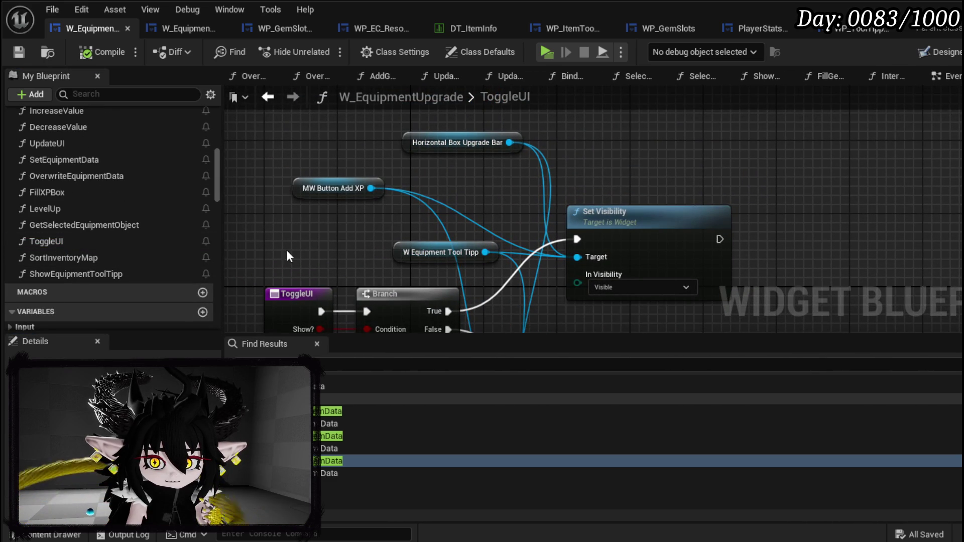
pyautogui.moveTo(453, 258)
pyautogui.mouseDown()
pyautogui.moveTo(472, 176)
pyautogui.moveTo(435, 267)
pyautogui.mouseUp()
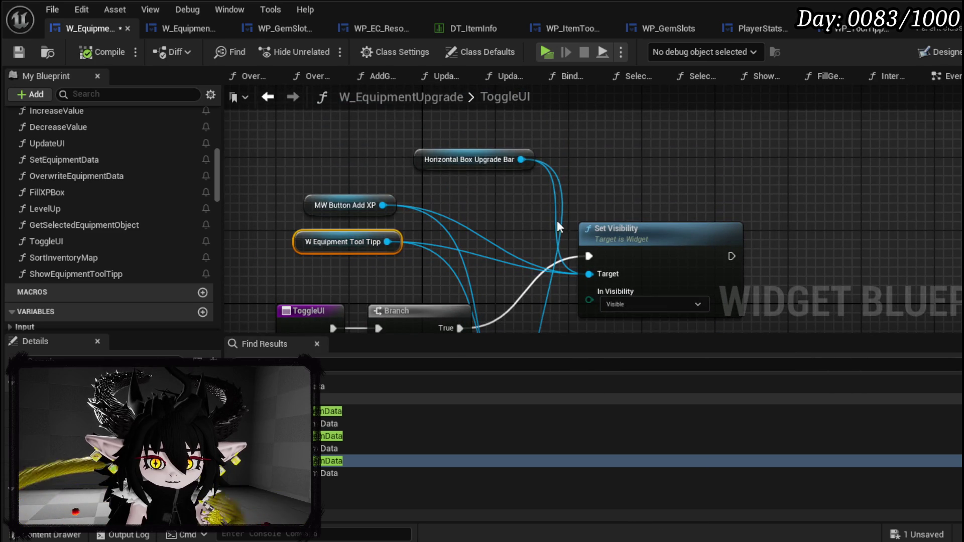
pyautogui.moveTo(443, 163)
pyautogui.mouseDown()
pyautogui.moveTo(297, 169)
pyautogui.moveTo(315, 173)
pyautogui.mouseUp()
pyautogui.moveTo(505, 250)
pyautogui.mouseDown()
pyautogui.moveTo(516, 134)
pyautogui.moveTo(554, 227)
pyautogui.moveTo(527, 343)
pyautogui.moveTo(523, 165)
pyautogui.mouseUp()
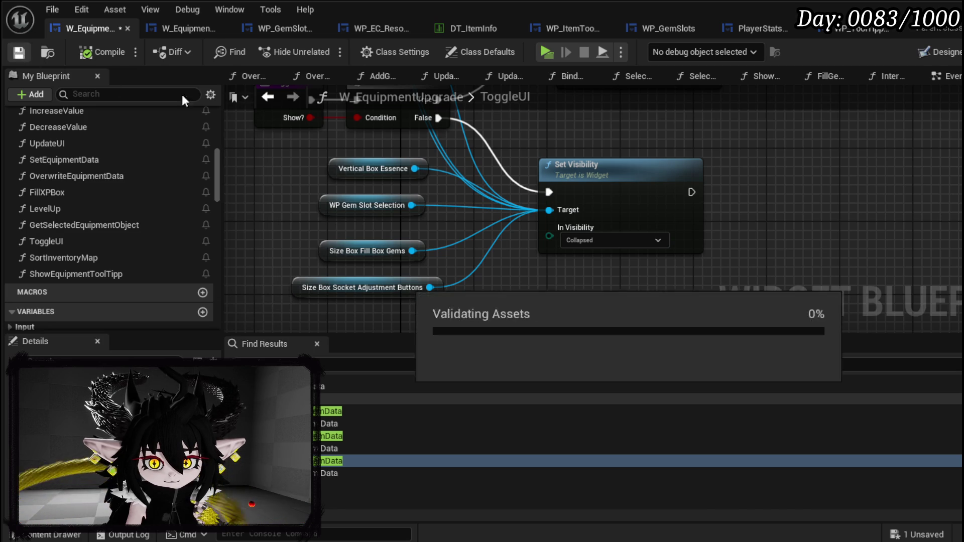
pyautogui.click(264, 98)
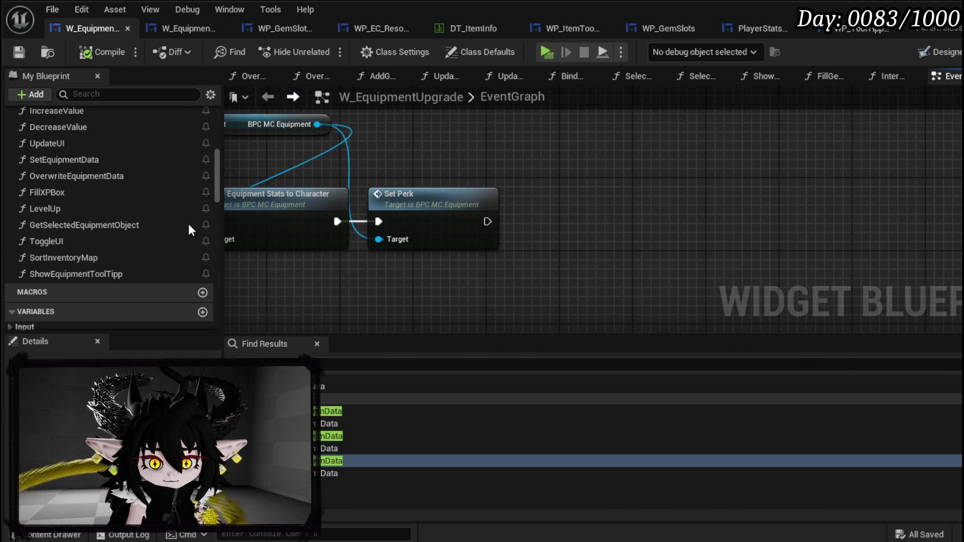
# - Add a Toggle UI call to the EventGraph, wired right after Set Perk
pyautogui.moveTo(122, 242); pyautogui.dragTo(499, 216)
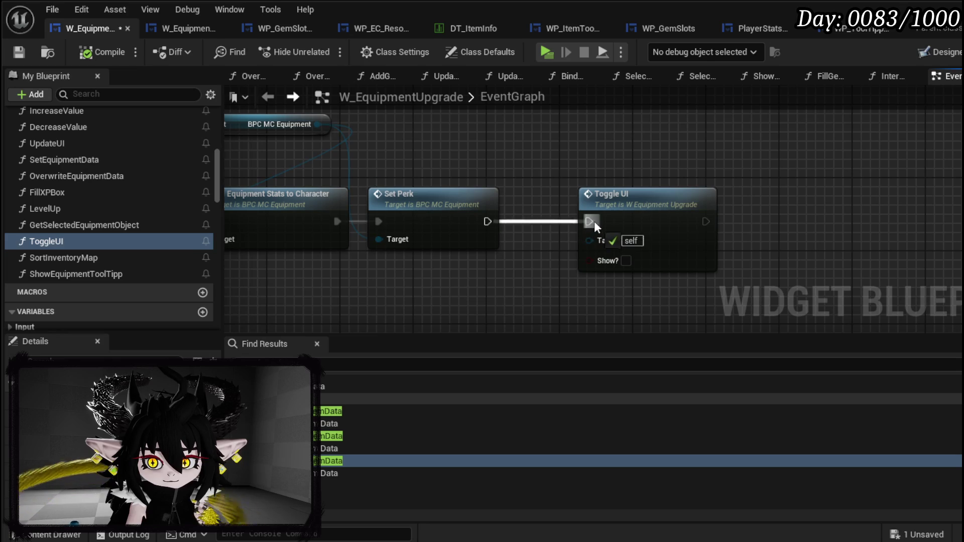
pyautogui.moveTo(594, 225); pyautogui.dragTo(590, 221)
pyautogui.moveTo(616, 219); pyautogui.dragTo(559, 220)
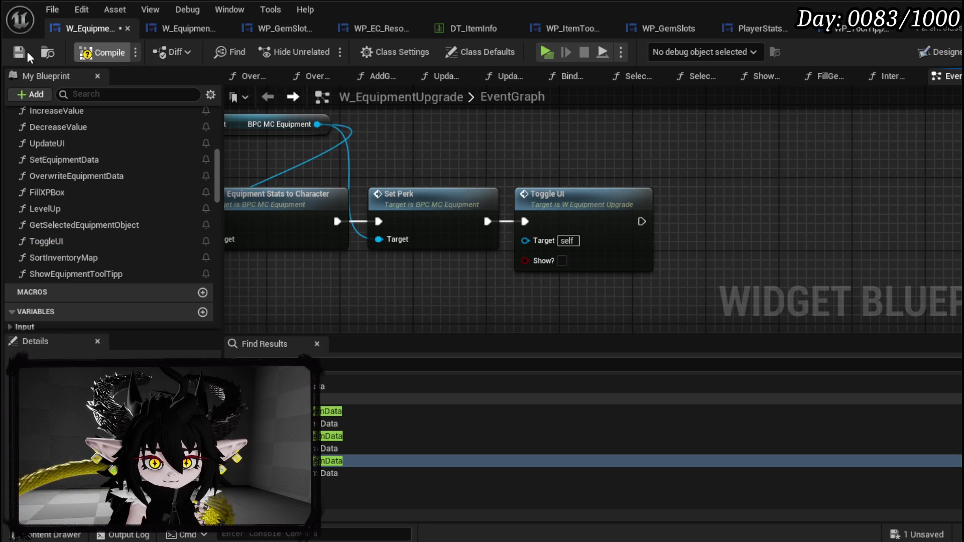
# - Save W_EquipmentUpgrade and start a standalone game preview from the level editor
pyautogui.click(19, 52)
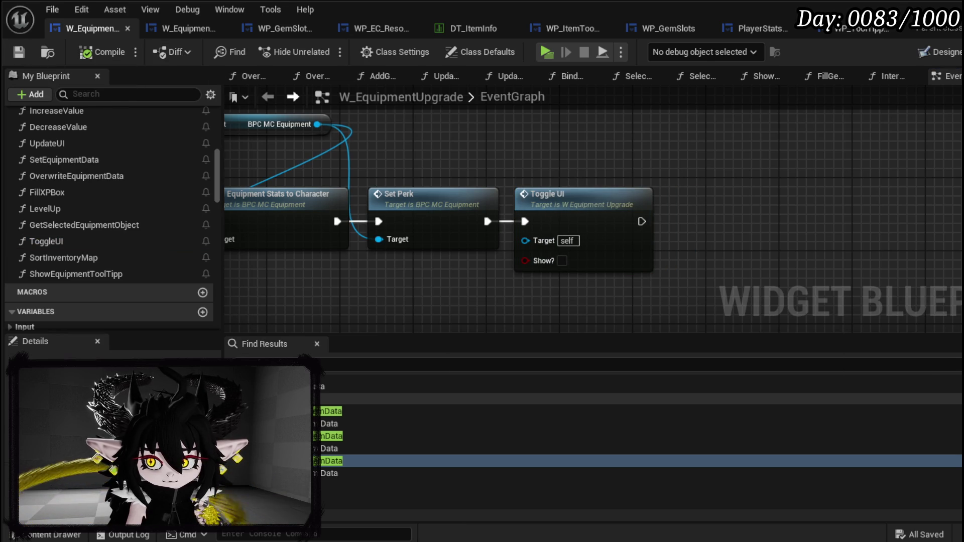
pyautogui.hotkey('alt', 'Tab')
pyautogui.click(327, 54)
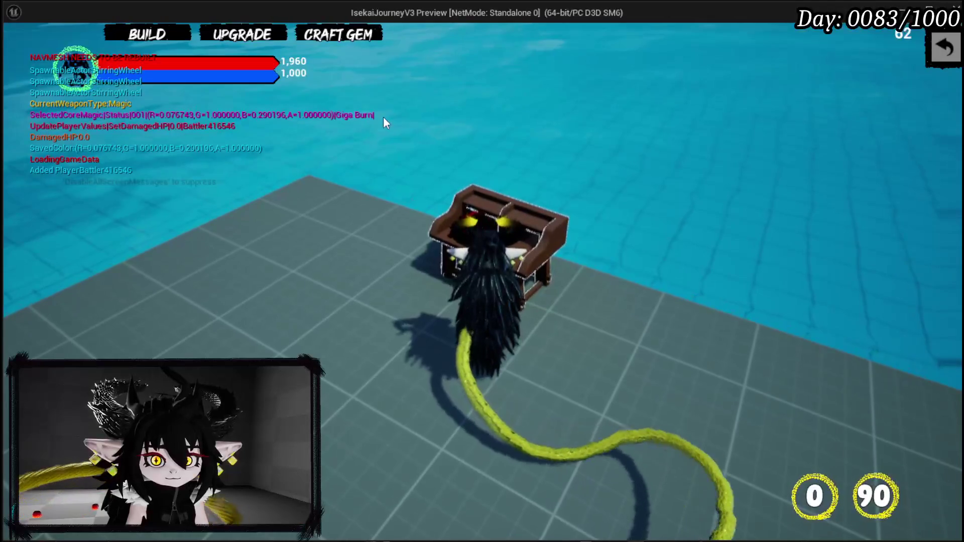
# - Add the 30-cost gem to Iron Legs, dropping its SP from 100 to 70, then close the panel
pyautogui.click(243, 34)
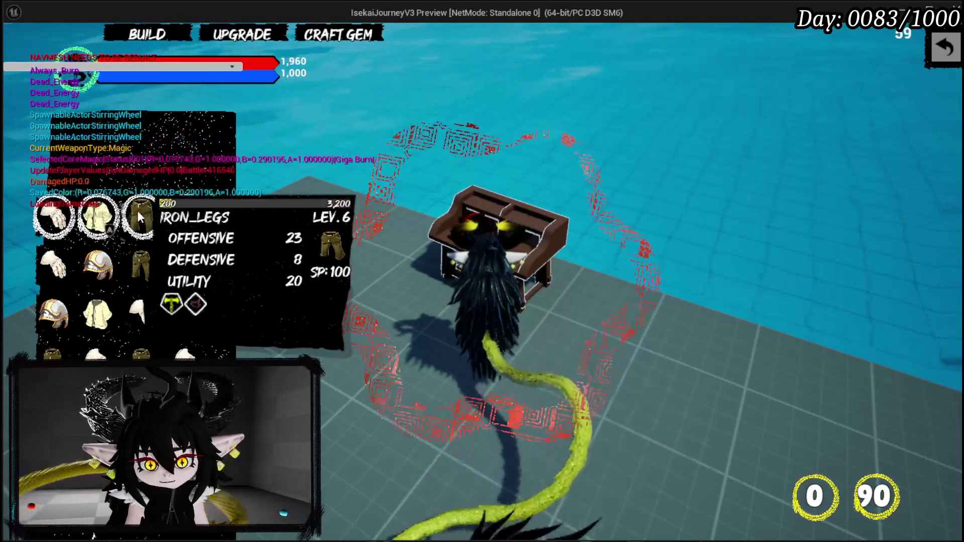
pyautogui.click(139, 211)
pyautogui.click(564, 331)
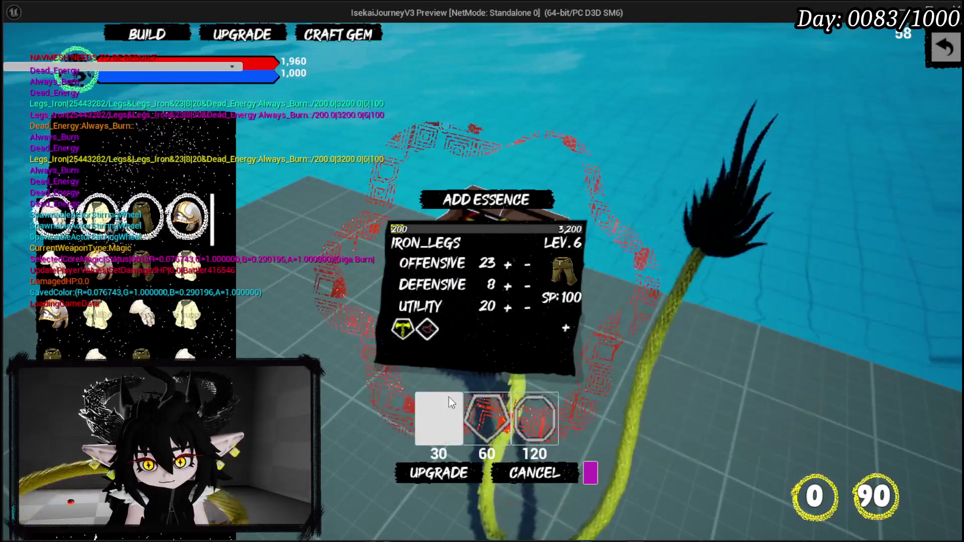
pyautogui.click(438, 416)
pyautogui.click(439, 472)
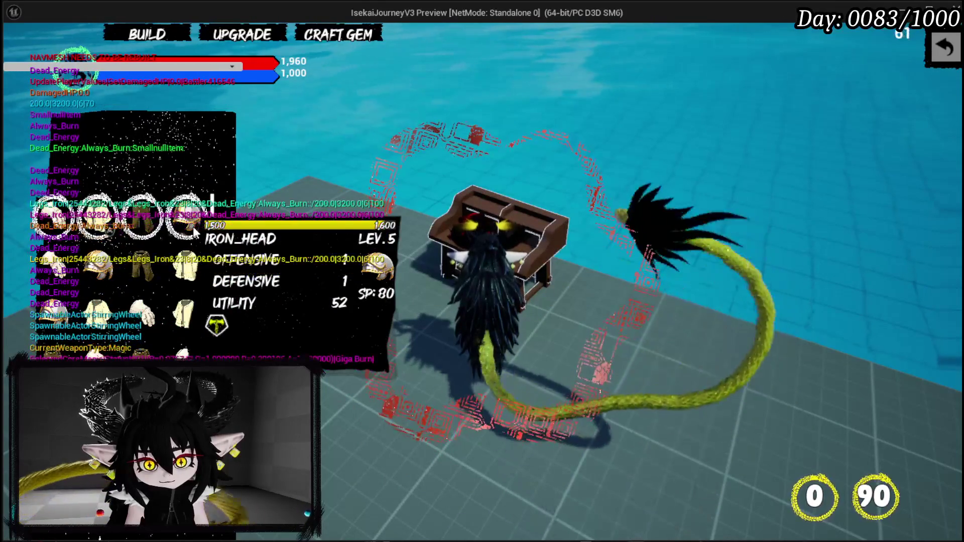
pyautogui.moveTo(142, 230)
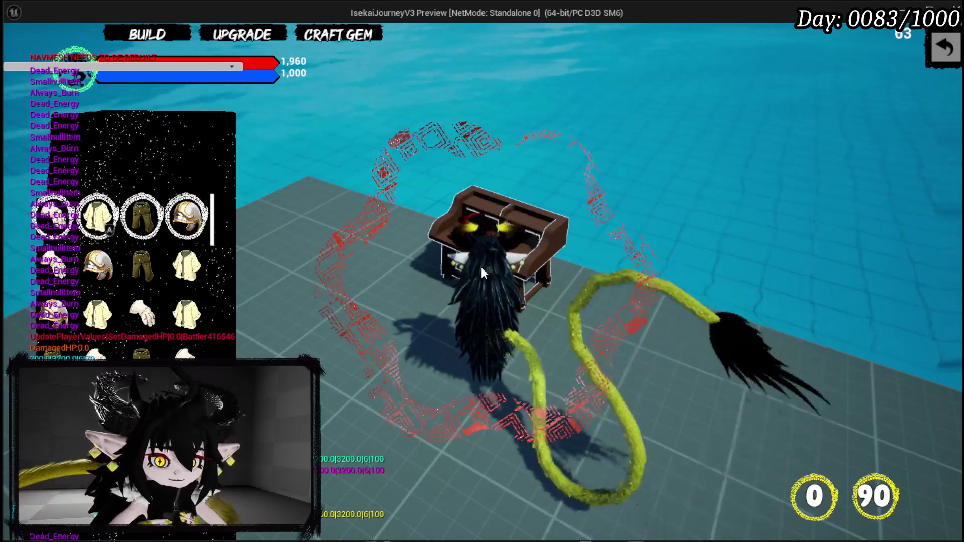
pyautogui.moveTo(481, 266)
pyautogui.mouseDown()
pyautogui.moveTo(779, 231)
pyautogui.moveTo(763, 161)
pyautogui.mouseUp()
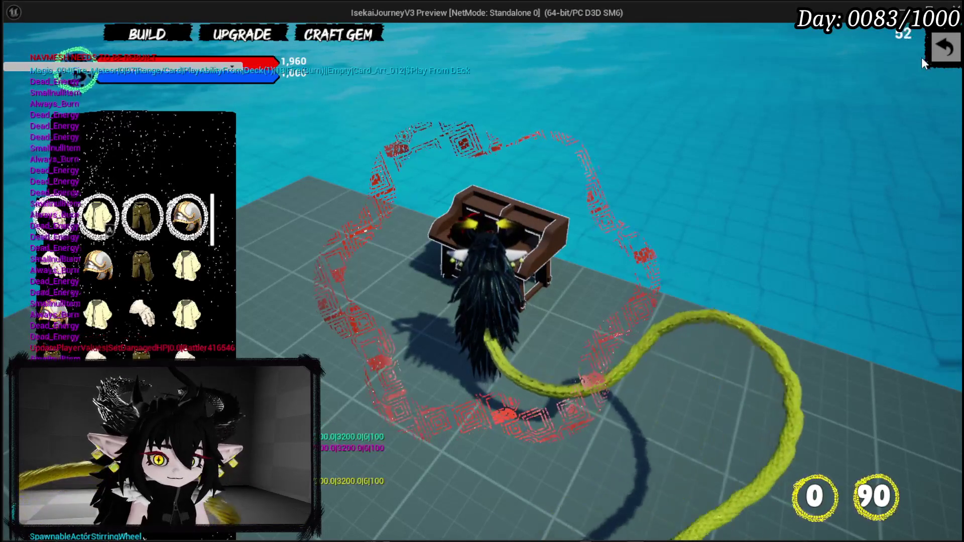
pyautogui.click(946, 47)
# - Relaunch the preview and upgrade Iron_Legs with the 30-cost gem
pyautogui.press('Escape')
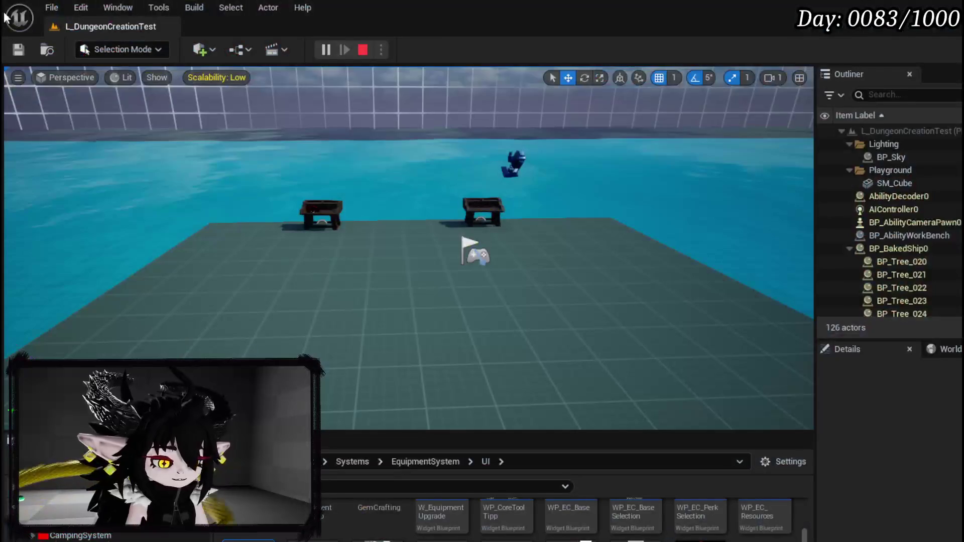
pyautogui.hotkey('alt', 'p')
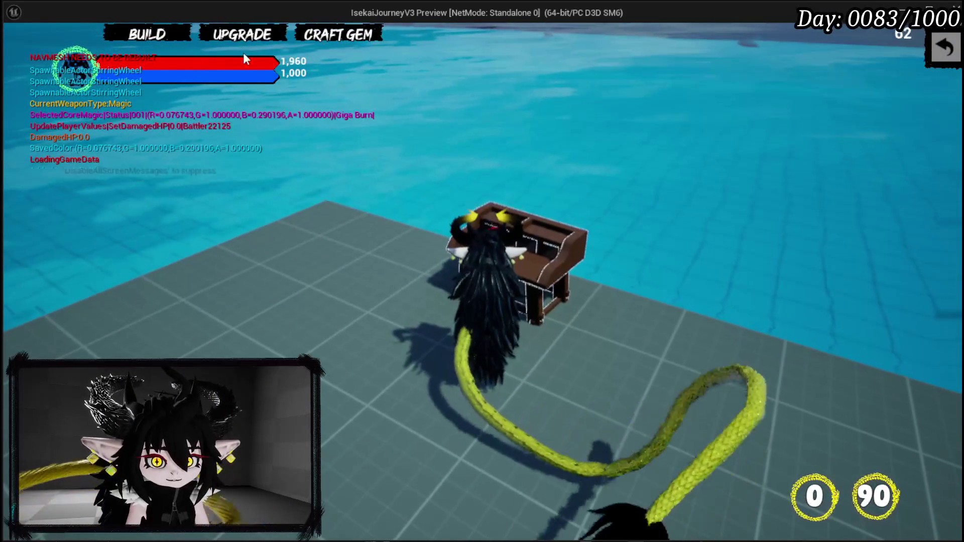
pyautogui.click(239, 39)
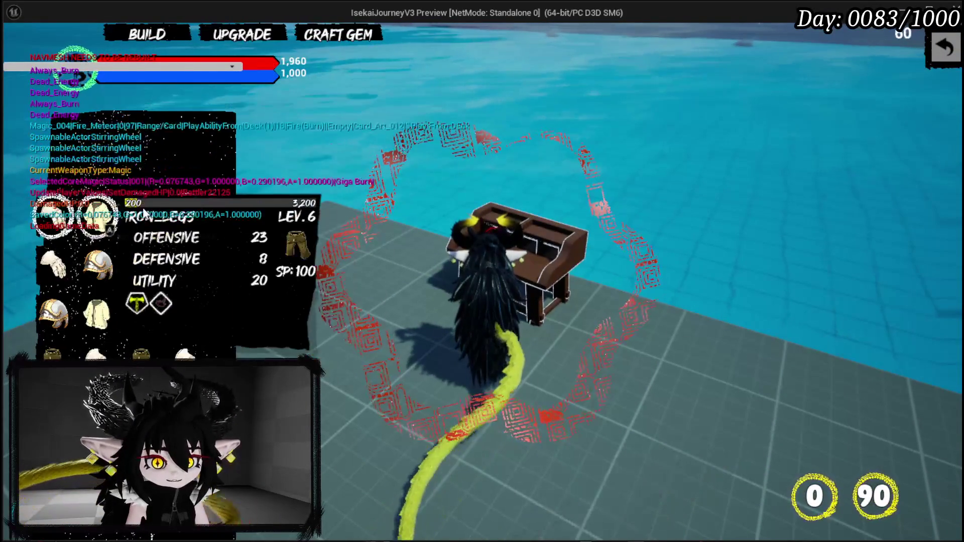
pyautogui.click(133, 207)
pyautogui.click(565, 329)
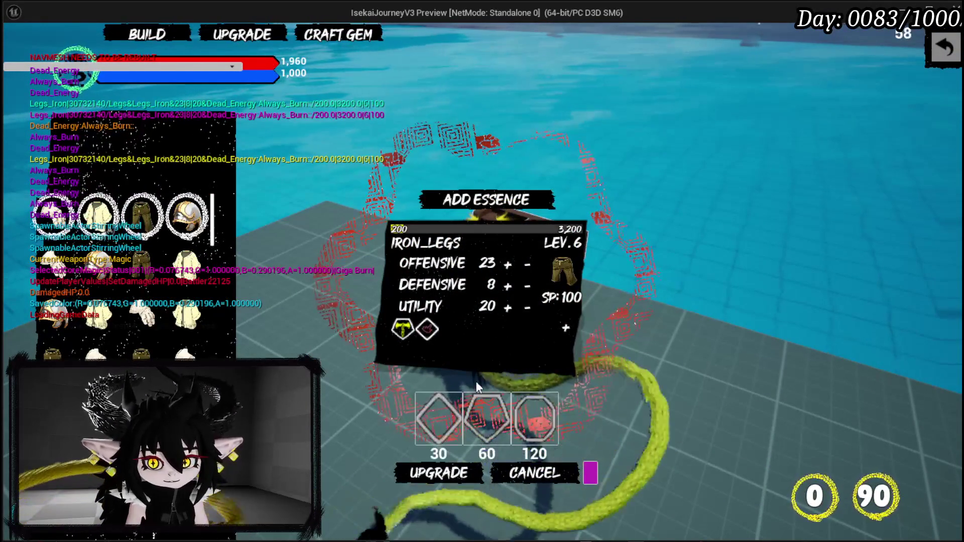
pyautogui.click(442, 407)
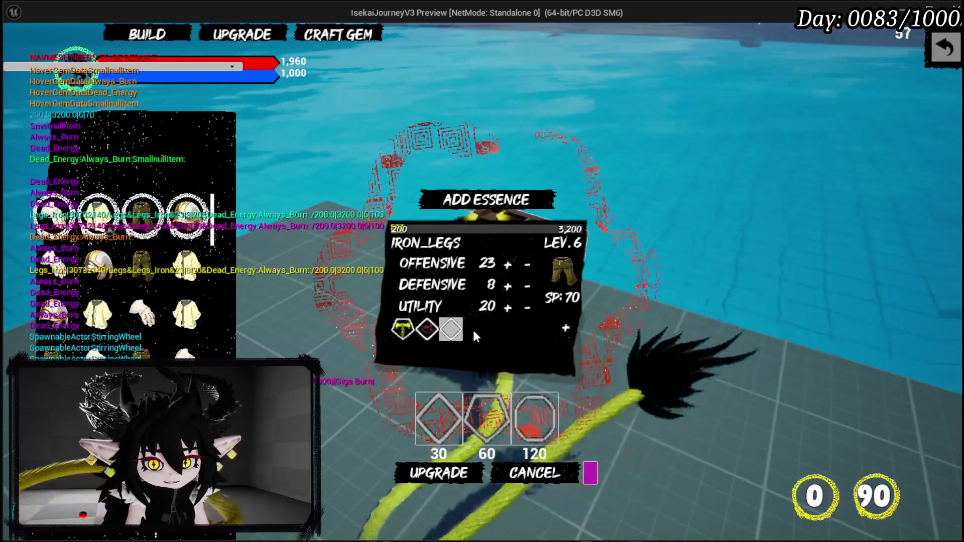
pyautogui.click(451, 329)
pyautogui.click(770, 111)
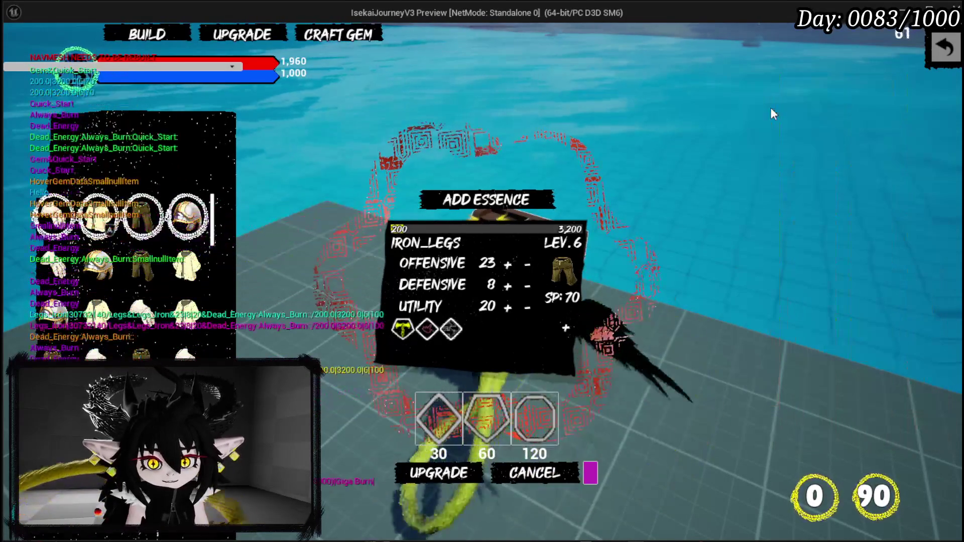
pyautogui.click(420, 474)
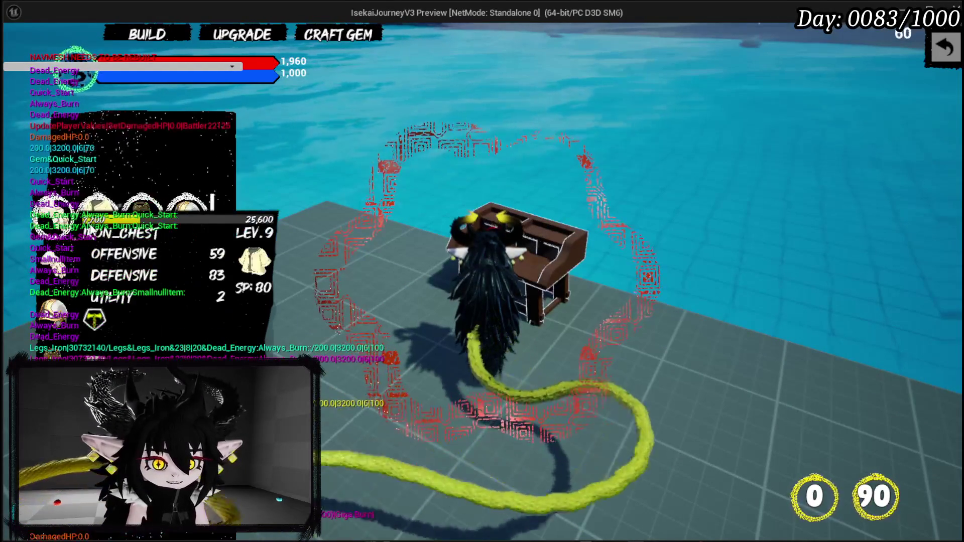
# - Spend 777 essence and add two gems to Iron_Hands, reaching level 7, then stop play
pyautogui.click(142, 314)
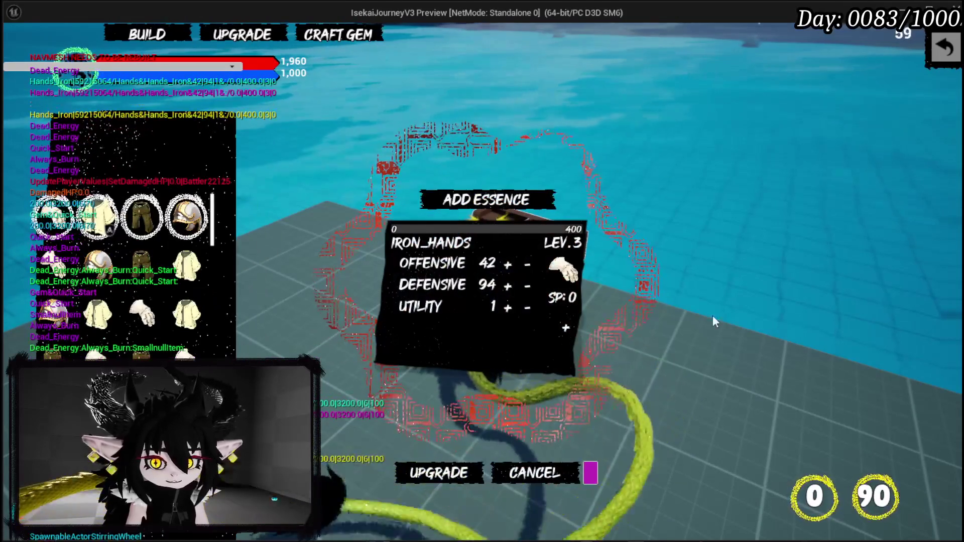
pyautogui.click(567, 328)
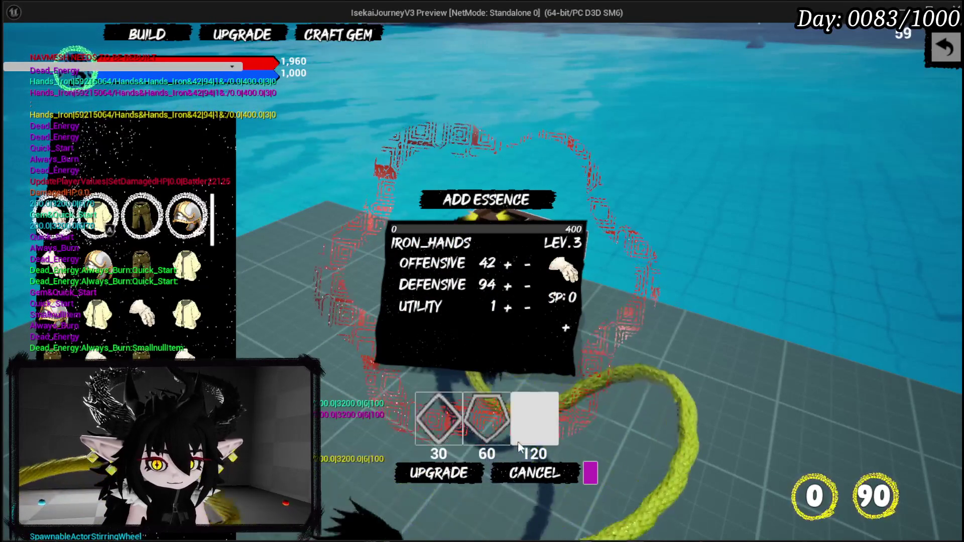
pyautogui.click(492, 210)
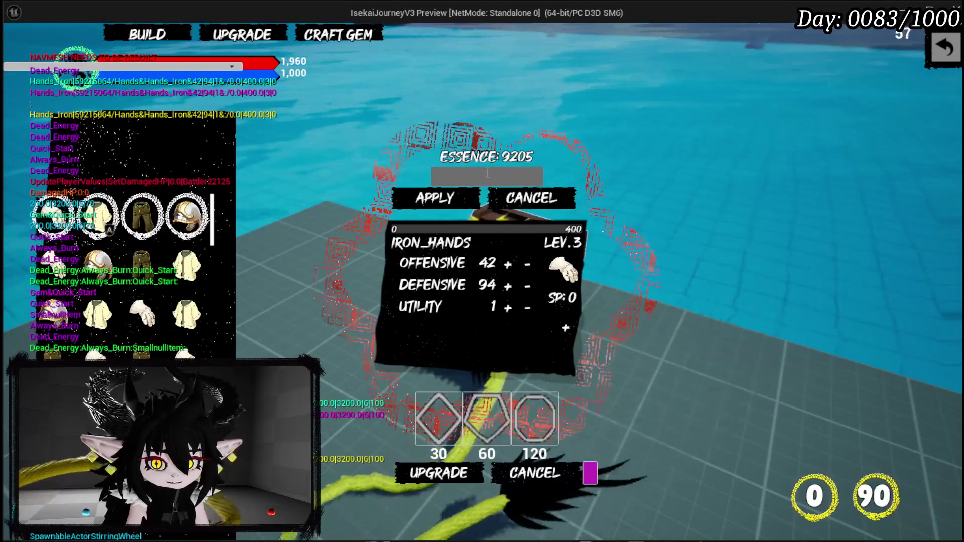
pyautogui.write('777')
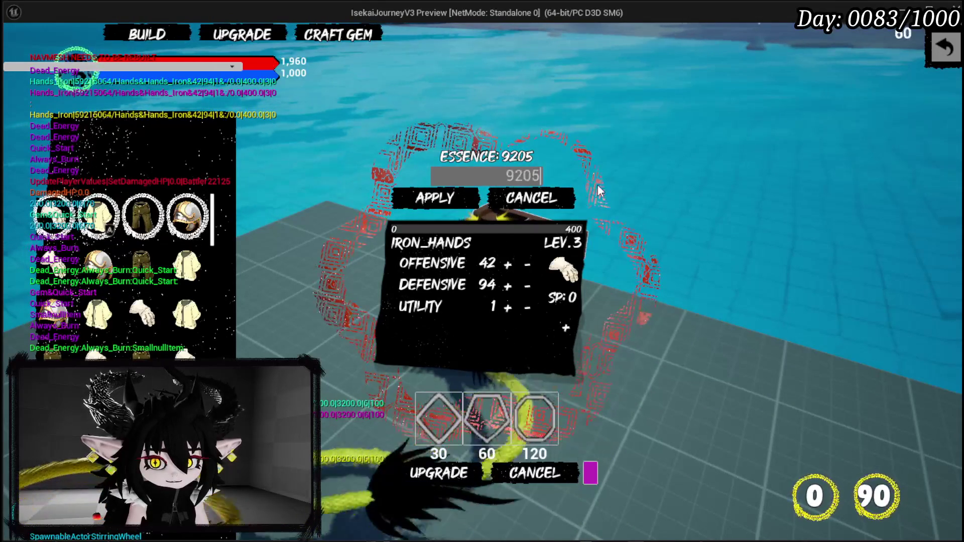
pyautogui.press('Return')
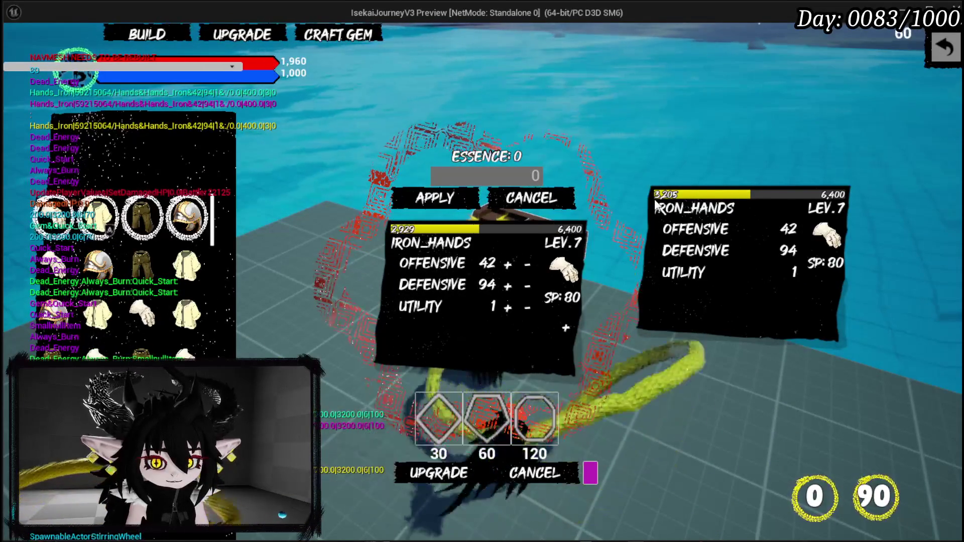
pyautogui.click(454, 408)
pyautogui.click(453, 408)
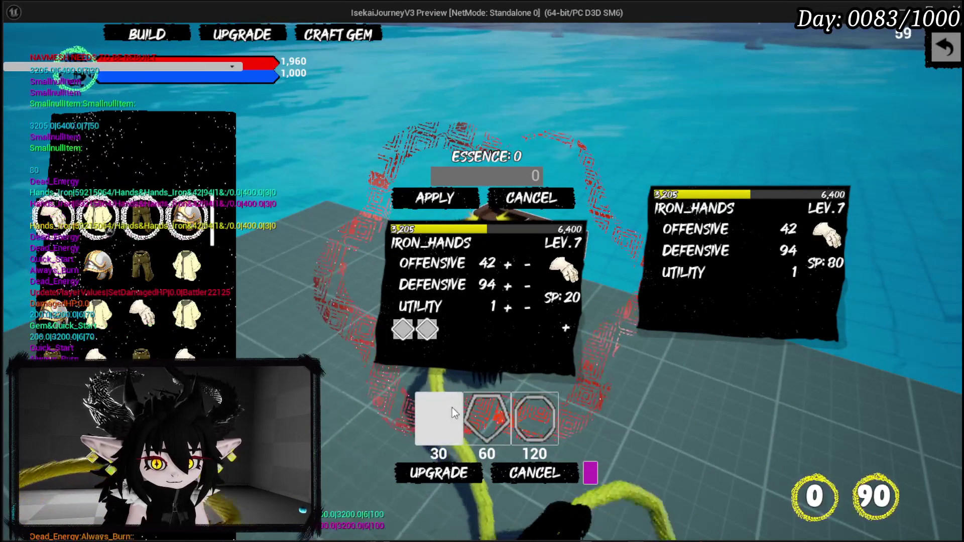
pyautogui.moveTo(429, 320)
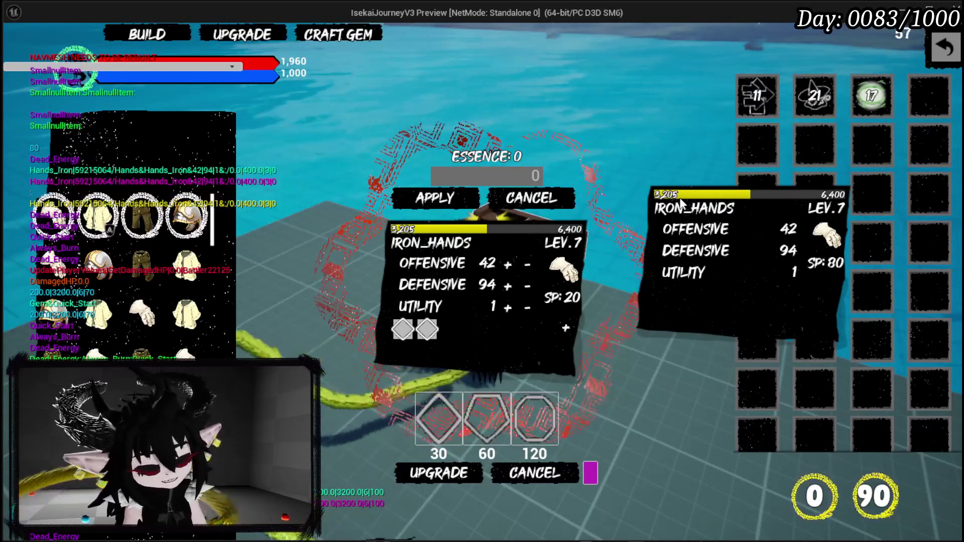
pyautogui.press('Escape')
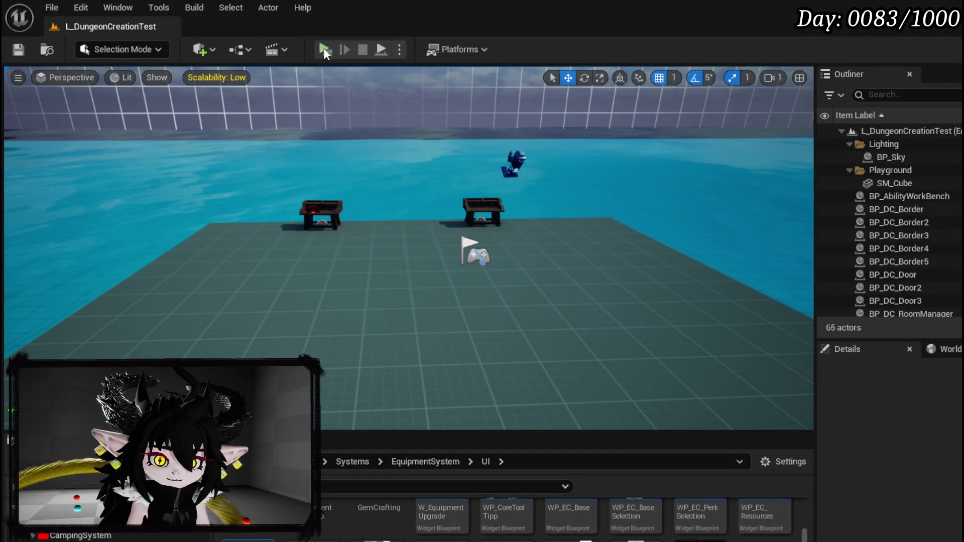
# - Relaunch the preview and spend all 9205 essence on Iron Legs, reaching level 7 with SP 120
pyautogui.hotkey('alt', 'p')
pyautogui.press('w')
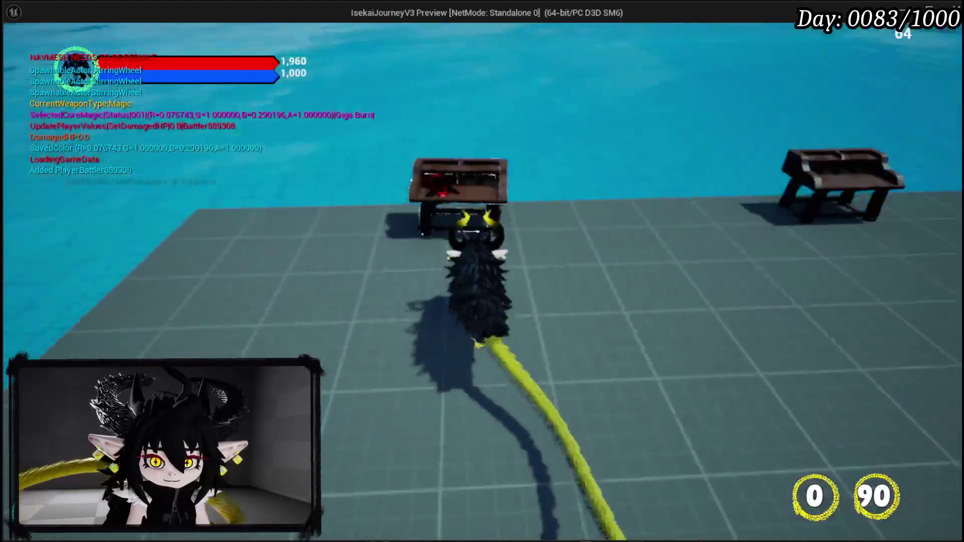
pyautogui.press('i')
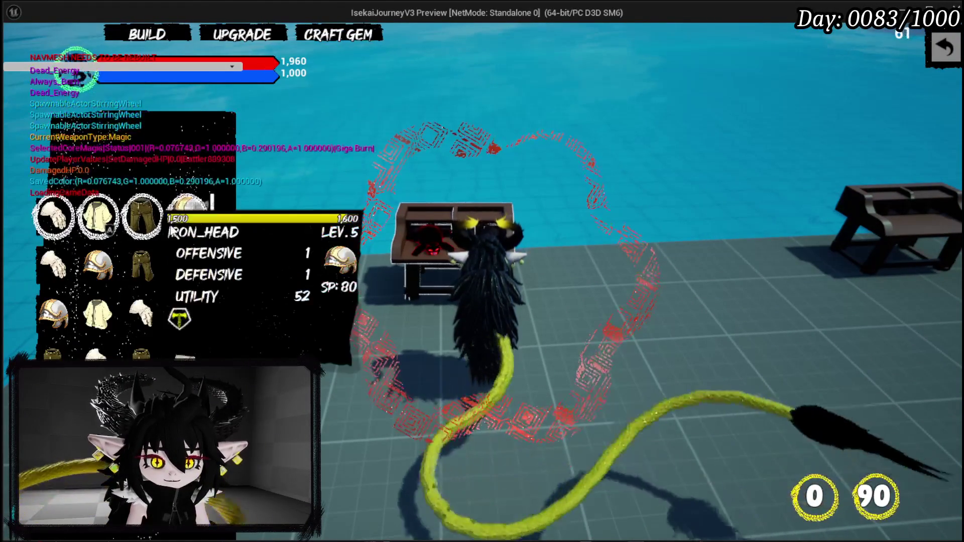
pyautogui.click(136, 216)
pyautogui.click(555, 204)
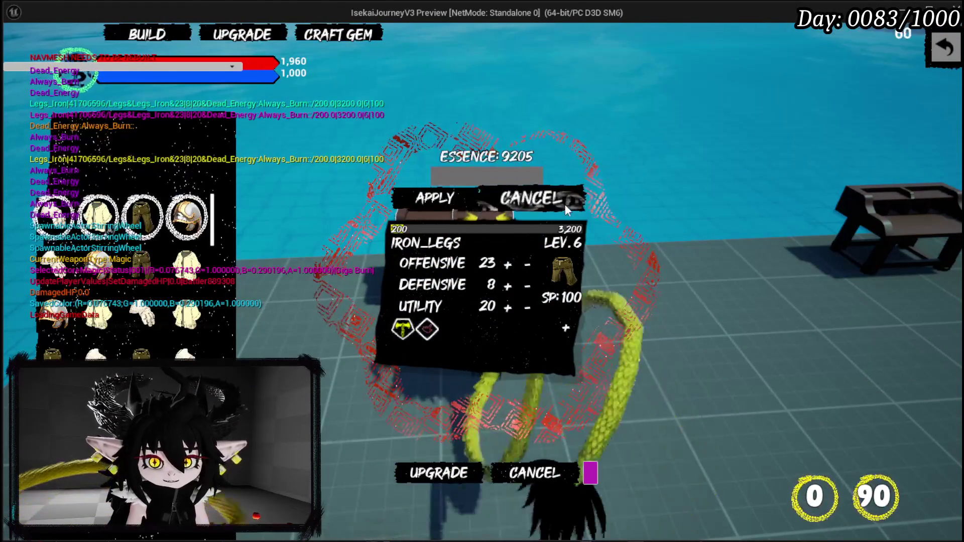
pyautogui.write('999205')
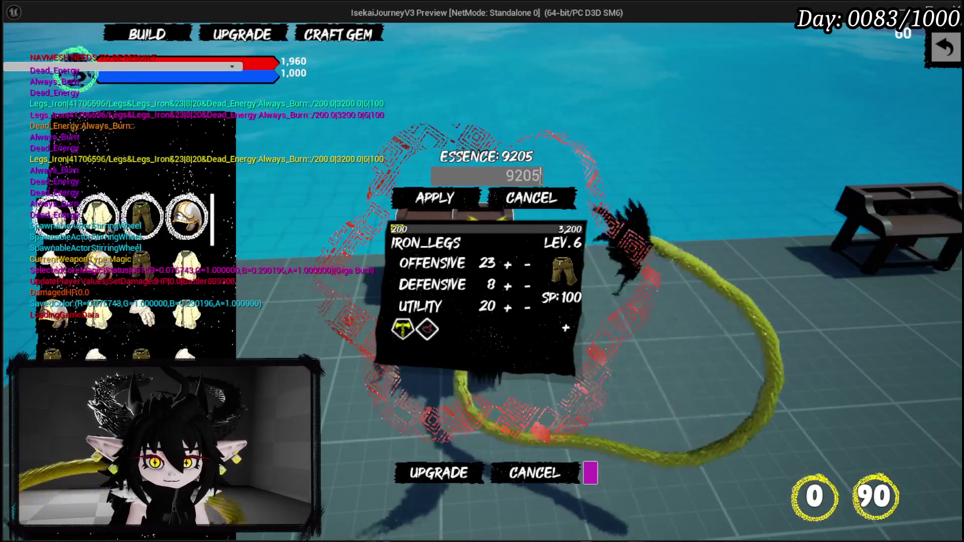
pyautogui.press('Return')
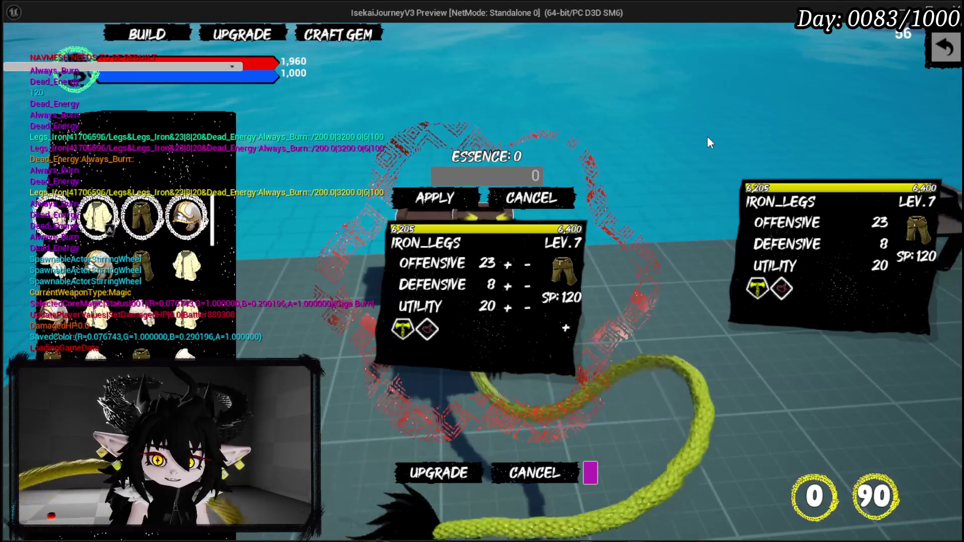
pyautogui.press('Escape')
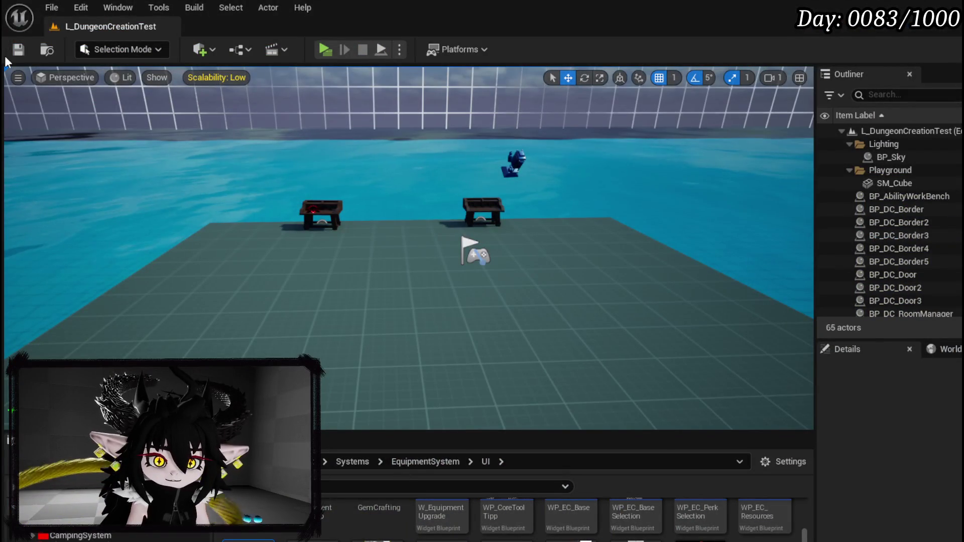
# - Save the level and open W_EquipmentUpgrade's LevelUp function graph
pyautogui.click(18, 50)
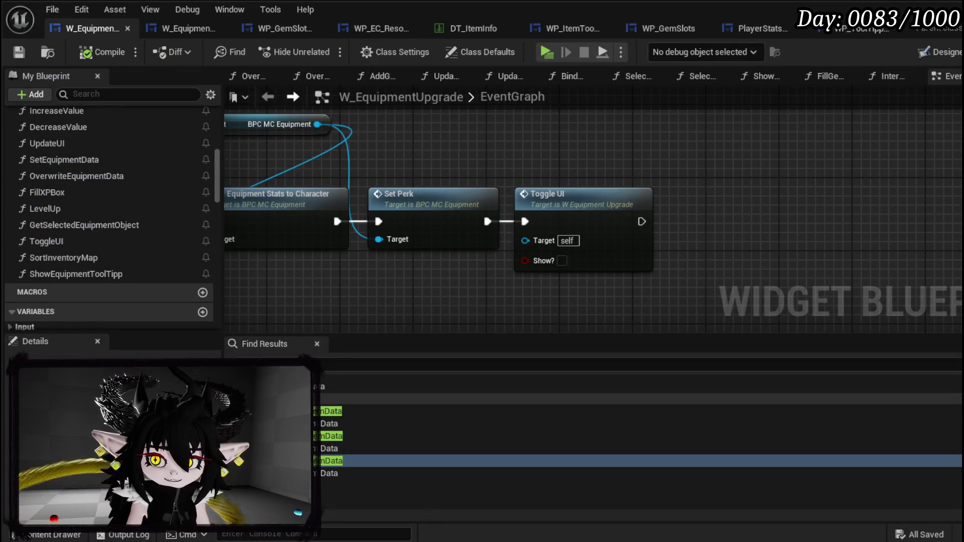
pyautogui.click(942, 52)
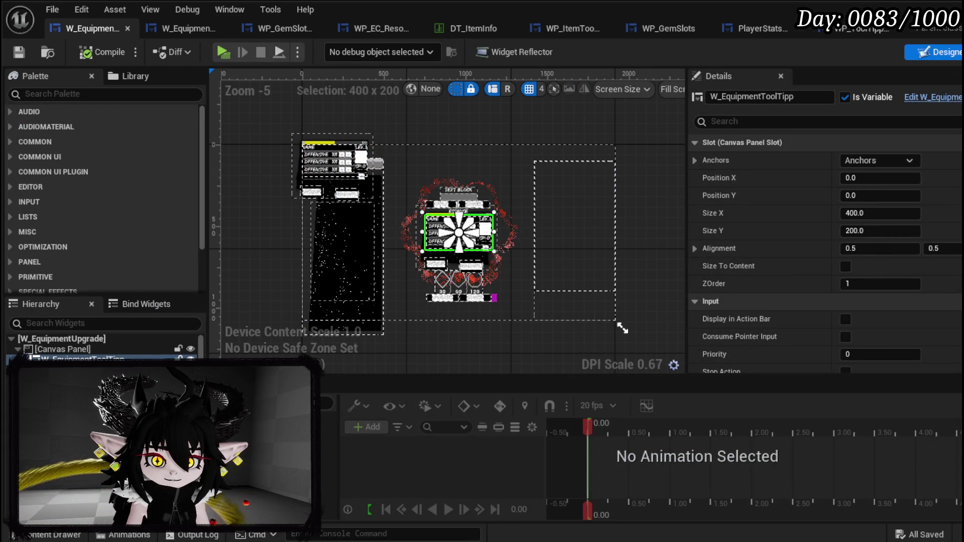
pyautogui.scroll(10, 88, 189)
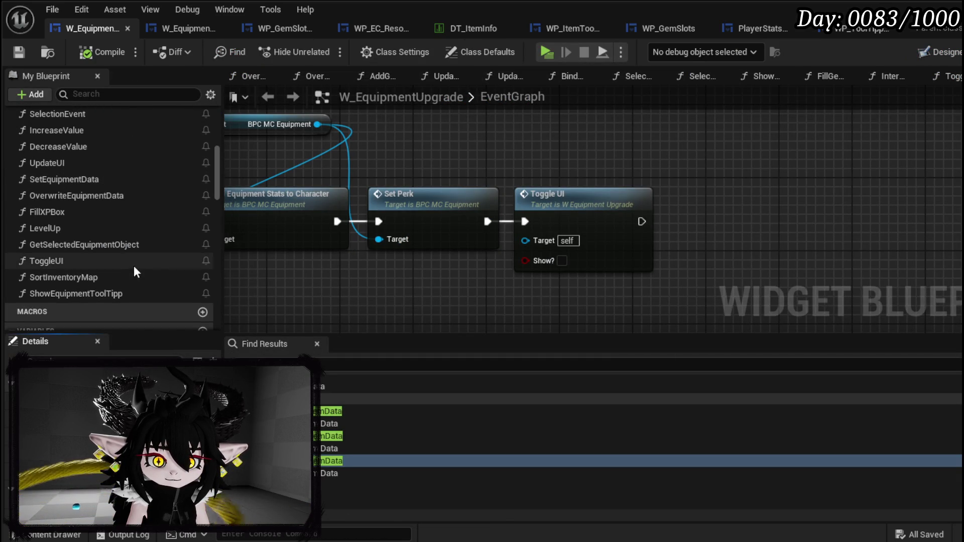
pyautogui.doubleClick(108, 227)
# - Break the exec link from Get Selected Equipment Object into Show Tool Tipp
pyautogui.moveTo(617, 166); pyautogui.dragTo(524, 210)
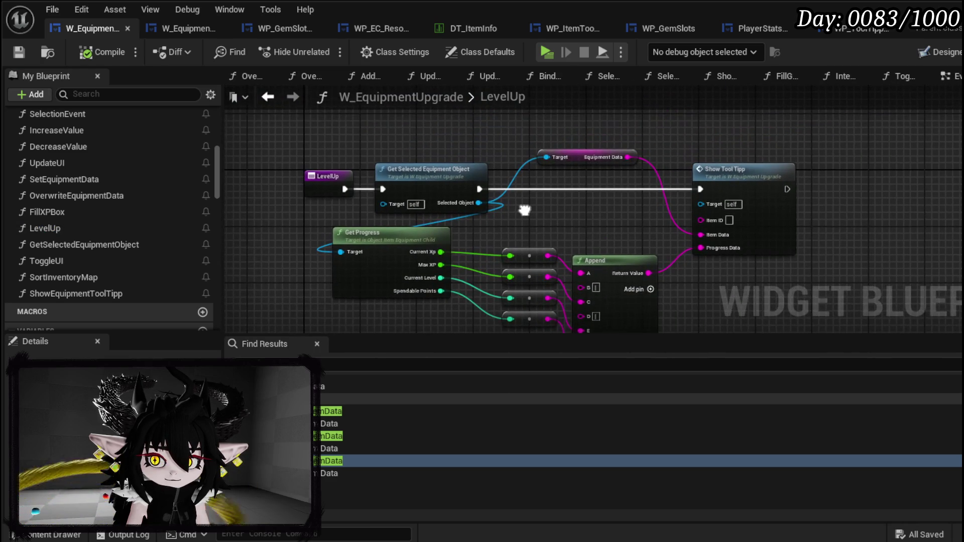
pyautogui.click(600, 224)
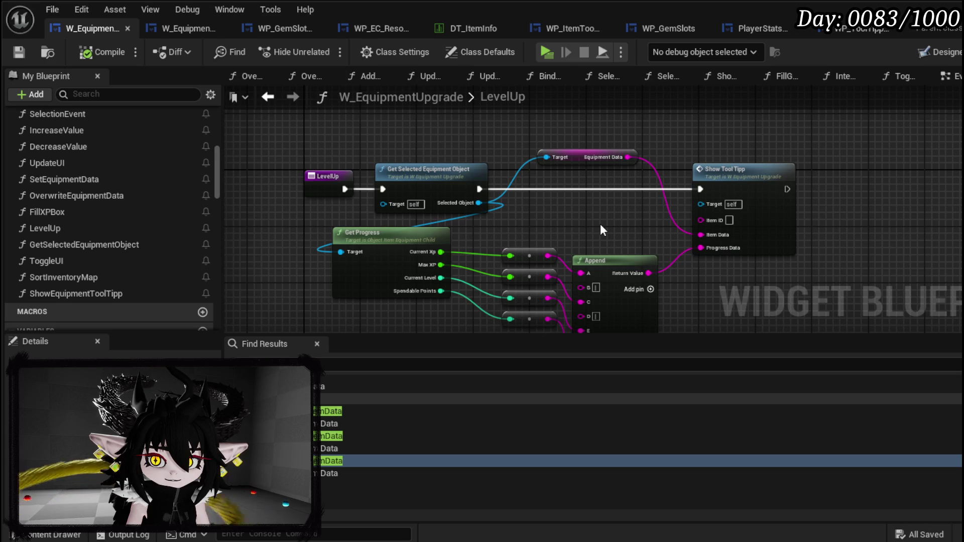
pyautogui.moveTo(600, 224); pyautogui.dragTo(612, 210)
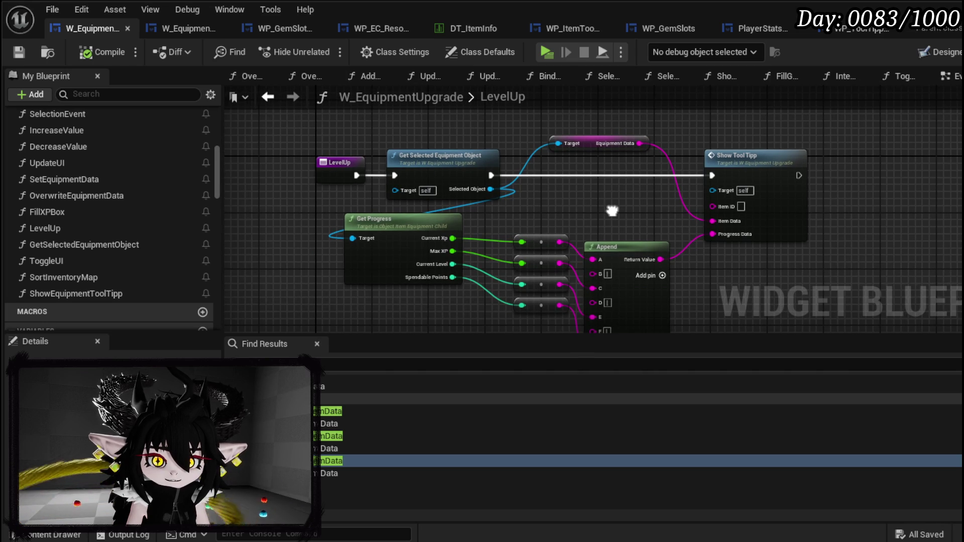
pyautogui.keyDown('alt'); pyautogui.click(491, 175); pyautogui.keyUp('alt')
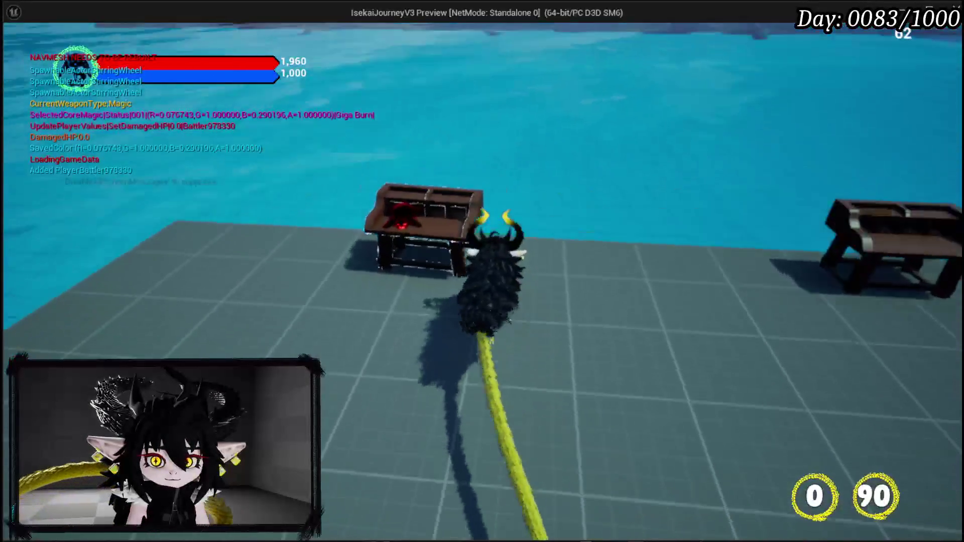
# - Add 9205 essence to Iron Legs at the workbench and confirm the upgrade to level 7
pyautogui.press('Tab')
pyautogui.click(251, 34)
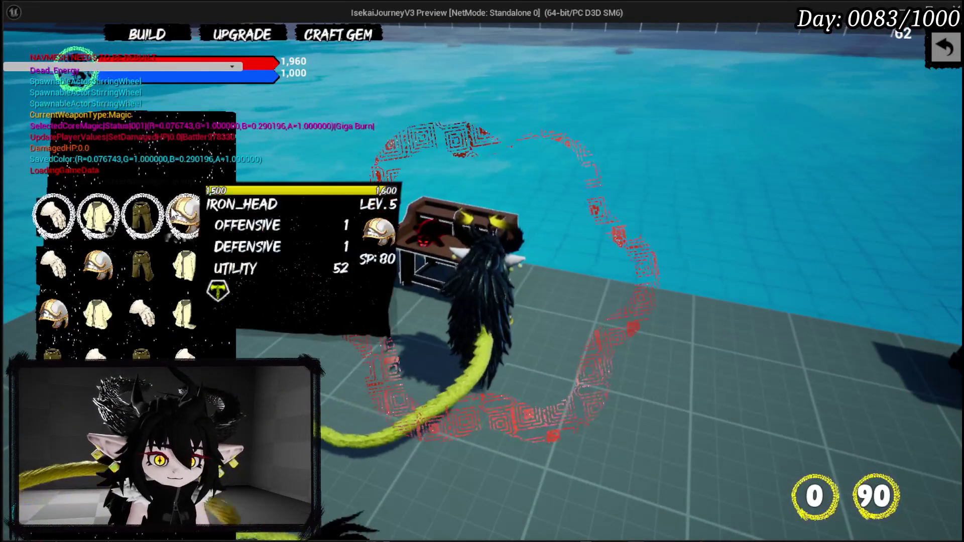
pyautogui.click(136, 205)
pyautogui.click(455, 203)
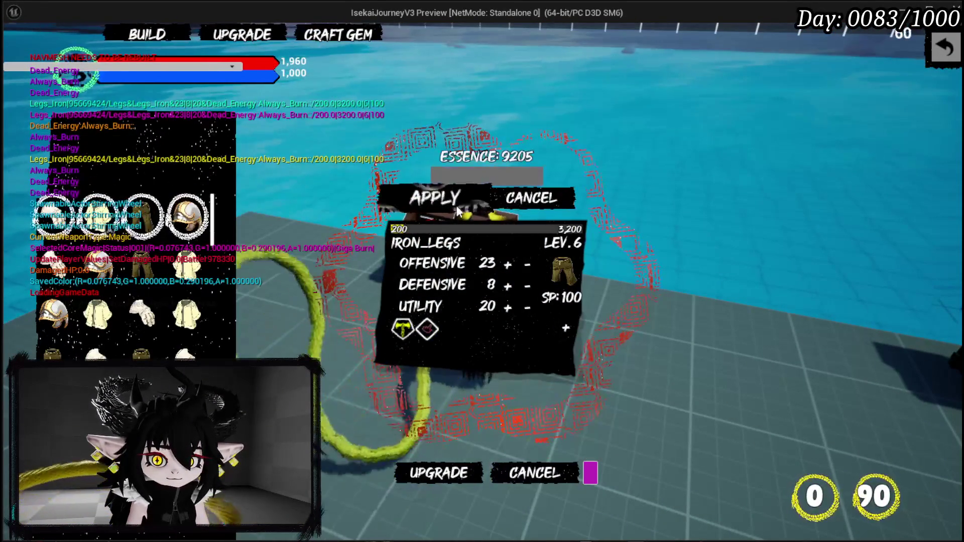
pyautogui.click(478, 177)
pyautogui.write('205')
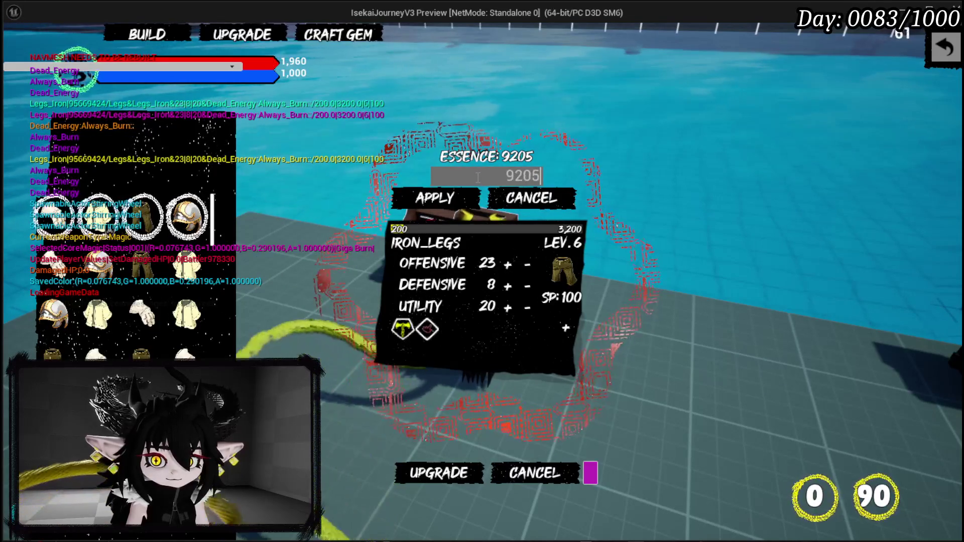
pyautogui.click(445, 200)
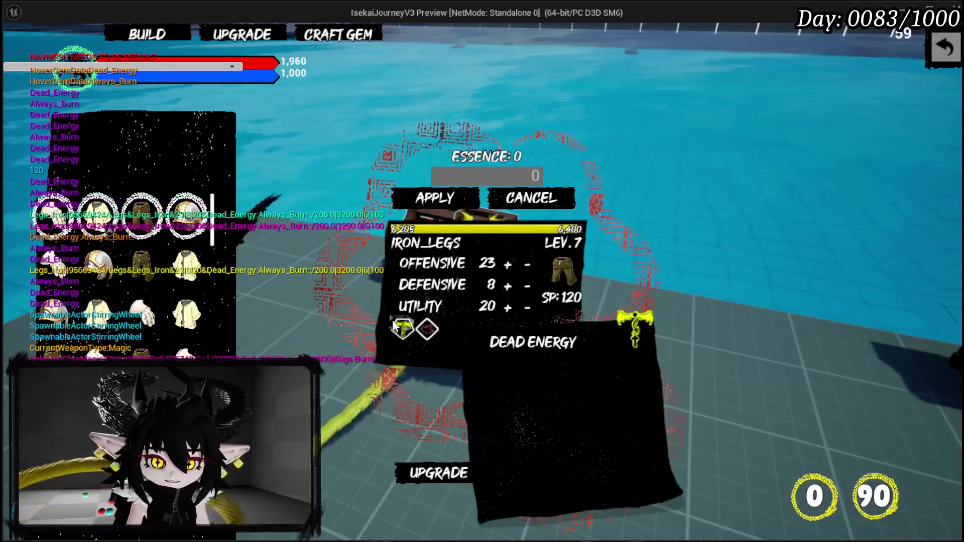
pyautogui.click(423, 469)
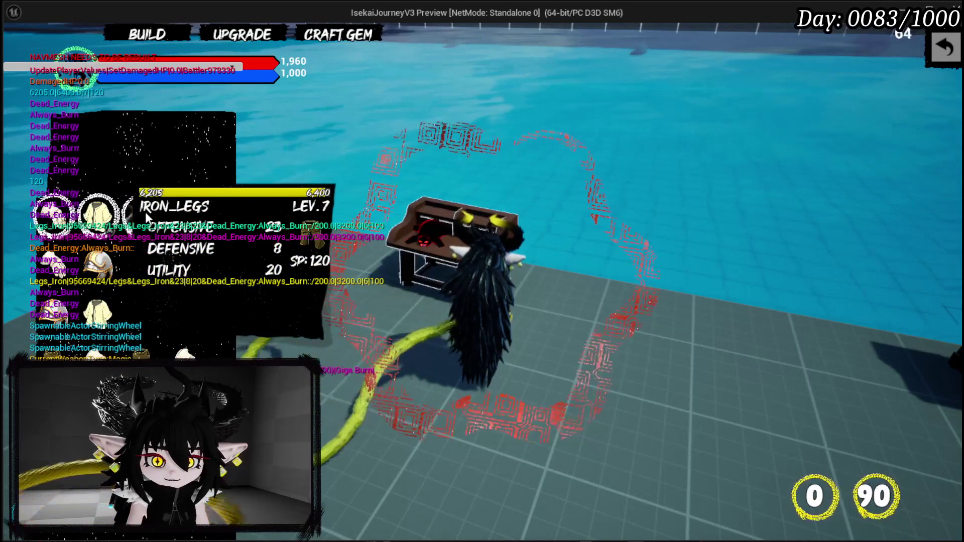
# - Recheck the Iron Legs panel, exit the workbench menus, and stop the preview
pyautogui.click(146, 213)
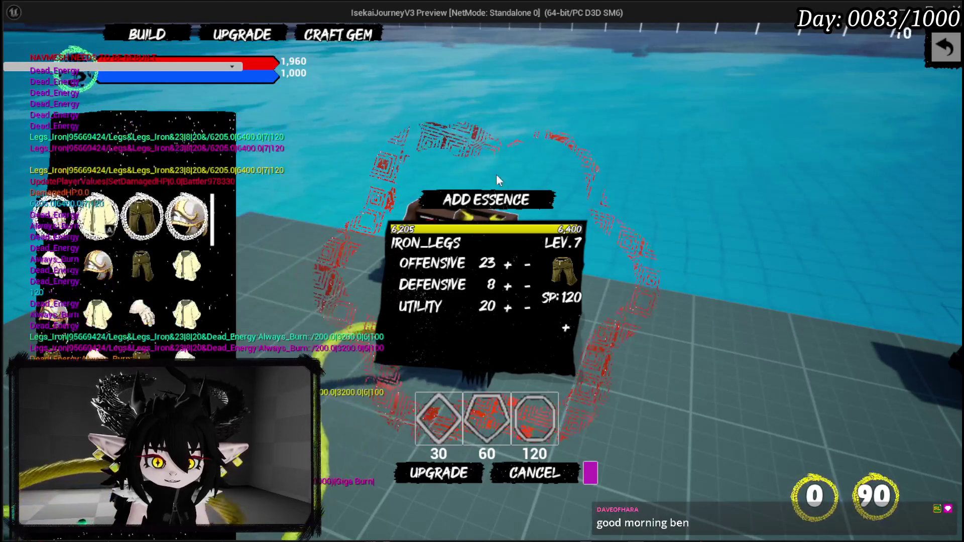
pyautogui.click(945, 48)
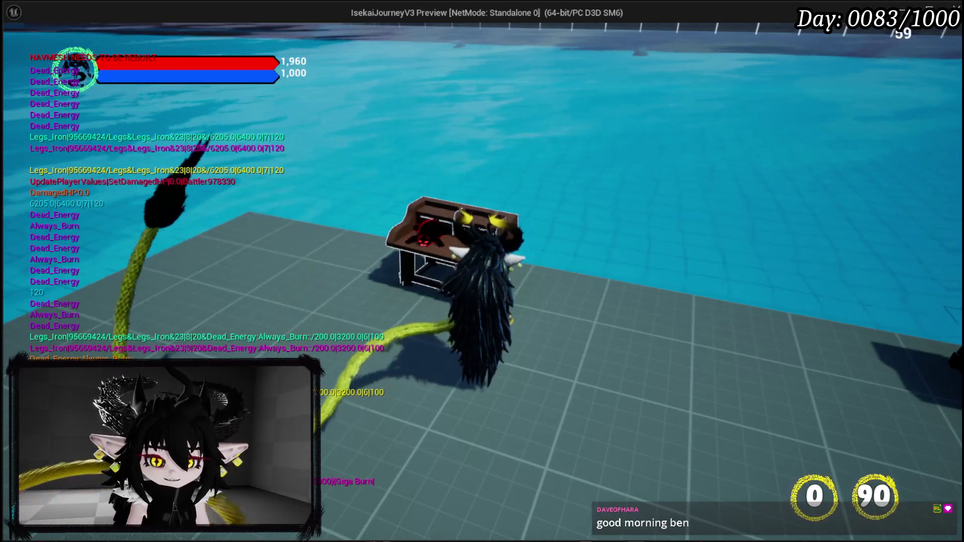
pyautogui.press('Escape')
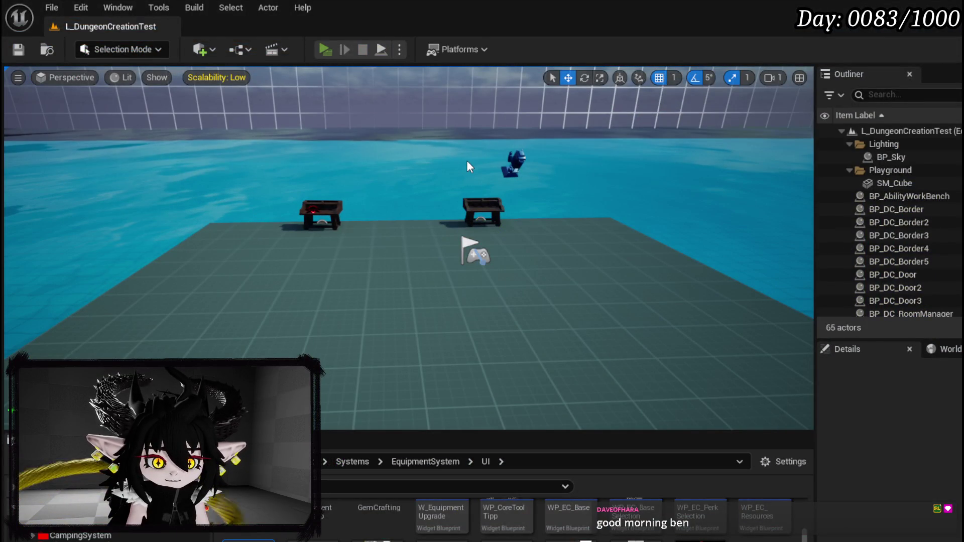
# - In a new preview, level Iron Legs from 6 to 7 with all essence at the workbench
pyautogui.hotkey('alt', 'p')
pyautogui.press('w')
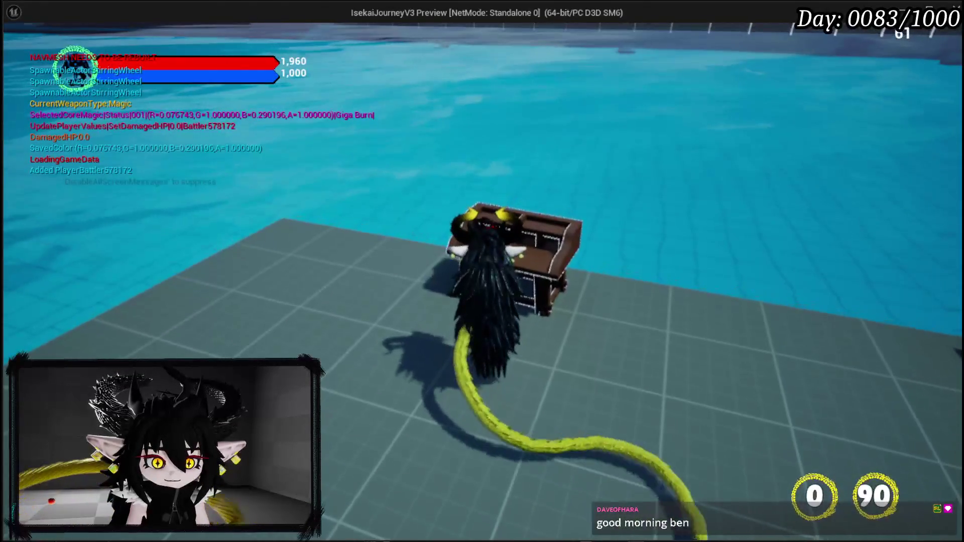
pyautogui.press('e')
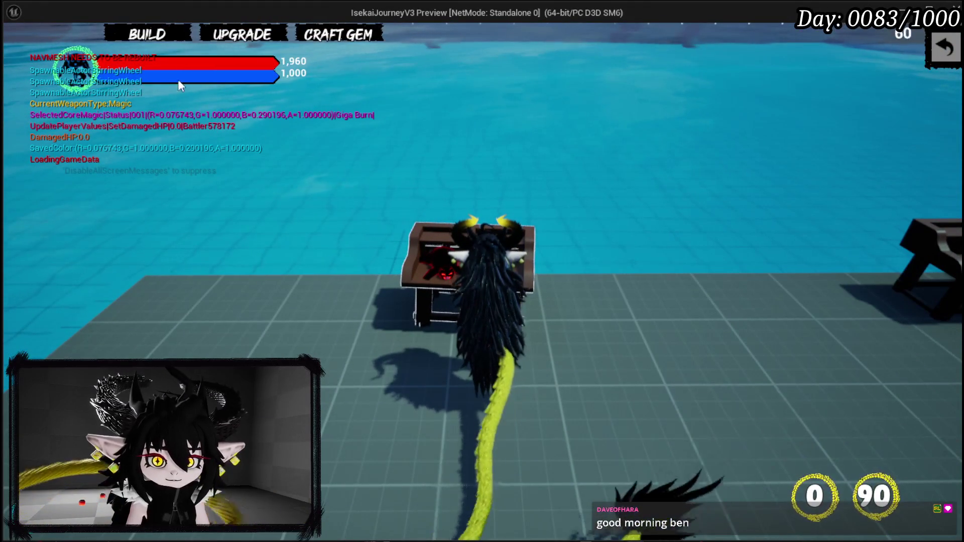
pyautogui.click(181, 31)
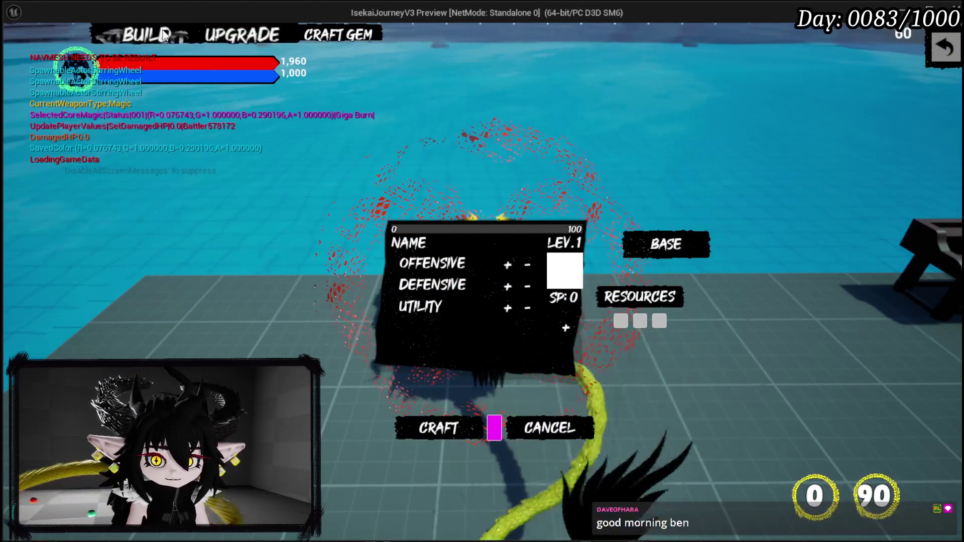
pyautogui.click(219, 34)
pyautogui.click(151, 215)
pyautogui.click(505, 201)
pyautogui.write('9205')
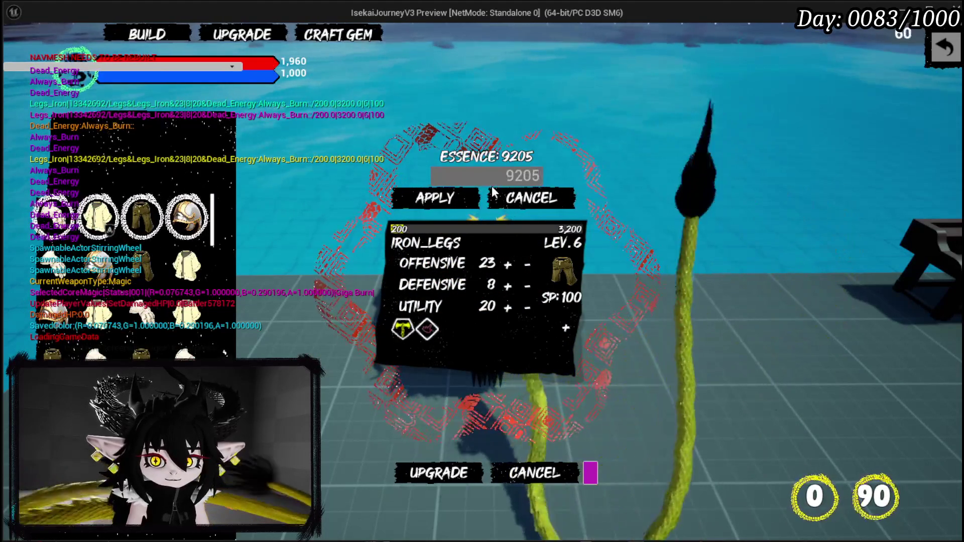
pyautogui.click(473, 191)
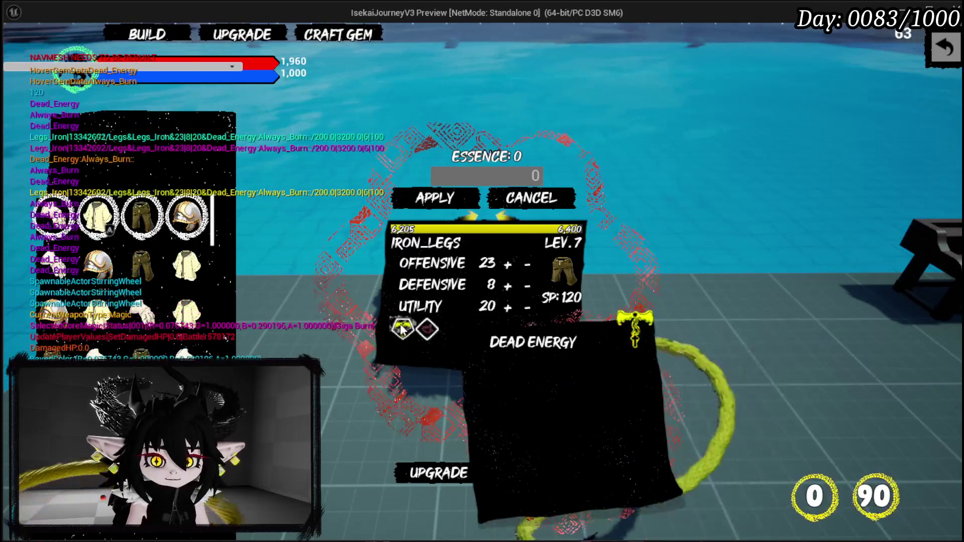
pyautogui.moveTo(151, 219)
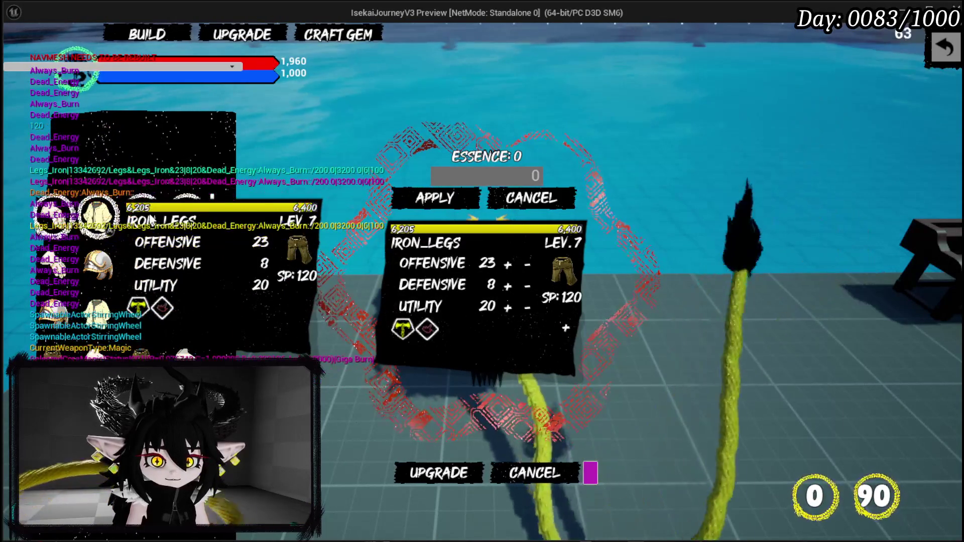
pyautogui.click(412, 473)
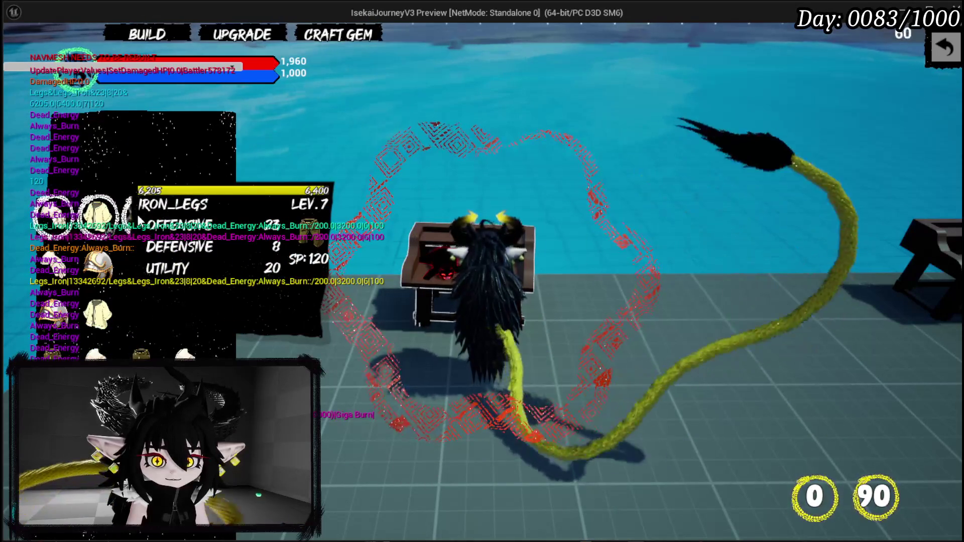
# - Recheck the Iron Legs panel, stop the preview, and save with Ctrl+S
pyautogui.click(139, 219)
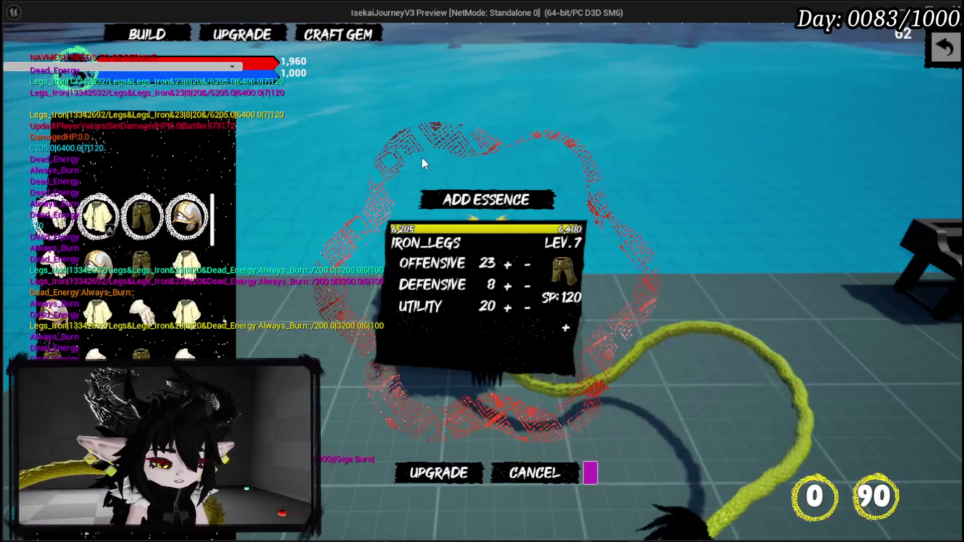
pyautogui.press('Escape')
pyautogui.hotkey('ctrl', 's')
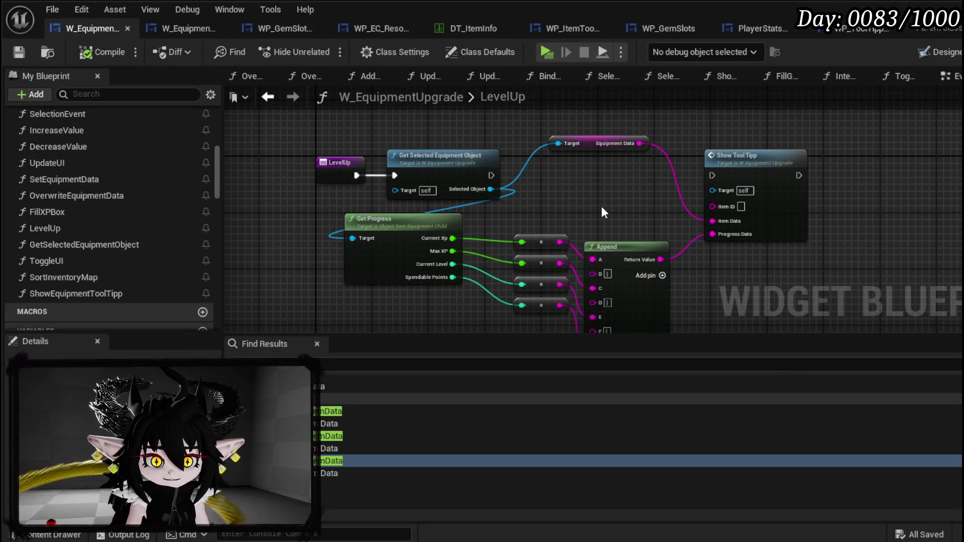
# - Open the SelectionEvent function graph from the widget's My Blueprint list
pyautogui.click(954, 78)
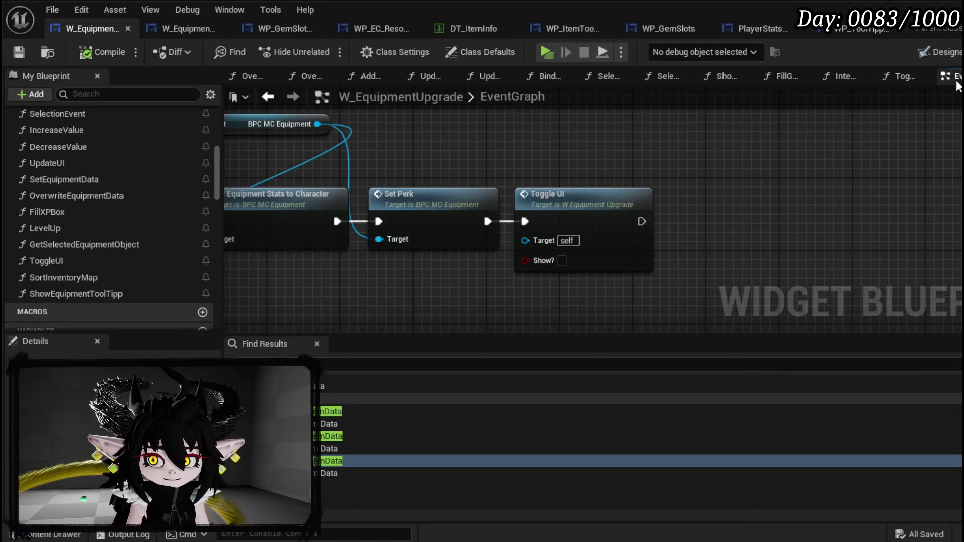
pyautogui.scroll(-4, 417, 169)
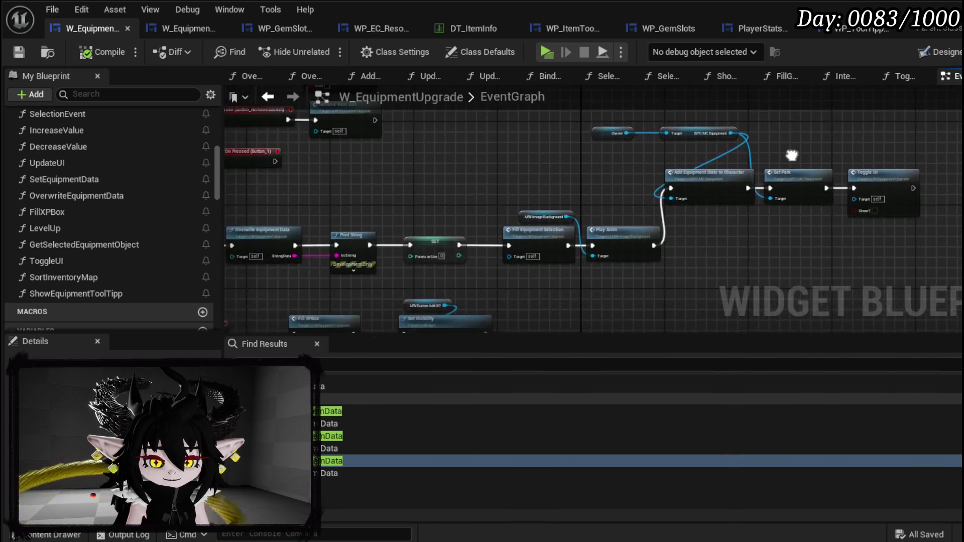
pyautogui.scroll(3, 535, 201)
pyautogui.scroll(-3, 410, 164)
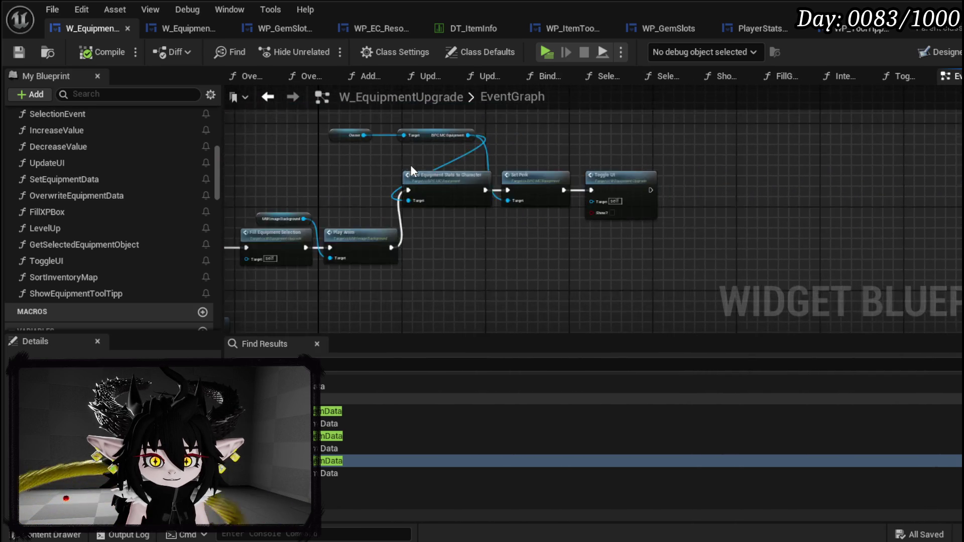
pyautogui.scroll(2, 101, 196)
pyautogui.scroll(5, 83, 191)
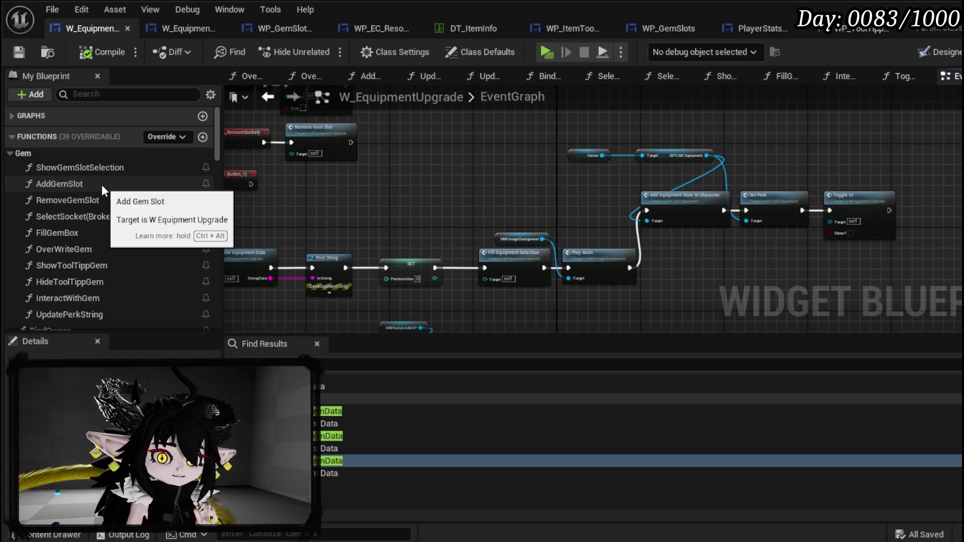
pyautogui.scroll(-3, 145, 203)
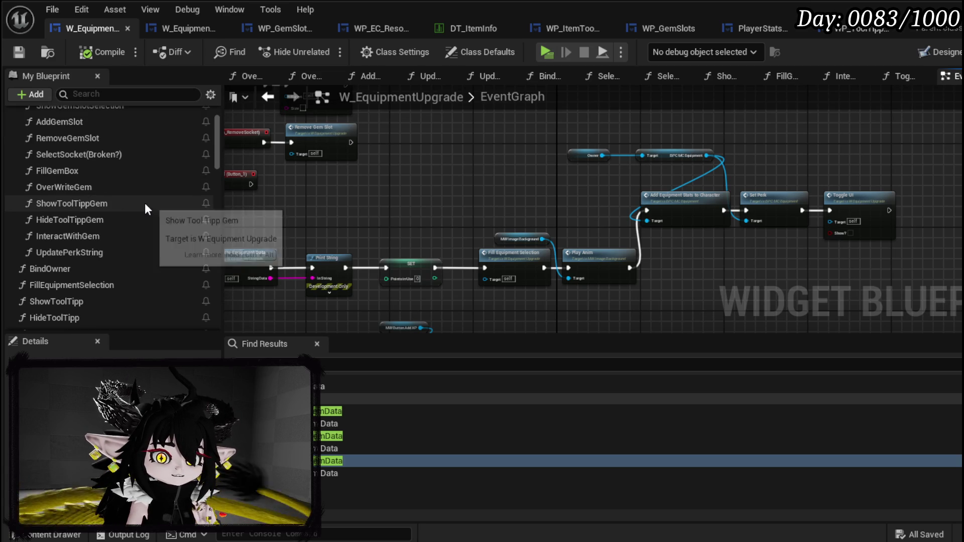
pyautogui.click(125, 285)
pyautogui.scroll(-2, 124, 283)
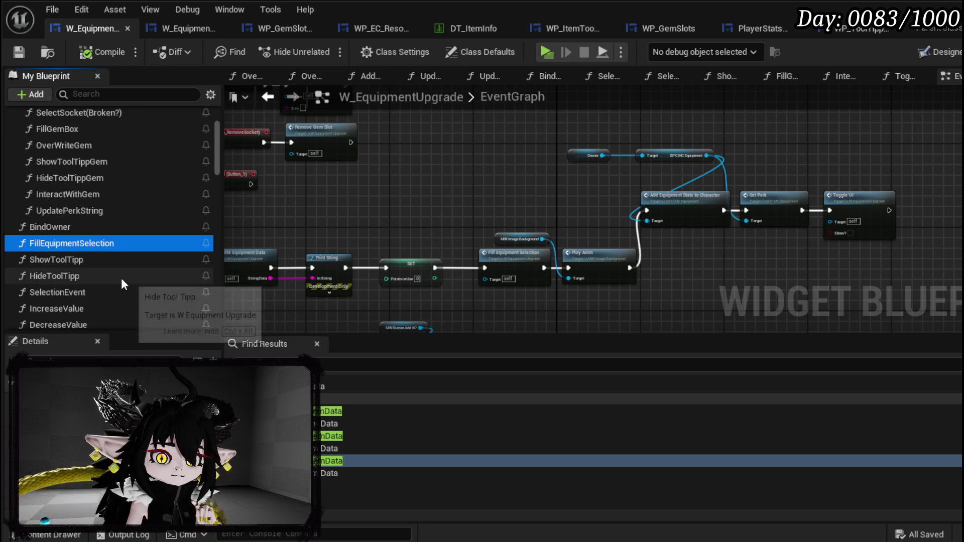
pyautogui.doubleClick(106, 291)
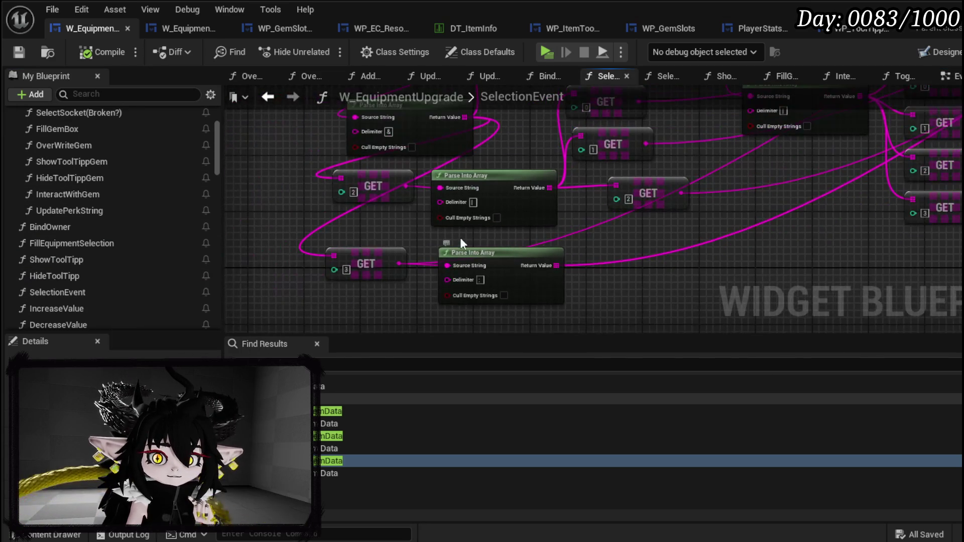
# - Open SetEquipmentData and toggle a breakpoint on its Perk Array SET node
pyautogui.scroll(4, 381, 271)
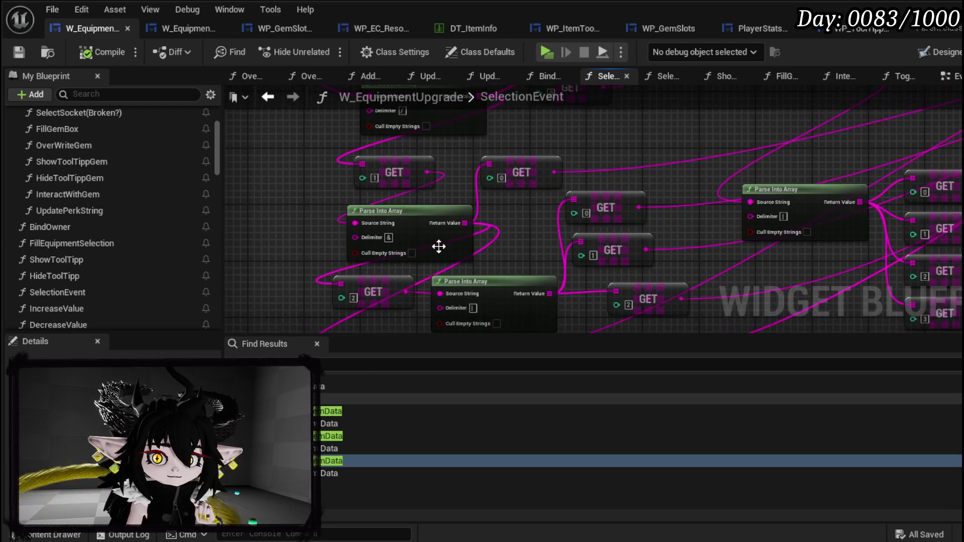
pyautogui.moveTo(538, 224)
pyautogui.mouseDown()
pyautogui.moveTo(533, 177)
pyautogui.moveTo(555, 275)
pyautogui.moveTo(572, 293)
pyautogui.moveTo(570, 215)
pyautogui.moveTo(891, 224)
pyautogui.moveTo(318, 189)
pyautogui.moveTo(258, 204)
pyautogui.moveTo(402, 239)
pyautogui.moveTo(809, 148)
pyautogui.moveTo(778, 184)
pyautogui.mouseUp()
pyautogui.moveTo(839, 268)
pyautogui.mouseDown()
pyautogui.moveTo(312, 273)
pyautogui.moveTo(488, 251)
pyautogui.moveTo(609, 197)
pyautogui.mouseUp()
pyautogui.moveTo(719, 265); pyautogui.dragTo(542, 230)
pyautogui.doubleClick(542, 228)
pyautogui.scroll(3, 432, 227)
pyautogui.moveTo(719, 227)
pyautogui.mouseDown()
pyautogui.moveTo(456, 250)
pyautogui.moveTo(774, 221)
pyautogui.moveTo(573, 241)
pyautogui.moveTo(484, 236)
pyautogui.mouseUp()
pyautogui.rightClick(696, 179)
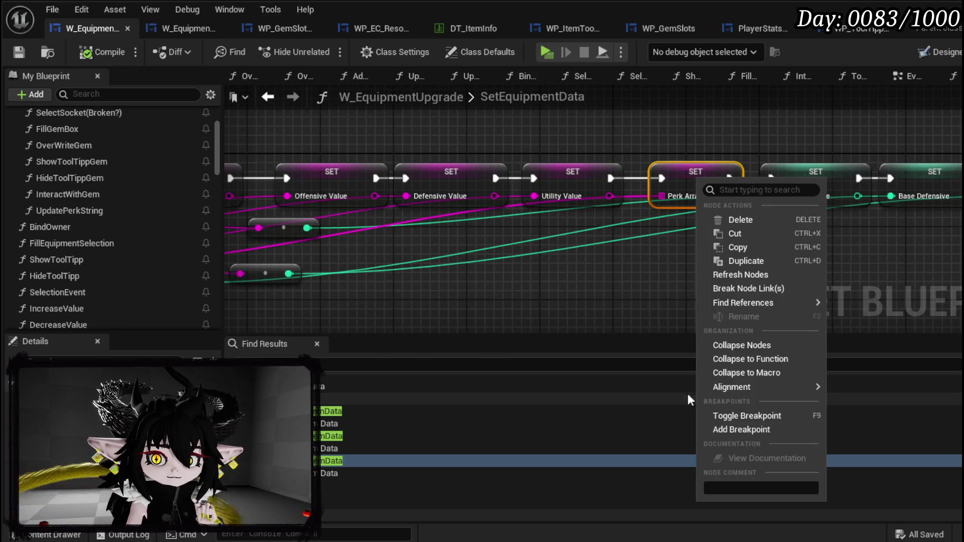
pyautogui.click(748, 440)
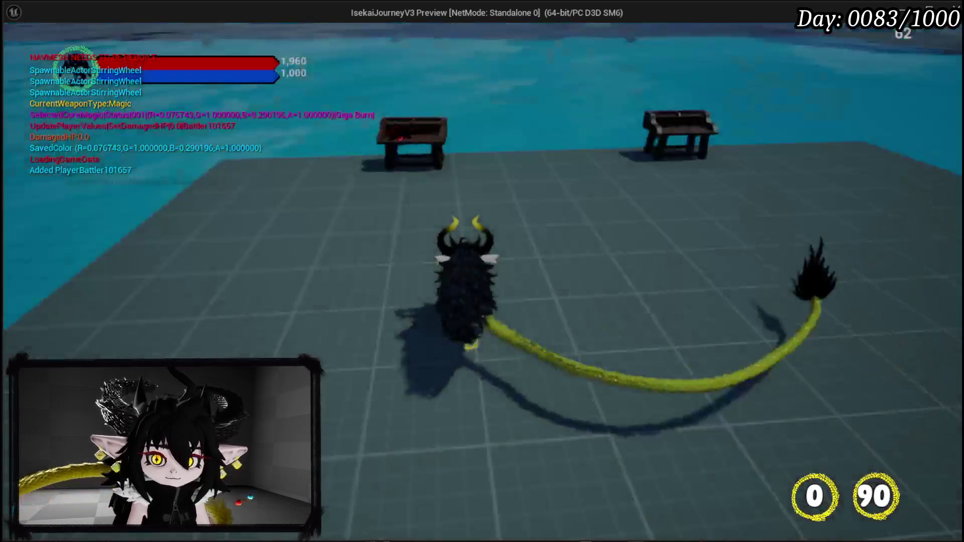
# - Open the upgrade inventory, select Iron Legs and inspect the Perk Array at the breakpoint
pyautogui.press('e')
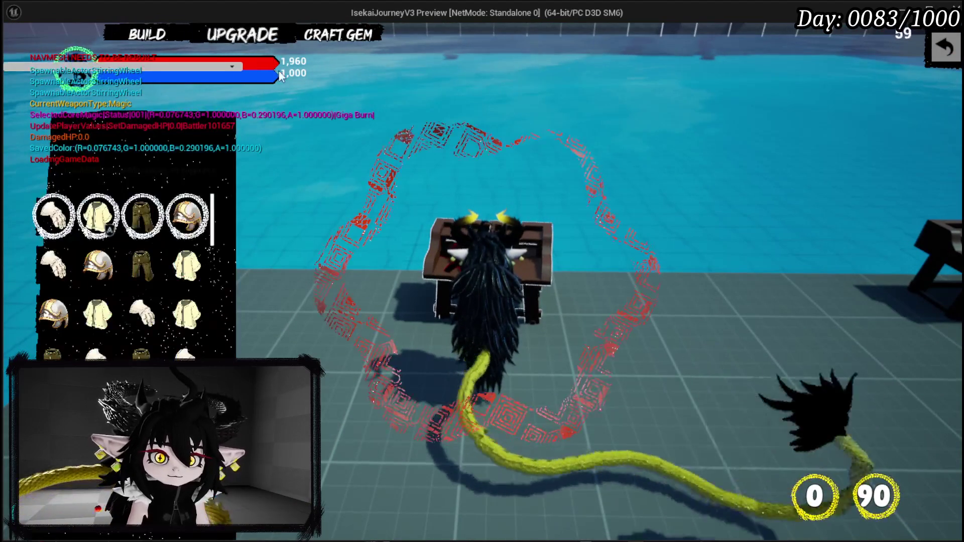
pyautogui.click(151, 221)
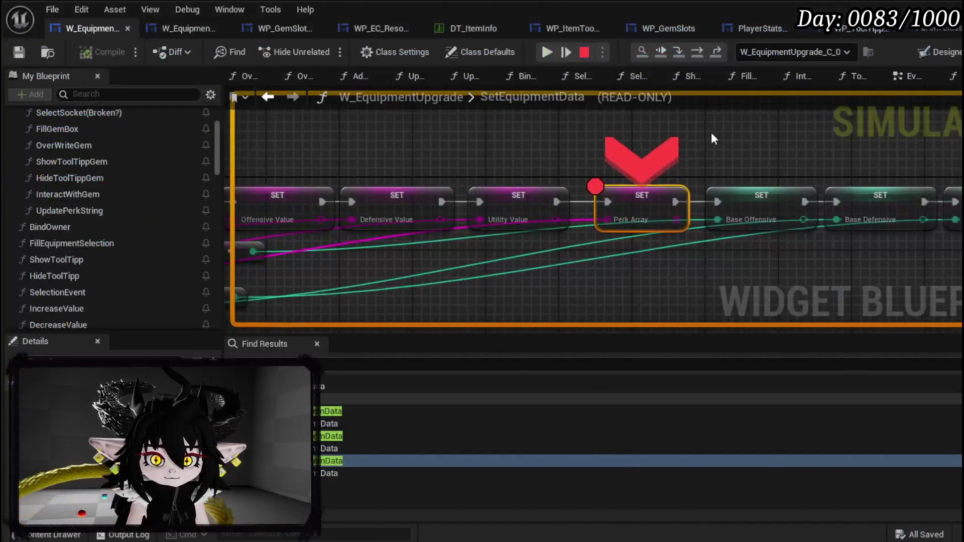
pyautogui.moveTo(600, 220)
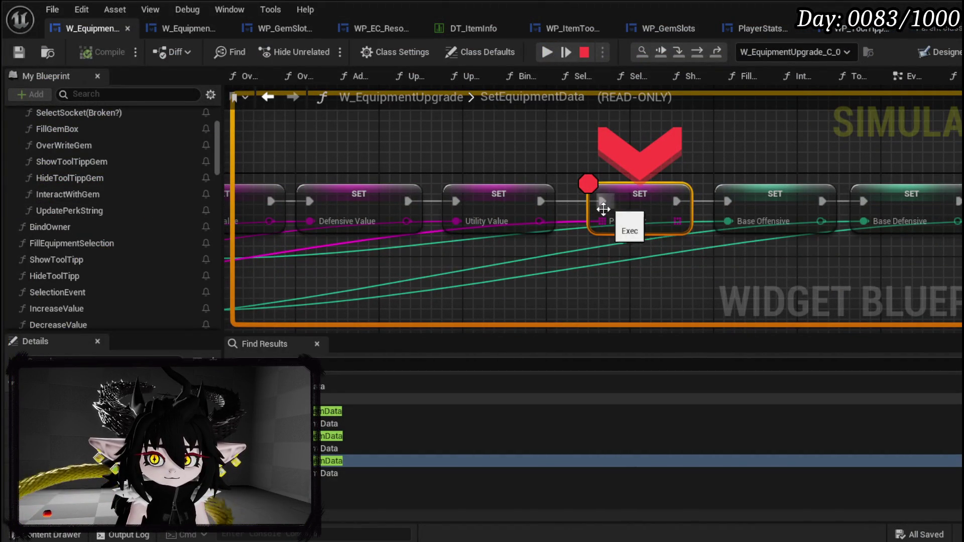
pyautogui.moveTo(623, 148)
pyautogui.mouseDown()
pyautogui.moveTo(338, 148)
pyautogui.moveTo(582, 128)
pyautogui.moveTo(620, 143)
pyautogui.moveTo(716, 140)
pyautogui.mouseUp()
pyautogui.scroll(-2, 713, 144)
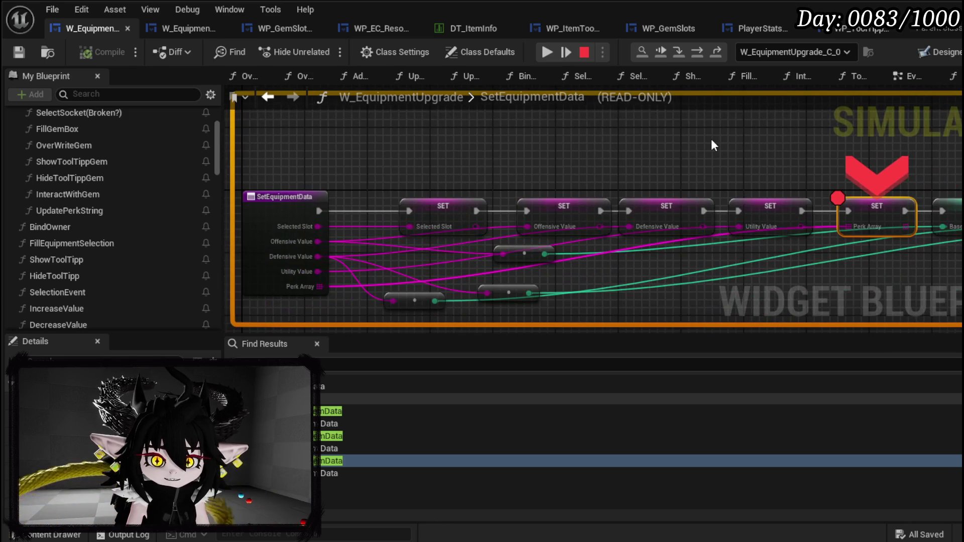
# - Resume the game, then add 9205 essence to Iron Legs and apply it
pyautogui.click(547, 52)
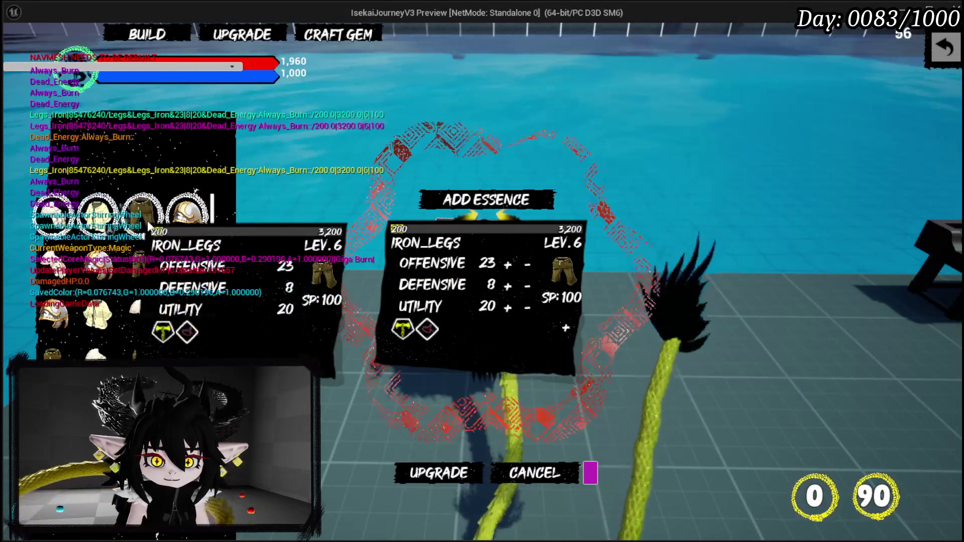
pyautogui.click(487, 201)
pyautogui.write('9205')
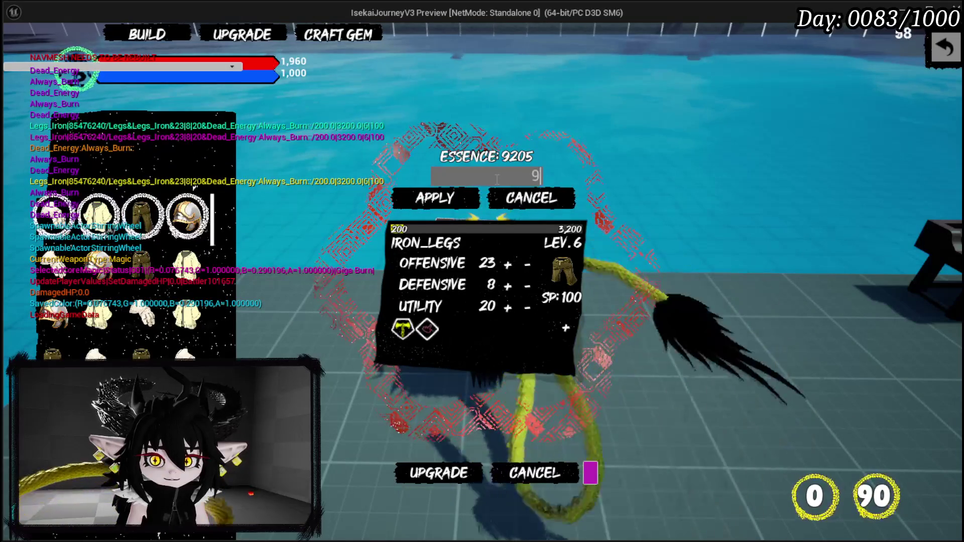
pyautogui.click(442, 197)
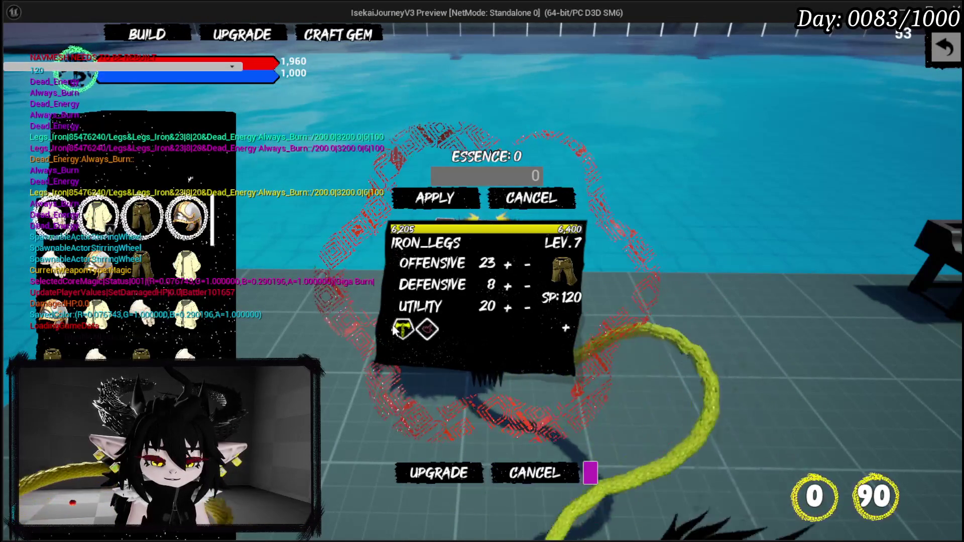
# - Reselect Iron Legs to hit the breakpoint again, then stop the play session
pyautogui.moveTo(409, 329)
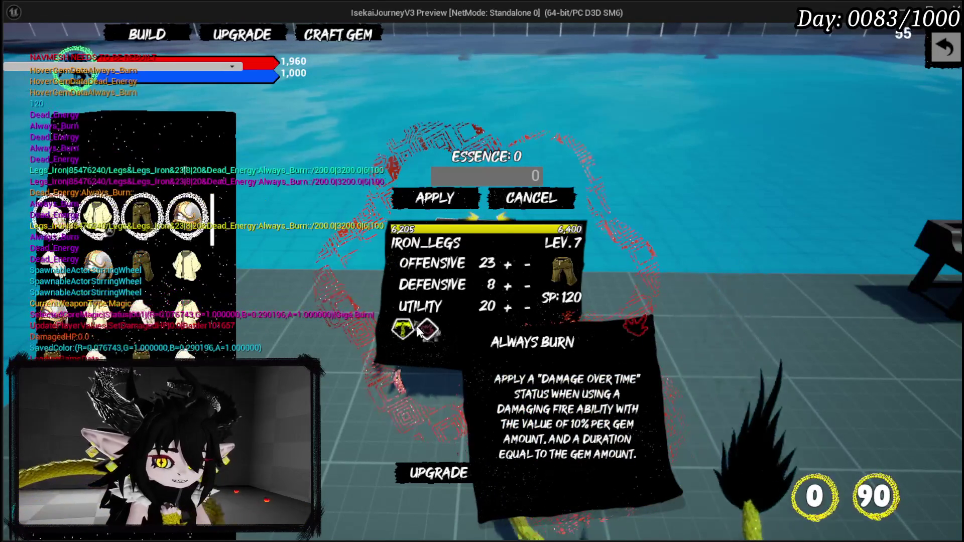
pyautogui.moveTo(145, 216)
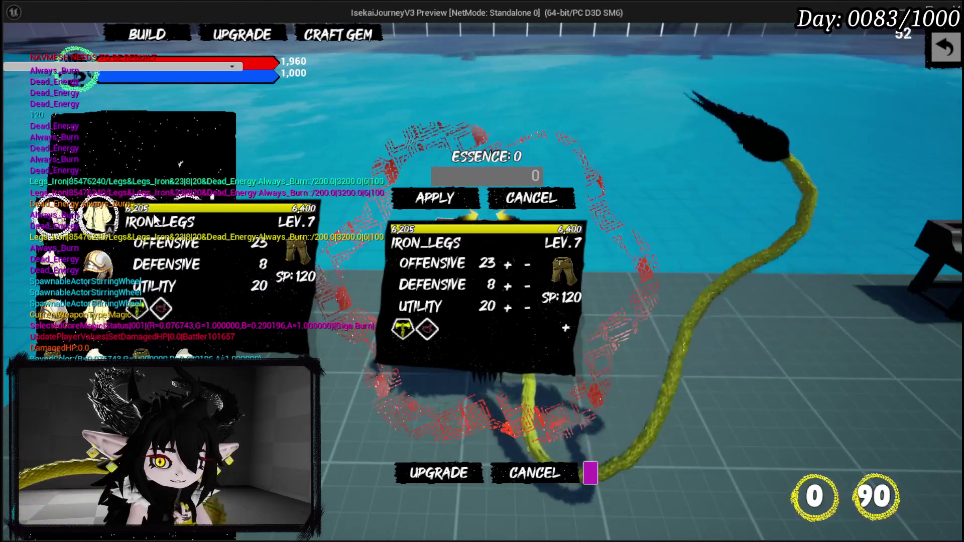
pyautogui.click(154, 220)
pyautogui.moveTo(605, 220)
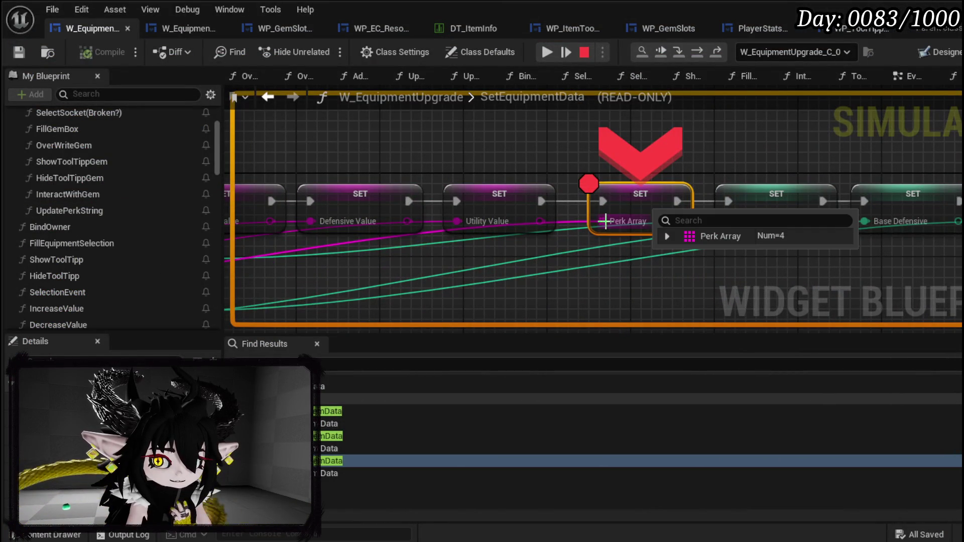
pyautogui.click(587, 57)
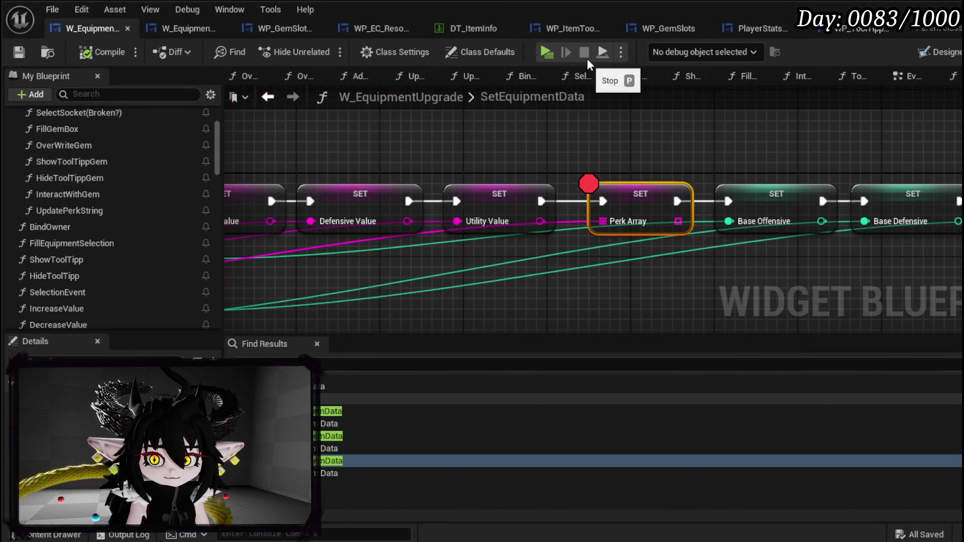
# - Return to the widget's event graph and open the OverwriteEquipmentData function
pyautogui.scroll(-3, 612, 165)
pyautogui.moveTo(243, 120)
pyautogui.mouseDown()
pyautogui.moveTo(833, 312)
pyautogui.moveTo(854, 302)
pyautogui.mouseUp()
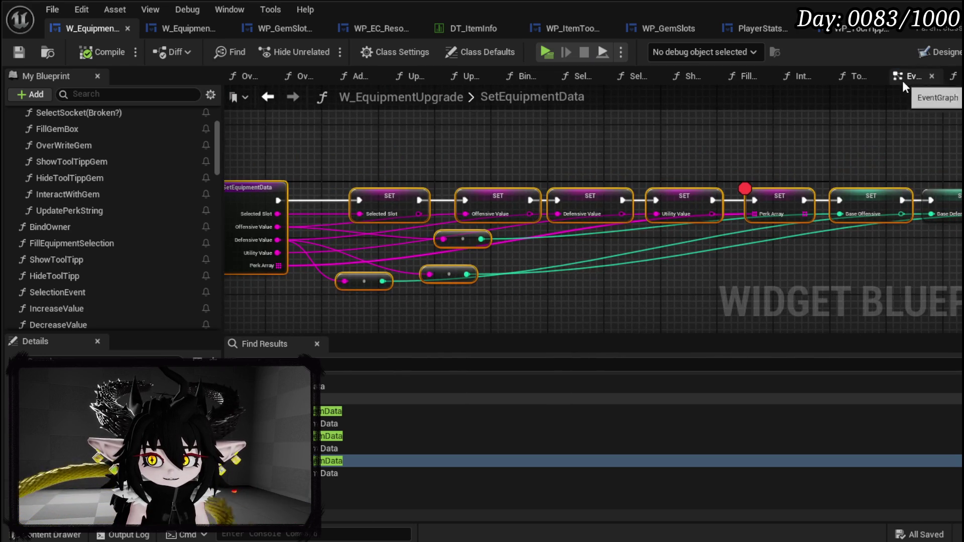
pyautogui.click(902, 77)
pyautogui.moveTo(590, 226)
pyautogui.mouseDown()
pyautogui.moveTo(661, 217)
pyautogui.moveTo(401, 254)
pyautogui.moveTo(345, 181)
pyautogui.moveTo(452, 201)
pyautogui.moveTo(556, 74)
pyautogui.mouseUp()
pyautogui.scroll(-3, 457, 282)
pyautogui.scroll(3, 453, 212)
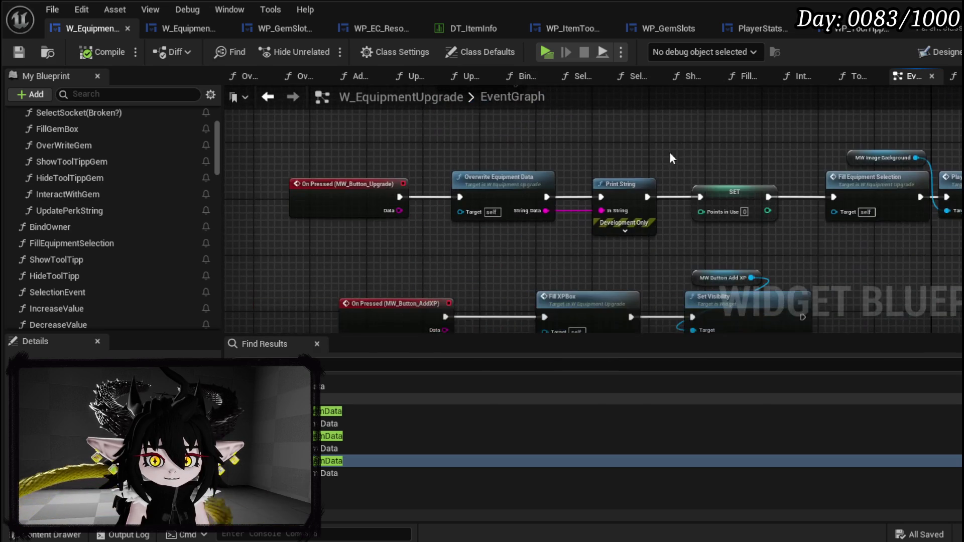
pyautogui.moveTo(499, 232)
pyautogui.mouseDown()
pyautogui.moveTo(414, 254)
pyautogui.moveTo(351, 254)
pyautogui.moveTo(271, 291)
pyautogui.moveTo(631, 276)
pyautogui.mouseUp()
pyautogui.doubleClick(504, 213)
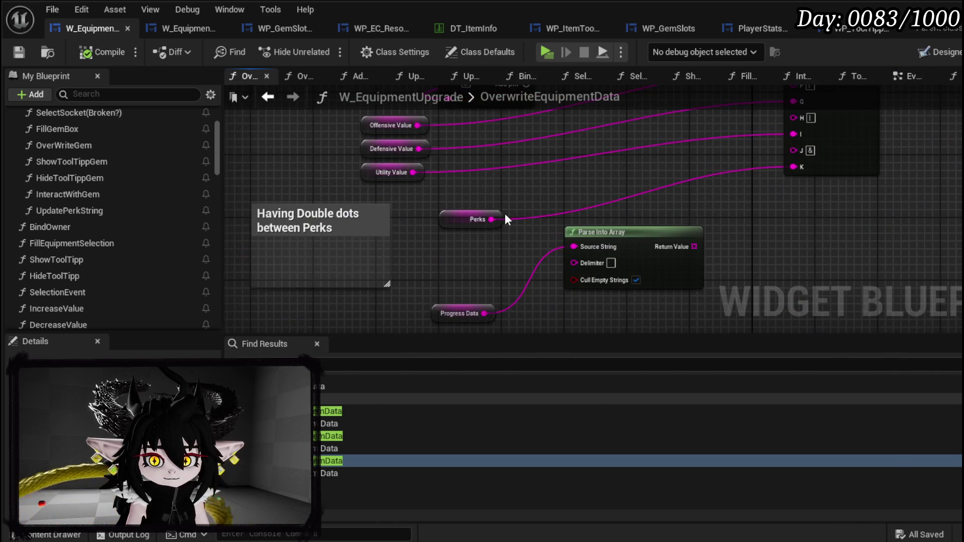
# - Place an Update Perk String call beside the entry node and wire it into the execution chain
pyautogui.moveTo(557, 164); pyautogui.dragTo(580, 146)
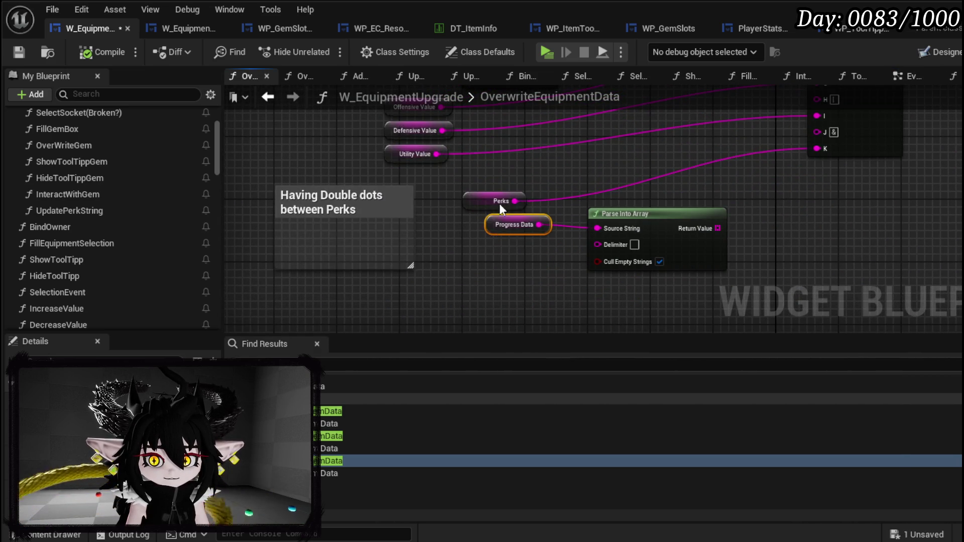
pyautogui.scroll(-5, 496, 209)
pyautogui.moveTo(492, 230)
pyautogui.mouseDown()
pyautogui.moveTo(405, 329)
pyautogui.moveTo(442, 261)
pyautogui.moveTo(393, 218)
pyautogui.moveTo(547, 190)
pyautogui.moveTo(462, 201)
pyautogui.moveTo(450, 189)
pyautogui.moveTo(487, 216)
pyautogui.moveTo(442, 161)
pyautogui.moveTo(727, 241)
pyautogui.mouseUp()
pyautogui.scroll(2, 416, 227)
pyautogui.scroll(-5, 108, 214)
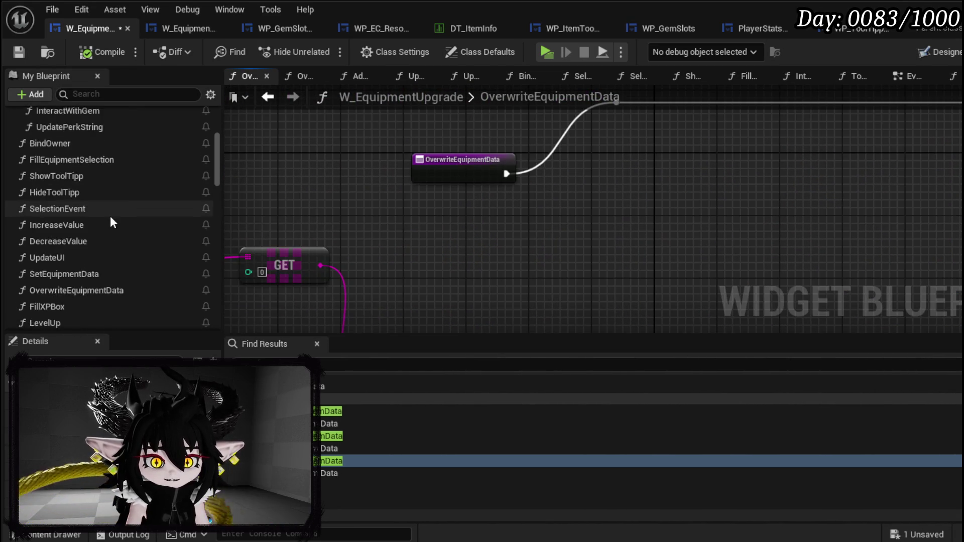
pyautogui.scroll(-6, 109, 214)
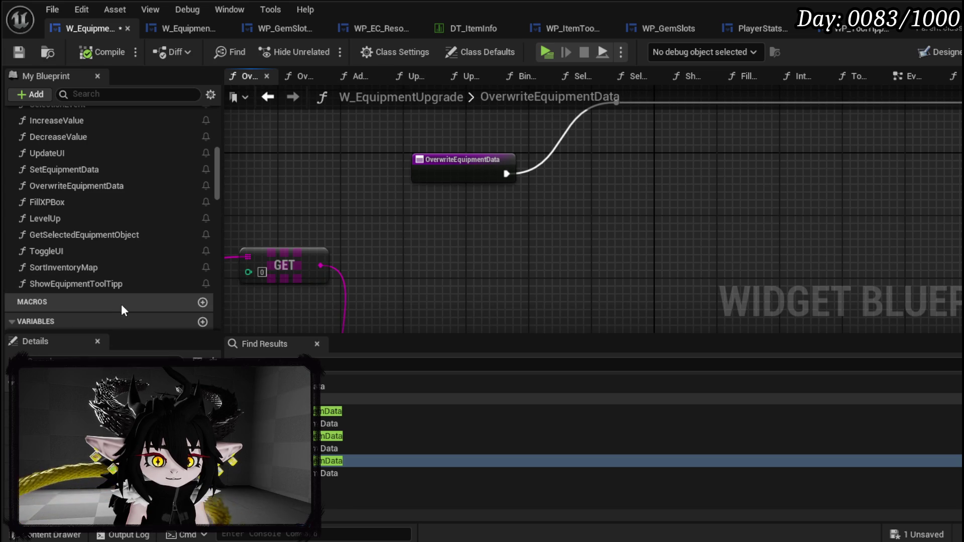
pyautogui.scroll(10, 112, 294)
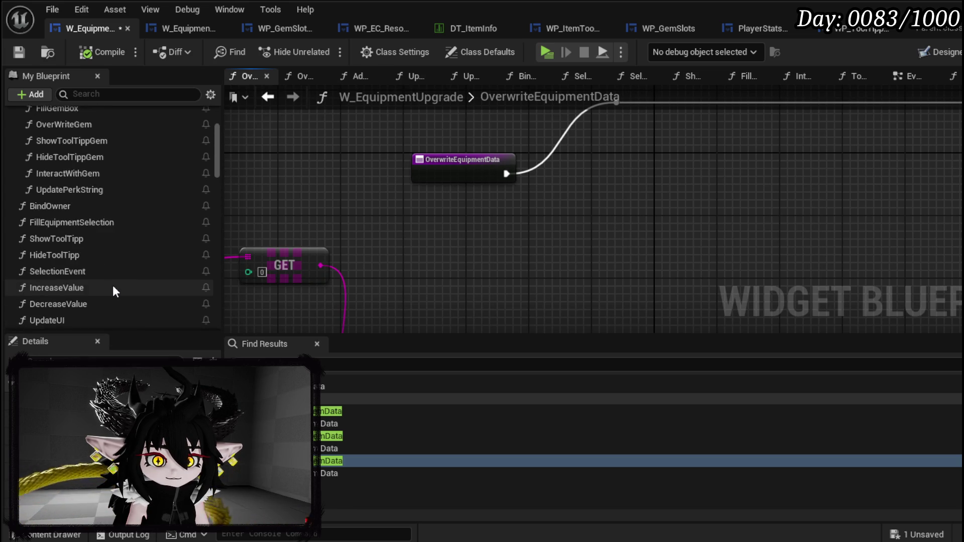
pyautogui.moveTo(78, 297); pyautogui.dragTo(523, 222)
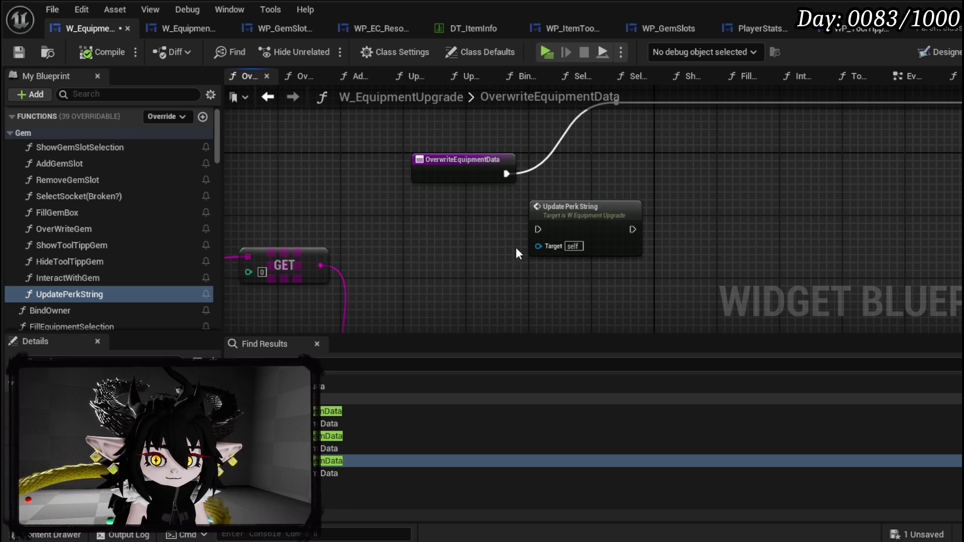
pyautogui.click(420, 188)
pyautogui.moveTo(604, 299)
pyautogui.mouseDown()
pyautogui.moveTo(553, 178)
pyautogui.moveTo(533, 182)
pyautogui.moveTo(532, 169)
pyautogui.mouseUp()
pyautogui.moveTo(430, 188); pyautogui.dragTo(484, 189)
pyautogui.moveTo(578, 189)
pyautogui.mouseDown()
pyautogui.moveTo(651, 194)
pyautogui.moveTo(635, 187)
pyautogui.mouseUp()
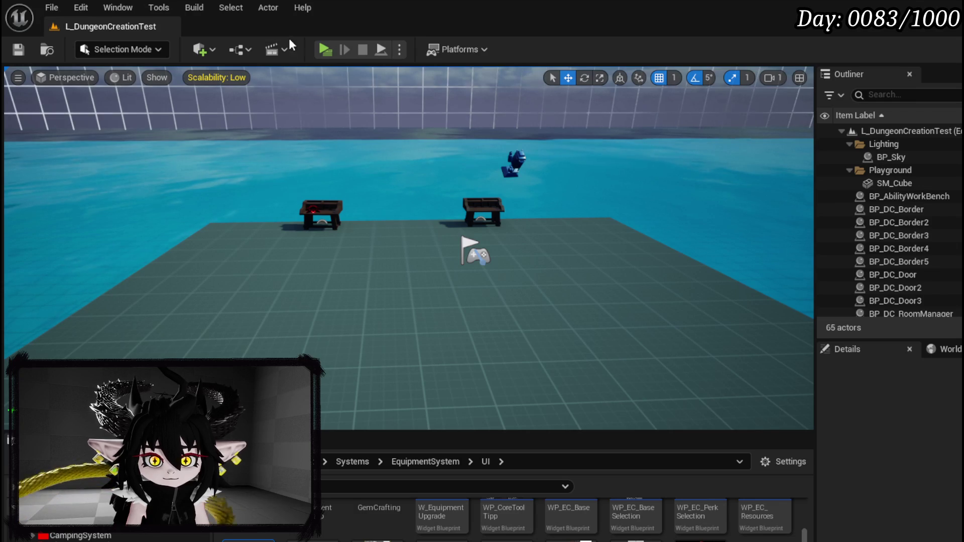
# - Start the play preview, walk to the chest and pick IRON_LEGS from the upgrade list
pyautogui.click(330, 53)
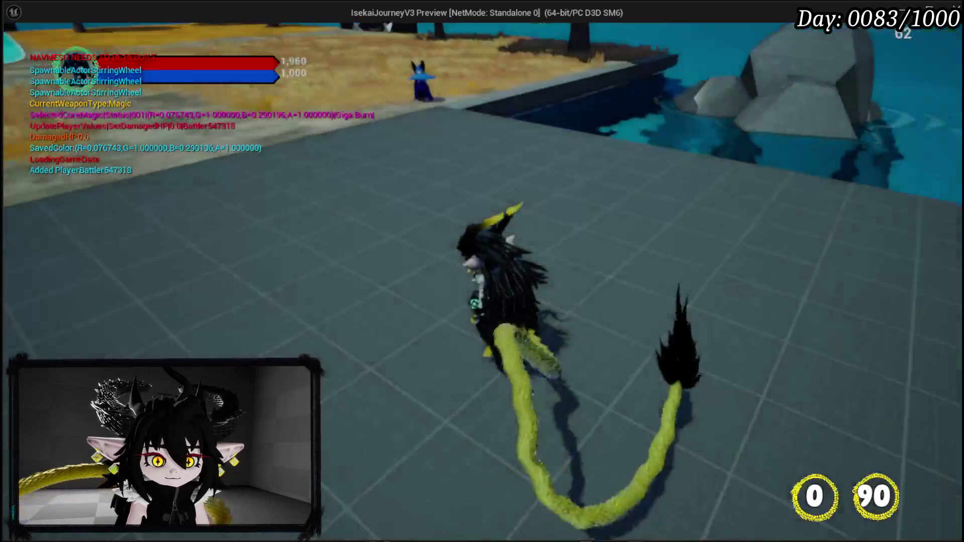
pyautogui.press('w')
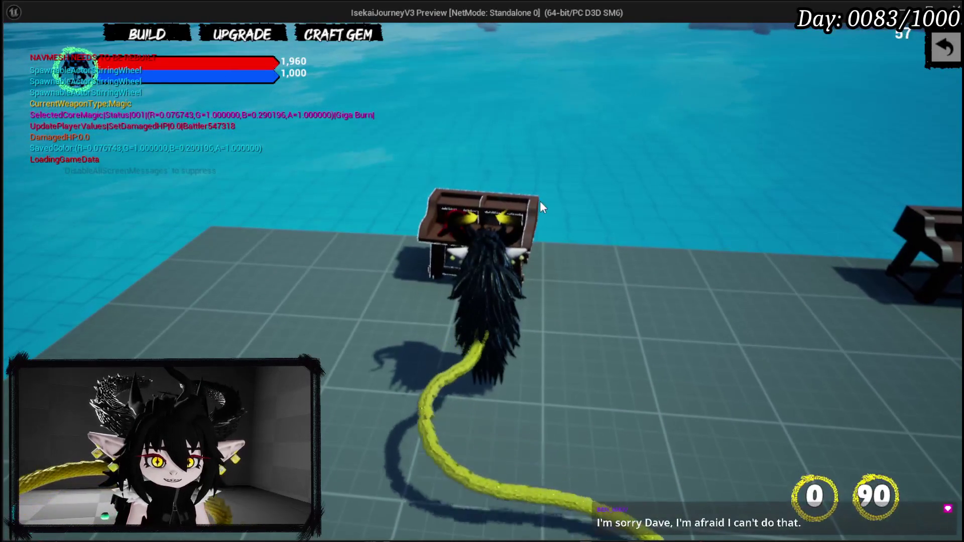
pyautogui.click(251, 37)
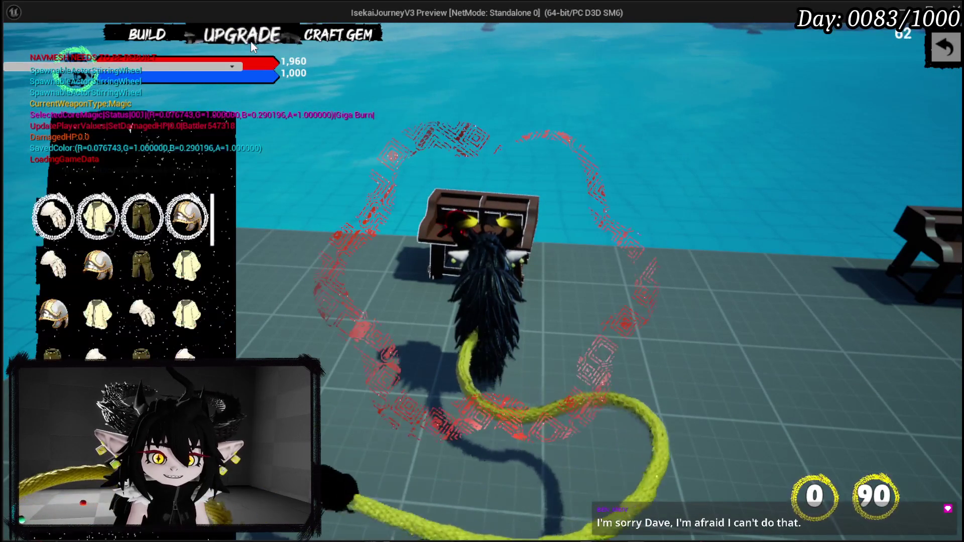
pyautogui.click(144, 216)
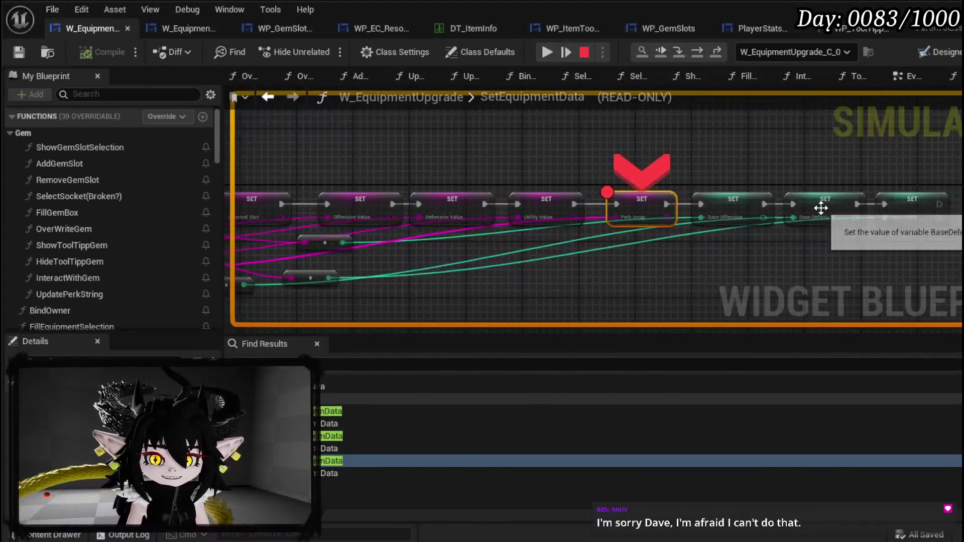
pyautogui.click(547, 52)
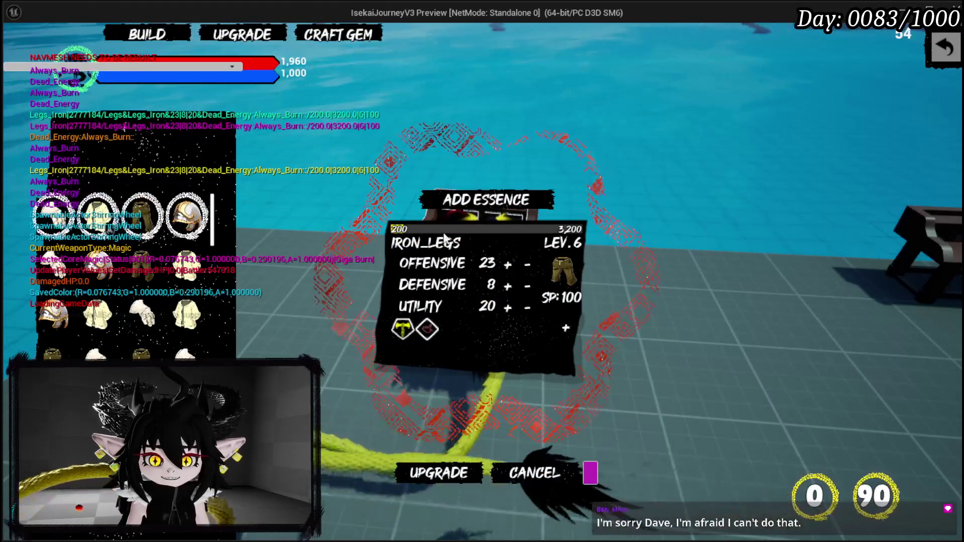
# - Add 9205 essence to IRON_LEGS and apply it
pyautogui.click(485, 201)
pyautogui.write('9205')
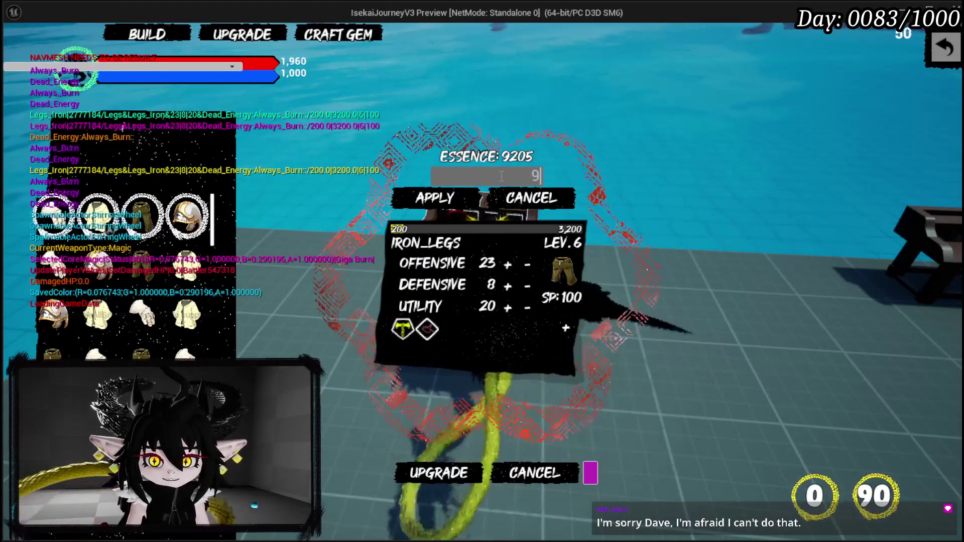
pyautogui.click(457, 193)
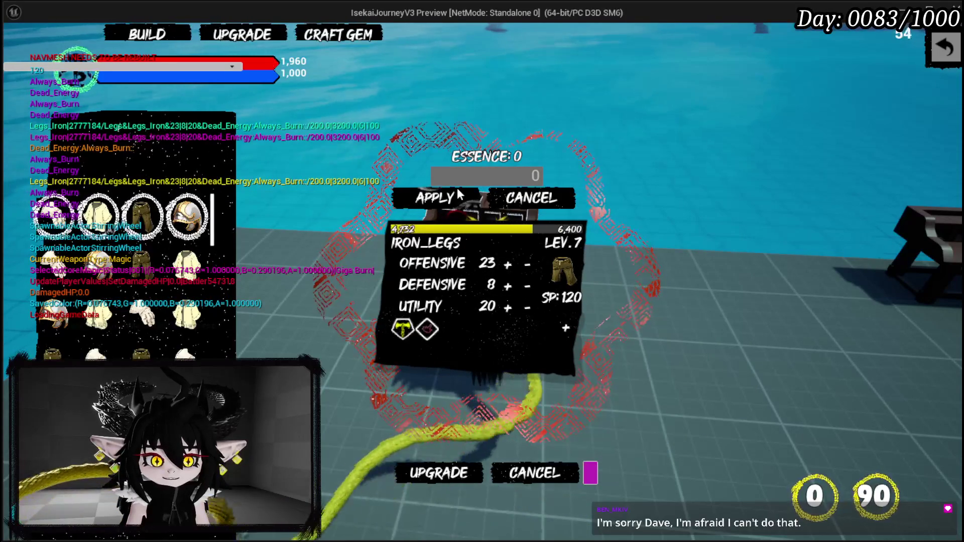
# - Close and reopen IRON_LEGS to confirm its saved level, then stop the preview
pyautogui.moveTo(164, 220)
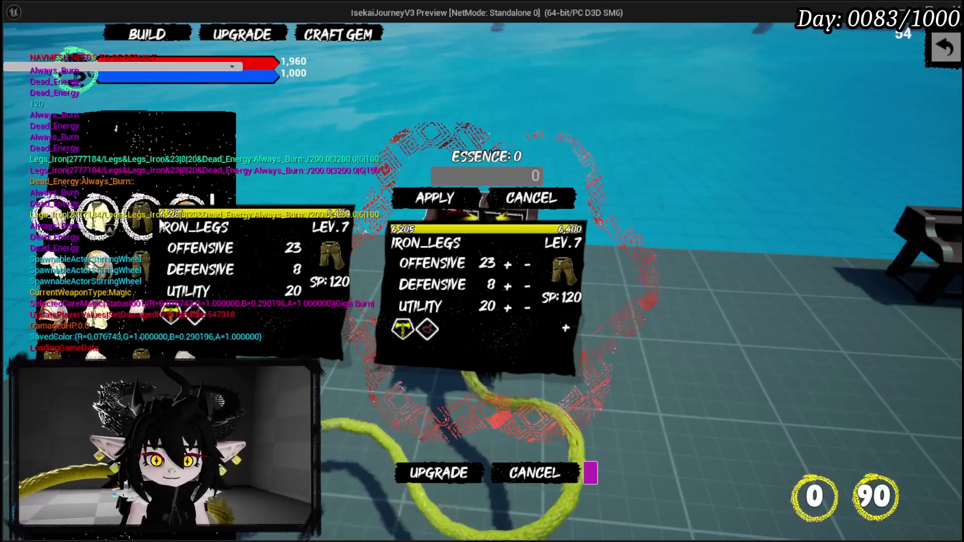
pyautogui.click(433, 481)
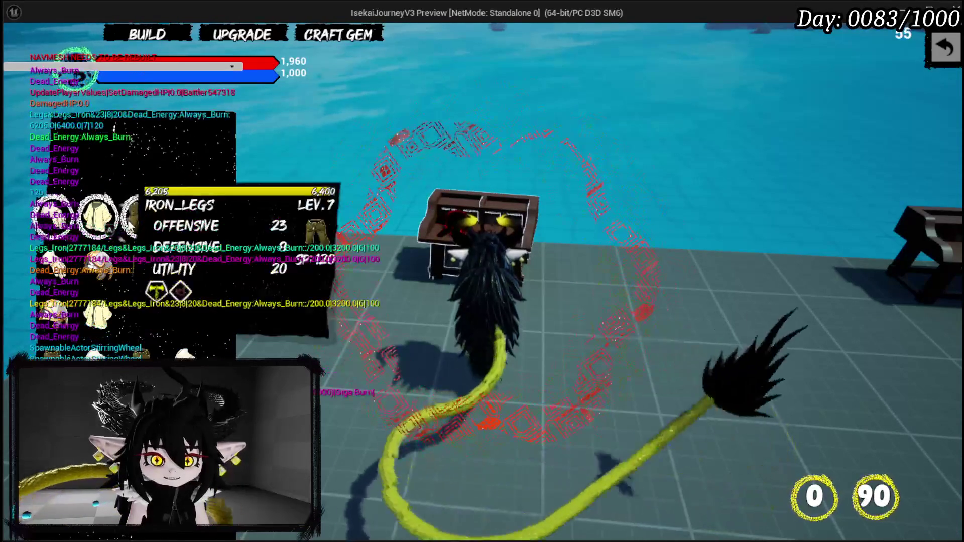
pyautogui.click(140, 220)
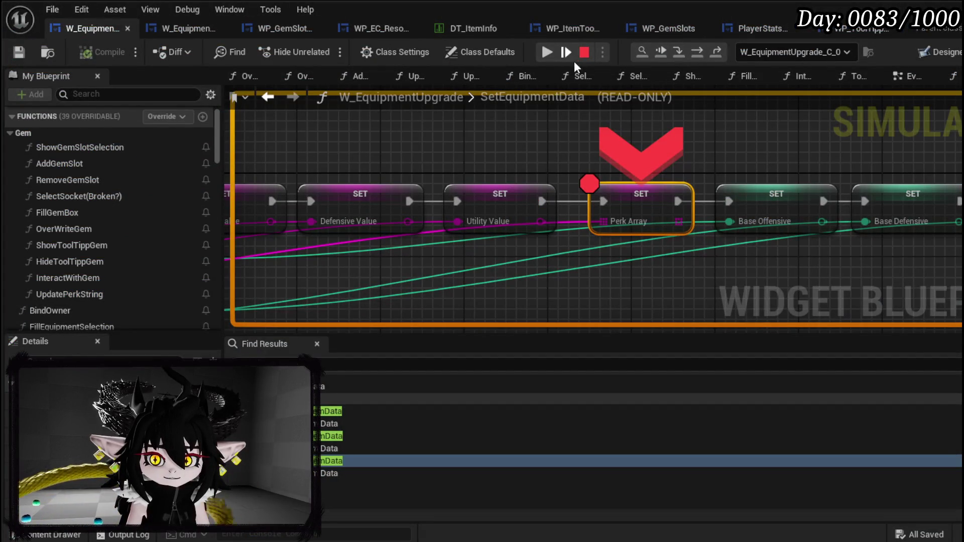
pyautogui.click(542, 50)
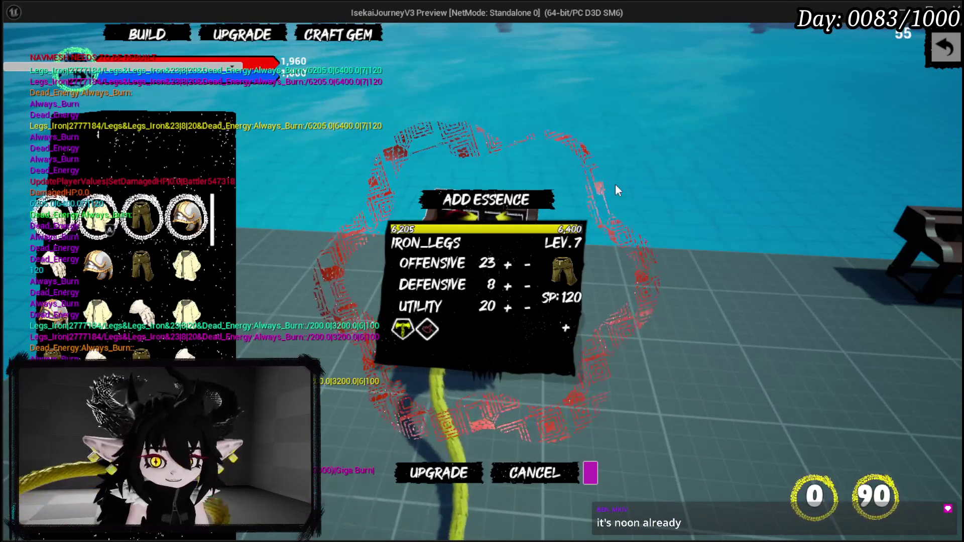
pyautogui.click(535, 473)
pyautogui.press('Escape')
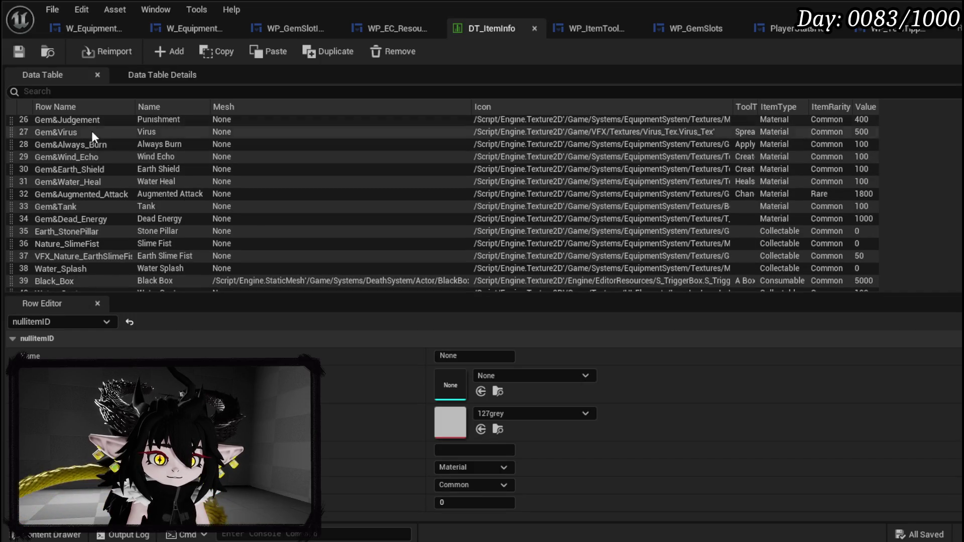
# - Change the Gem&Quick_Start row's Value to 1500 in DT_ItemInfo and browse to PlayerValuesSystem
pyautogui.scroll(-2, 101, 176)
pyautogui.scroll(-4, 136, 209)
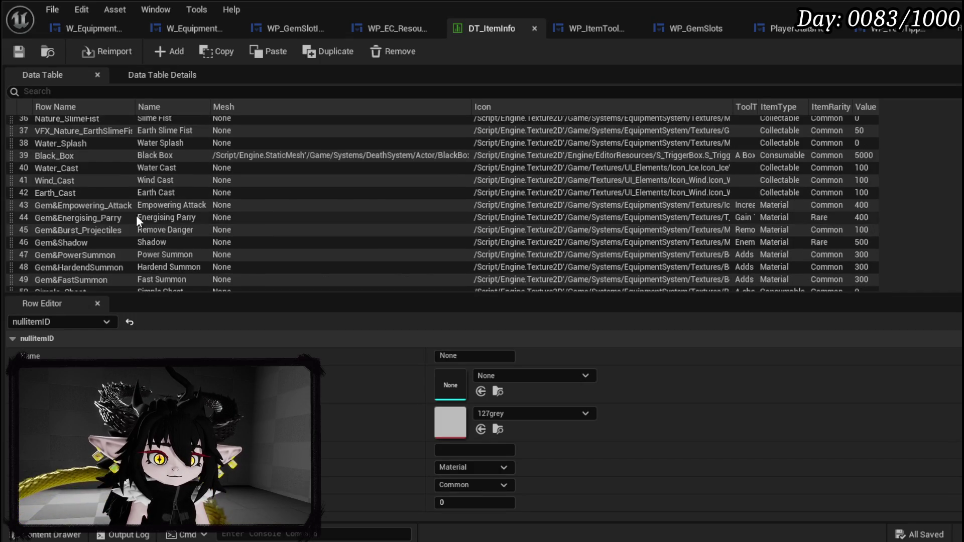
pyautogui.scroll(5, 137, 218)
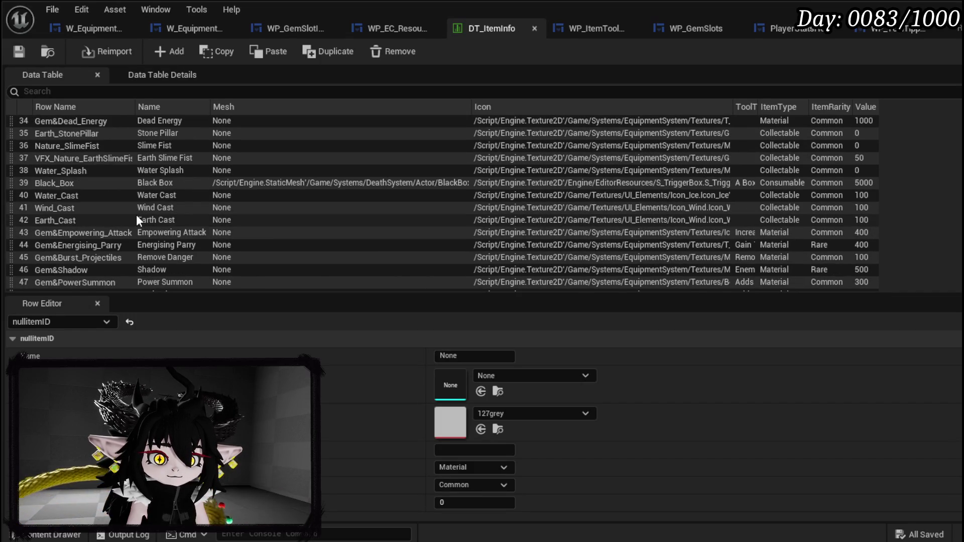
pyautogui.scroll(2, 137, 220)
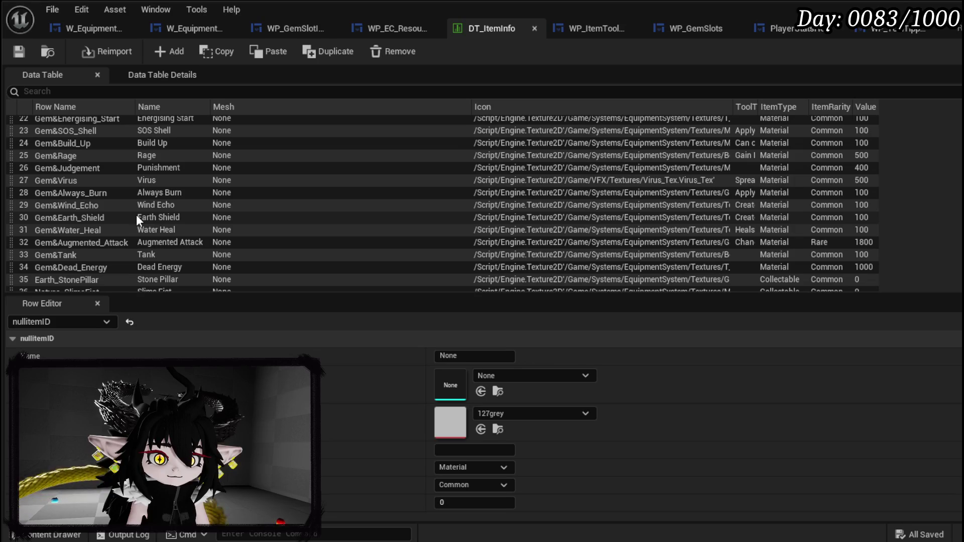
pyautogui.scroll(1, 137, 214)
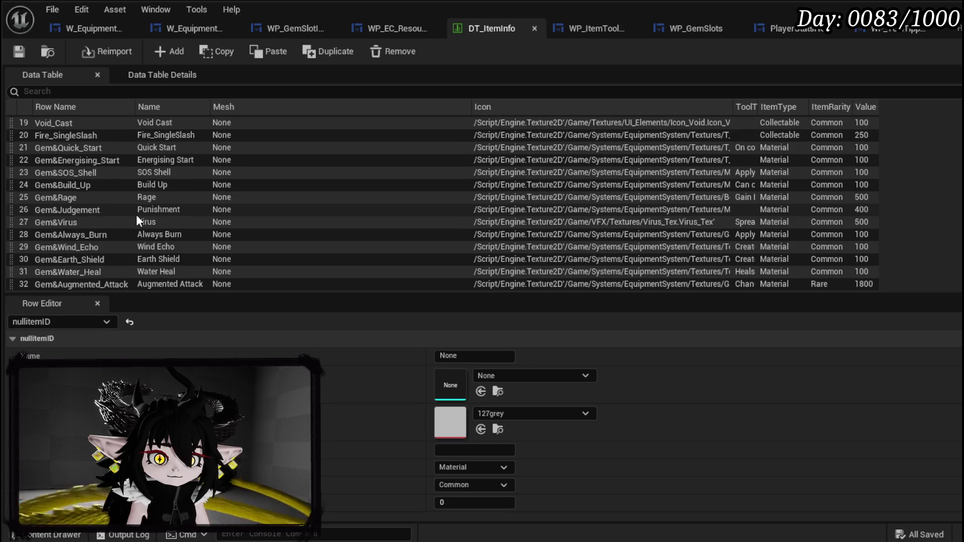
pyautogui.click(82, 150)
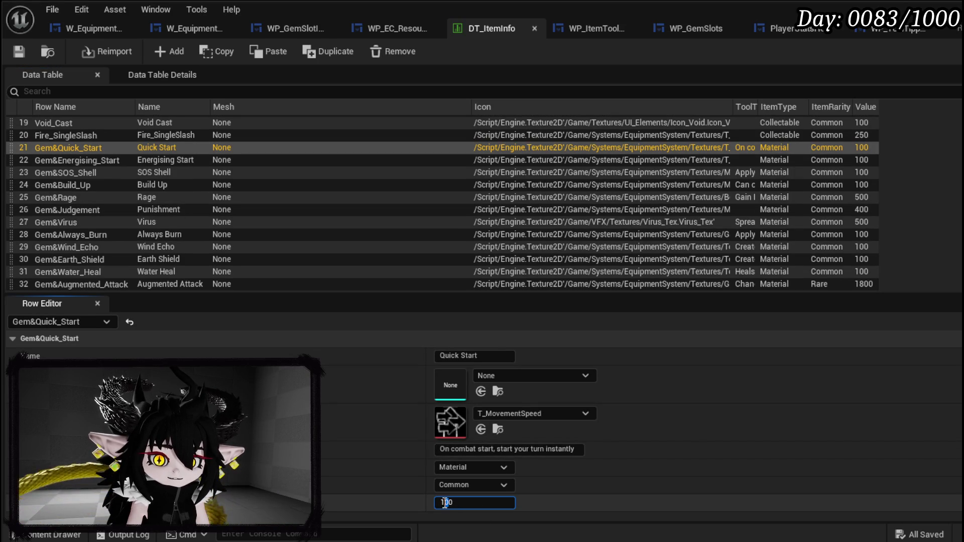
pyautogui.write('1500')
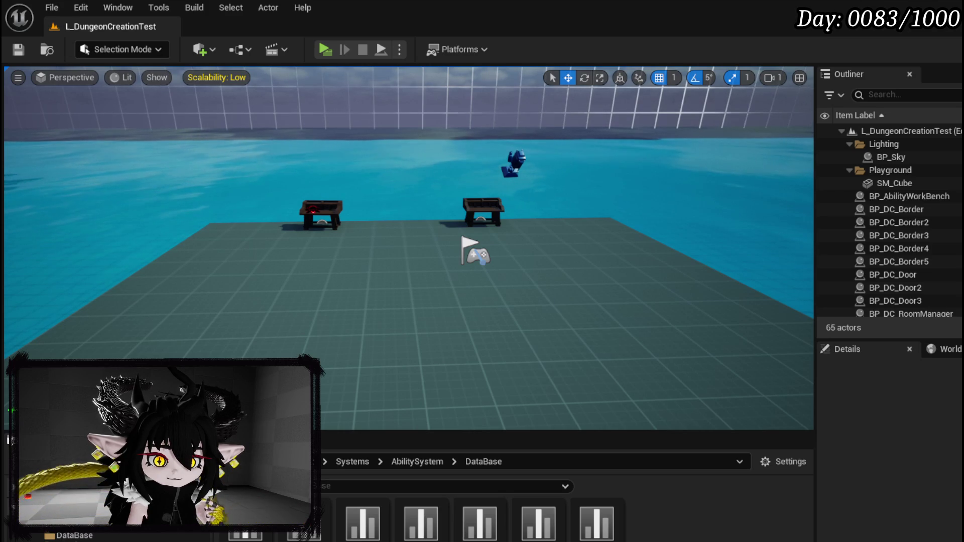
pyautogui.click(87, 539)
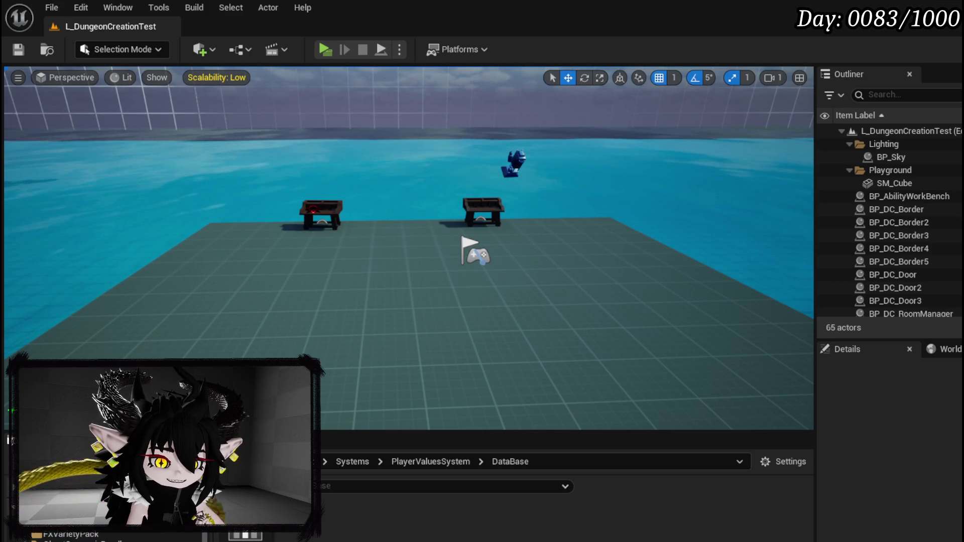
# - Move up to the Systems folder, search for DT_Perks and open it
pyautogui.click(352, 462)
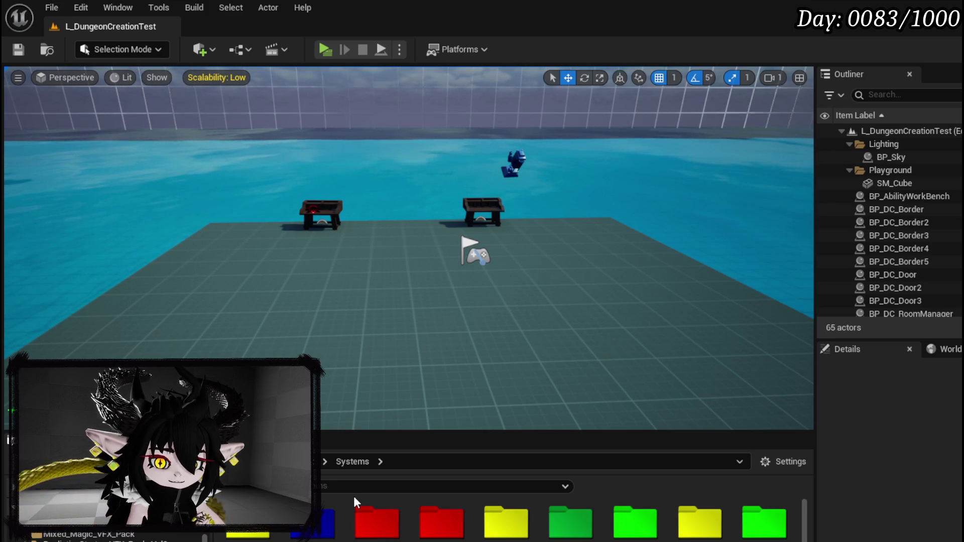
pyautogui.click(351, 487)
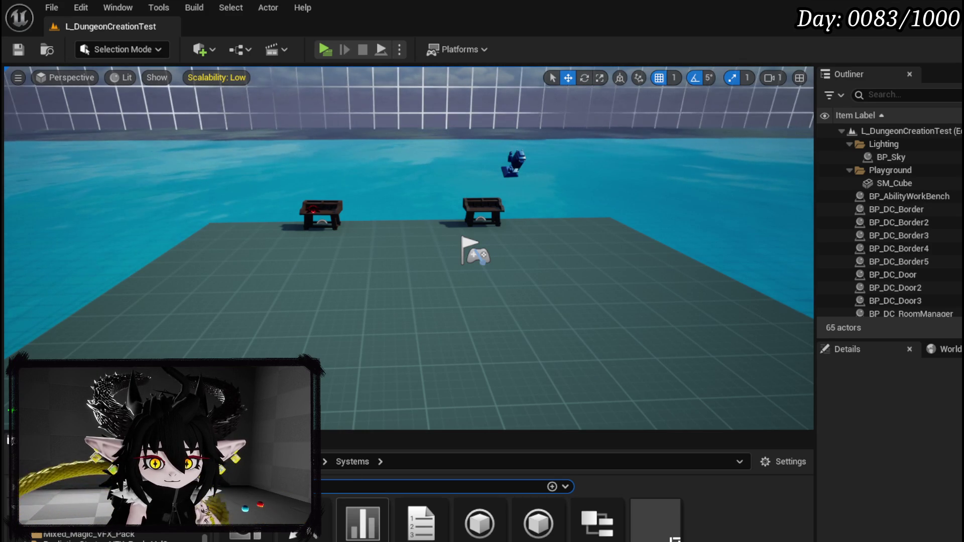
pyautogui.doubleClick(354, 502)
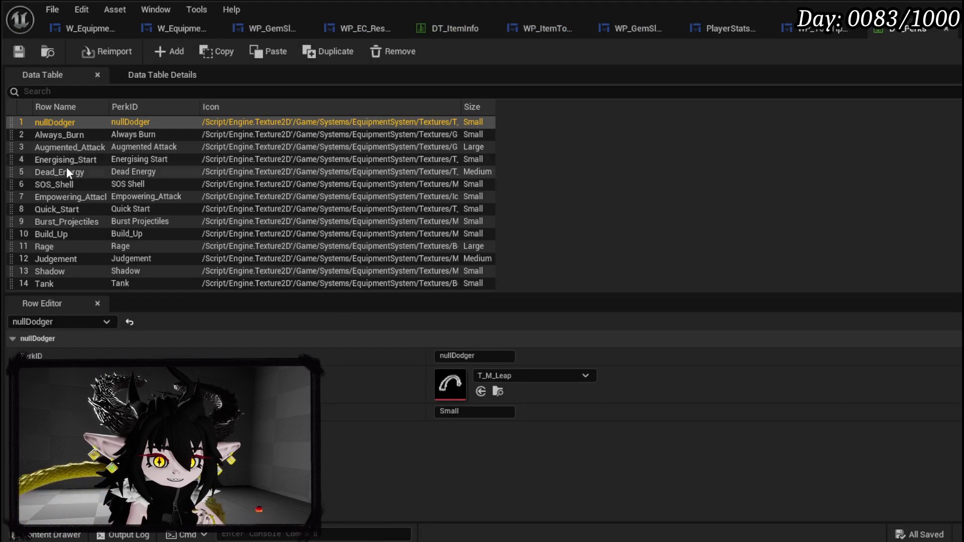
# - Compare the Burst_Projectiles, Quick_Start, SOS_Shell, Empowering_Attack and Build_Up rows in DT_Perks
pyautogui.scroll(-3, 69, 197)
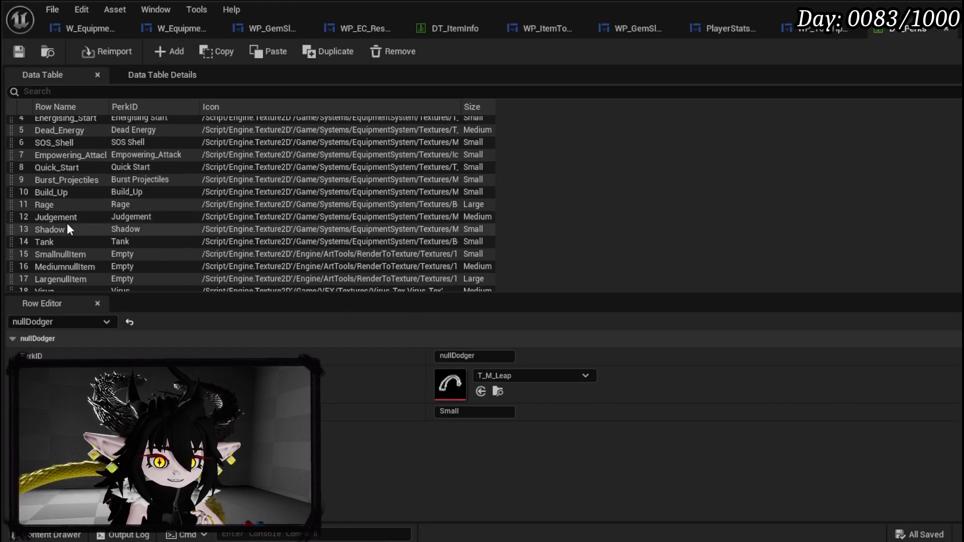
pyautogui.scroll(-3, 68, 223)
pyautogui.scroll(-4, 66, 222)
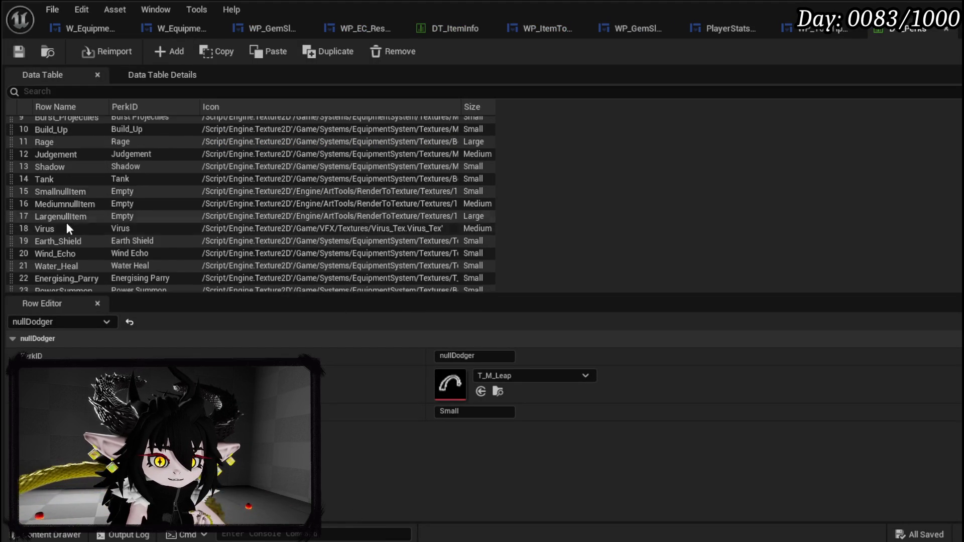
pyautogui.scroll(2, 85, 233)
pyautogui.scroll(5, 93, 234)
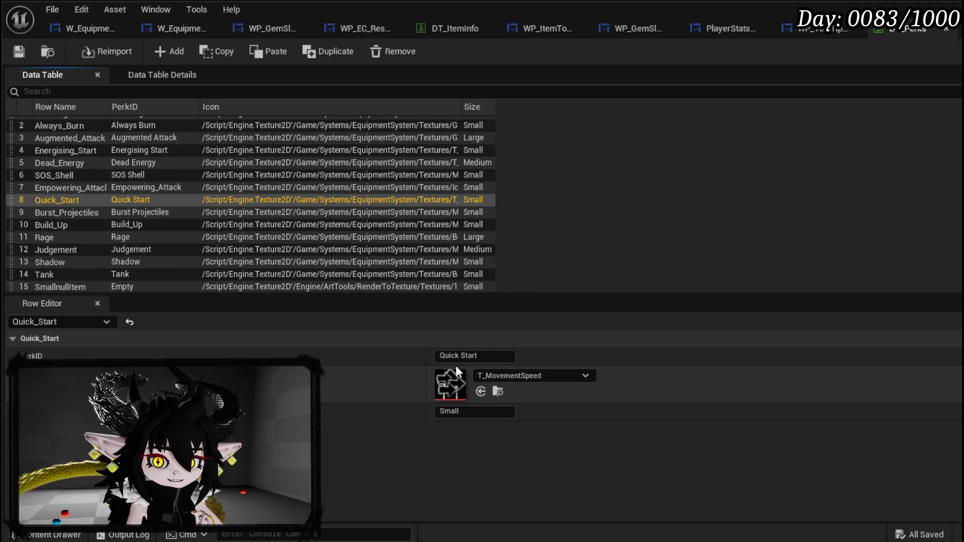
pyautogui.click(471, 412)
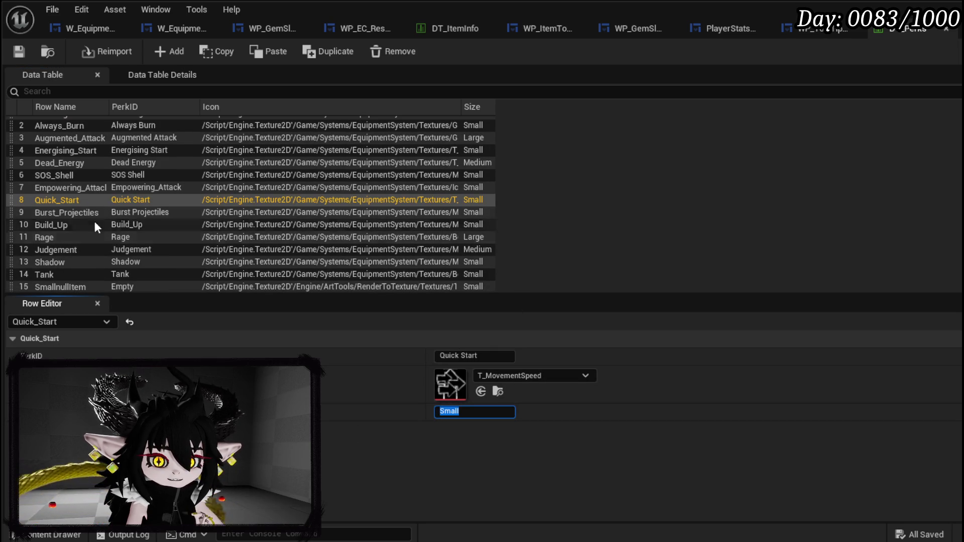
pyautogui.click(73, 210)
pyautogui.click(78, 196)
pyautogui.click(80, 171)
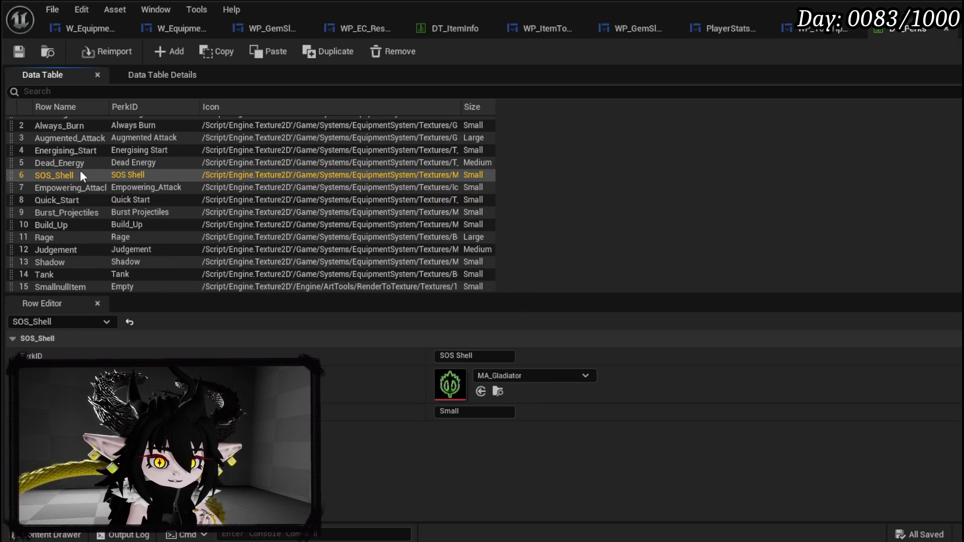
pyautogui.click(74, 187)
pyautogui.click(73, 201)
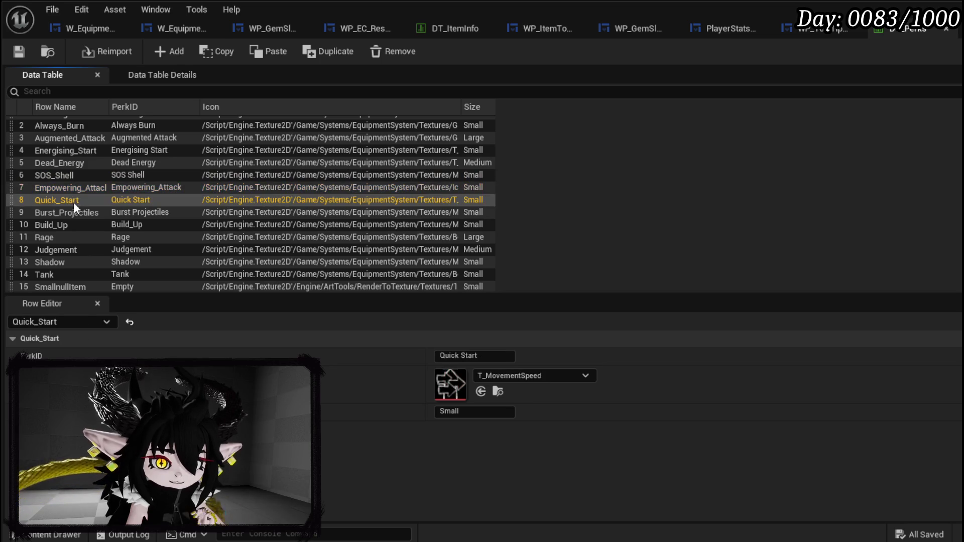
pyautogui.click(73, 226)
pyautogui.click(71, 213)
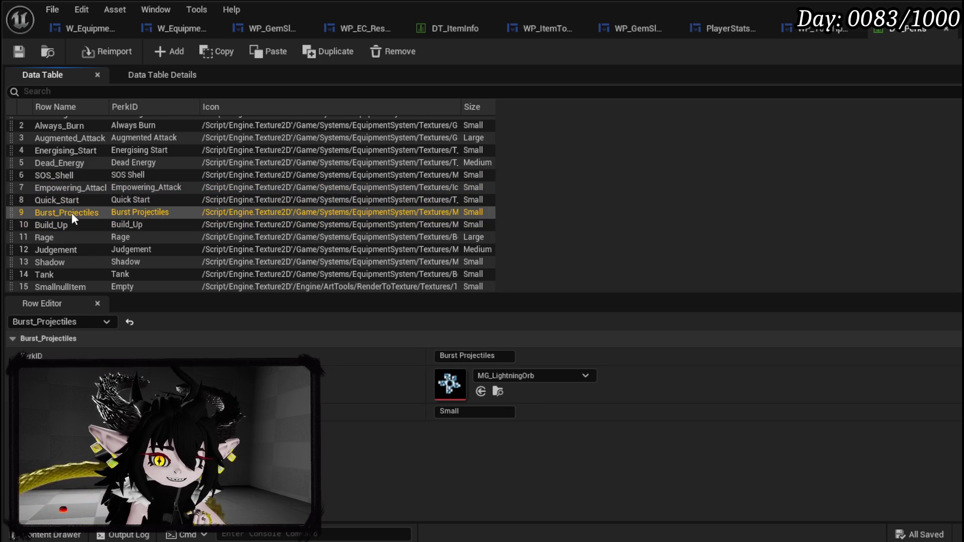
# - Set the Quick_Start perk's Size to Large and launch the game preview
pyautogui.scroll(1, 74, 176)
pyautogui.click(68, 134)
pyautogui.click(68, 123)
pyautogui.click(63, 147)
pyautogui.click(59, 173)
pyautogui.click(59, 159)
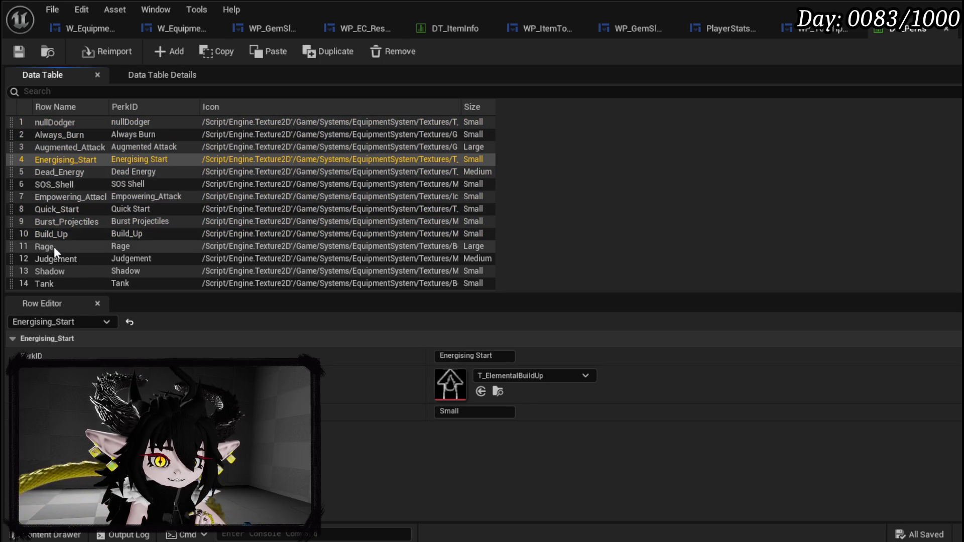
pyautogui.click(59, 210)
pyautogui.click(454, 411)
pyautogui.write('Large')
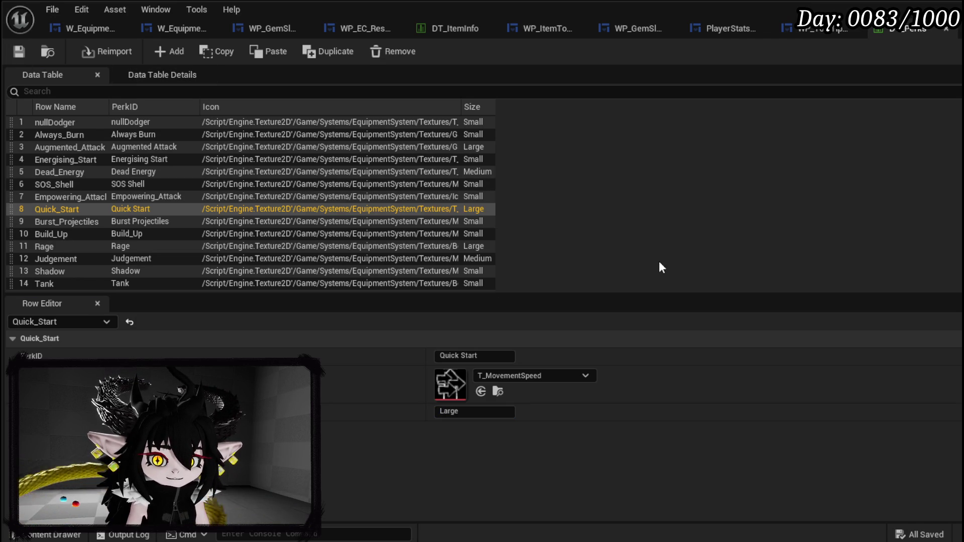
pyautogui.hotkey('alt', 'Tab')
pyautogui.click(323, 50)
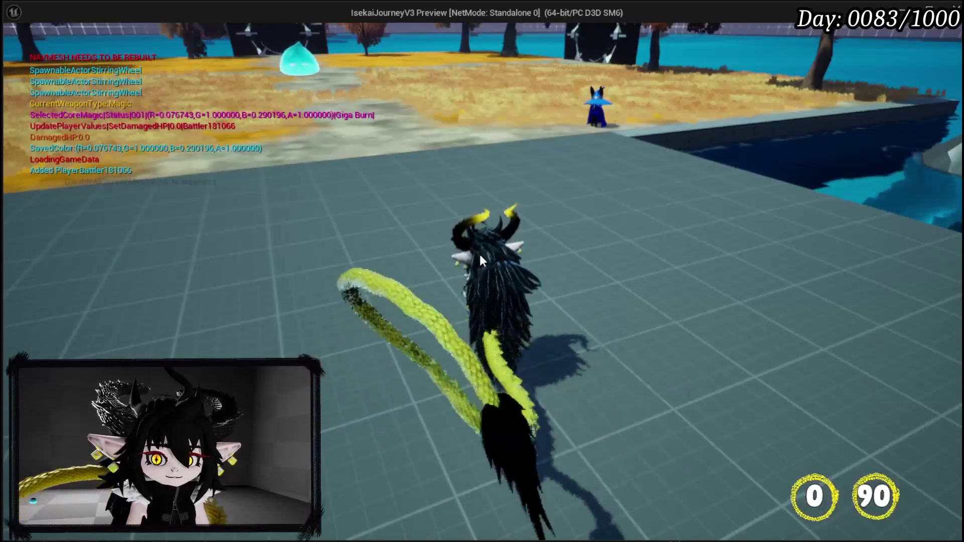
# - Open the equipment menu, sort the helmets, browse chest and legs gear, then walk to the workbench
pyautogui.press('Tab')
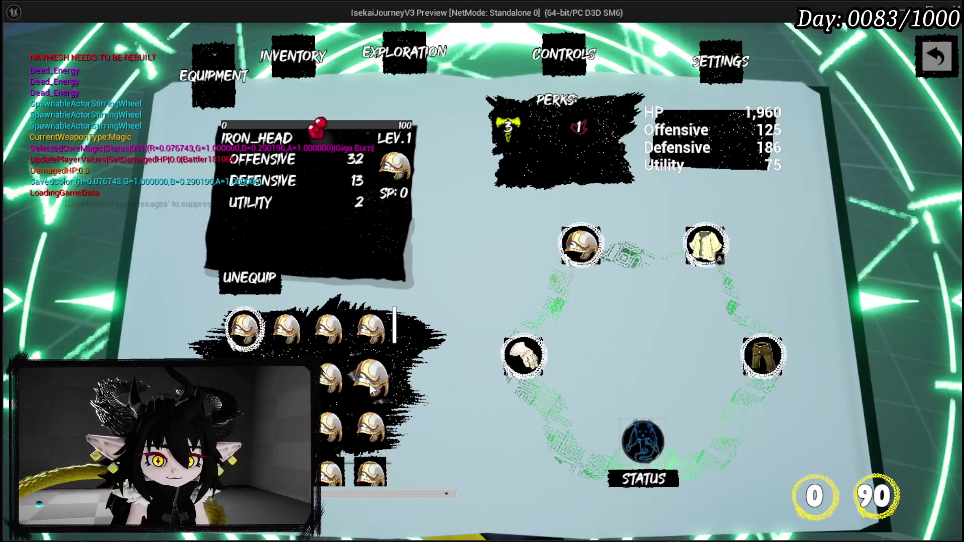
pyautogui.scroll(-1, 372, 389)
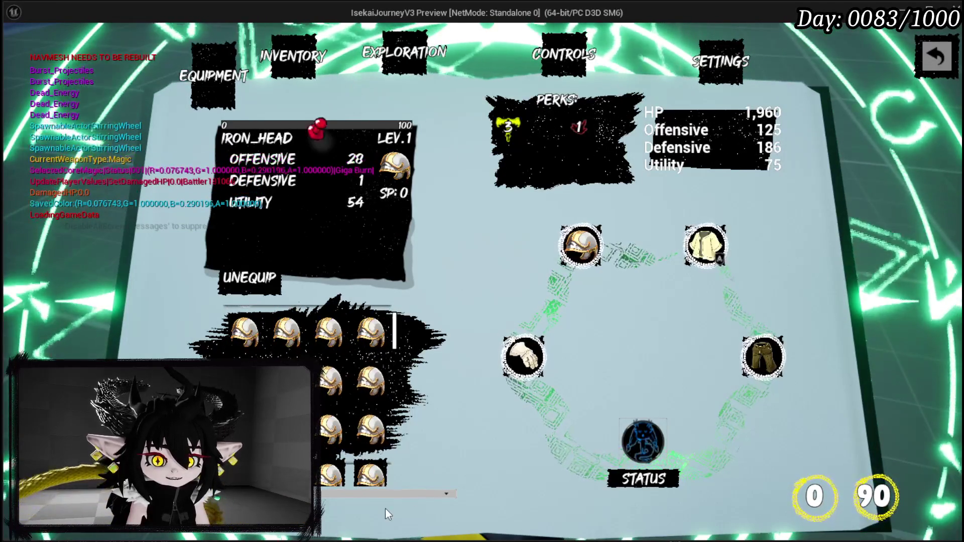
pyautogui.click(385, 495)
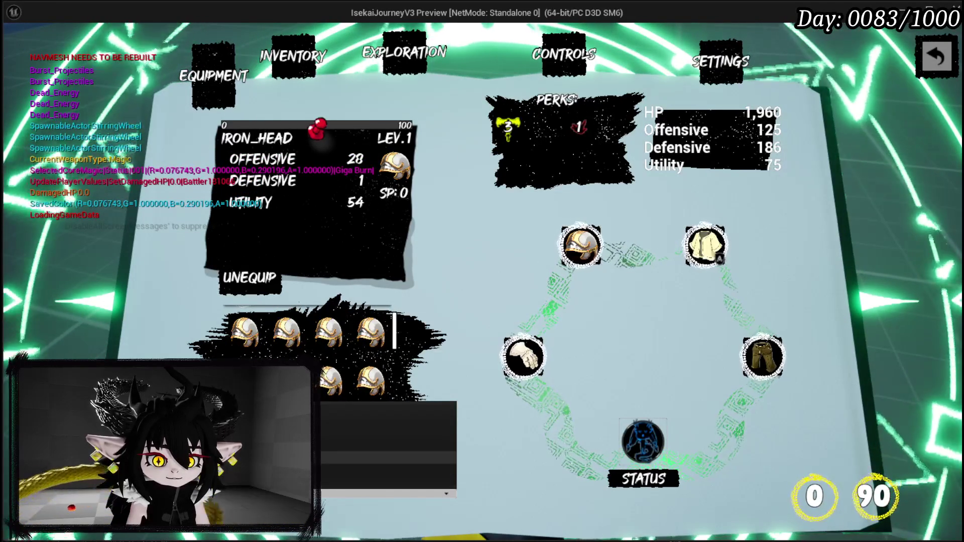
pyautogui.click(388, 457)
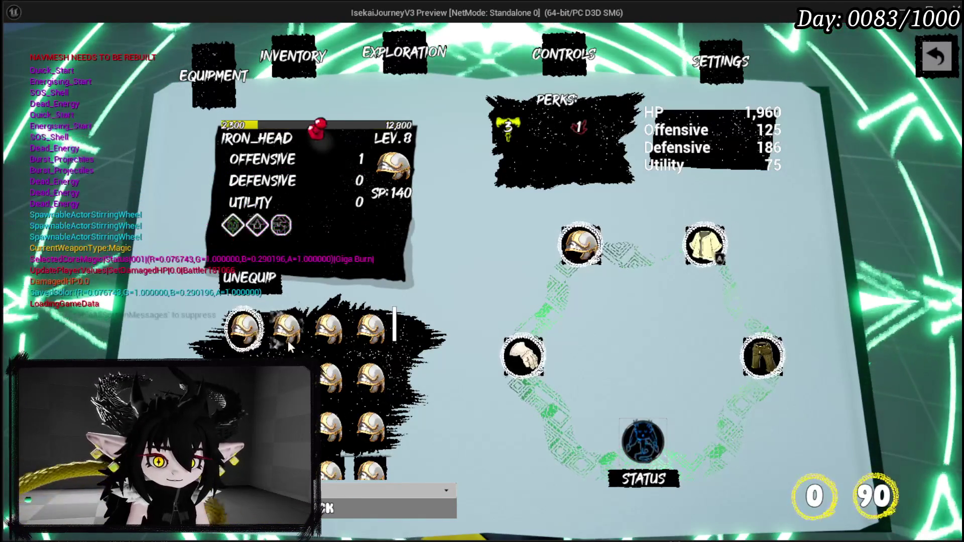
pyautogui.moveTo(281, 226)
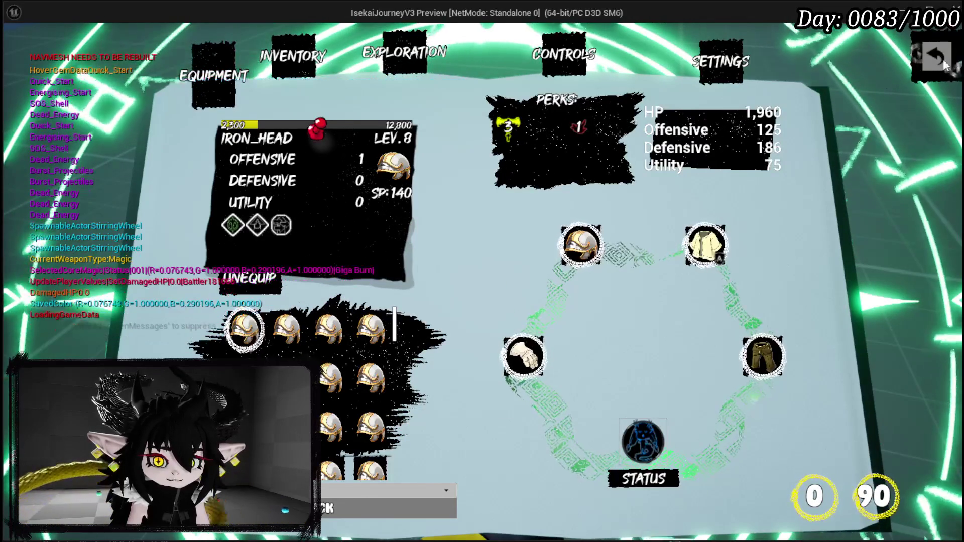
pyautogui.click(705, 246)
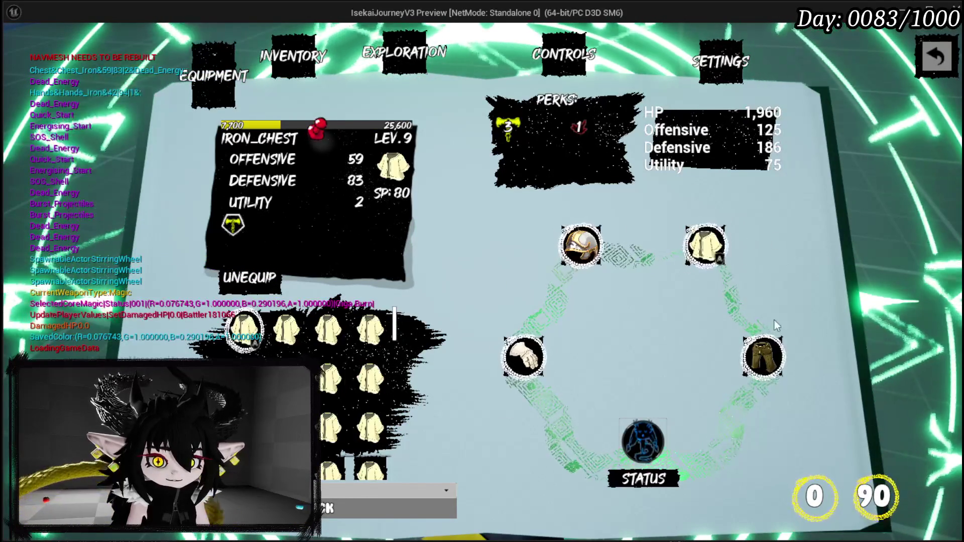
pyautogui.click(763, 352)
pyautogui.press('Escape')
pyautogui.press('w')
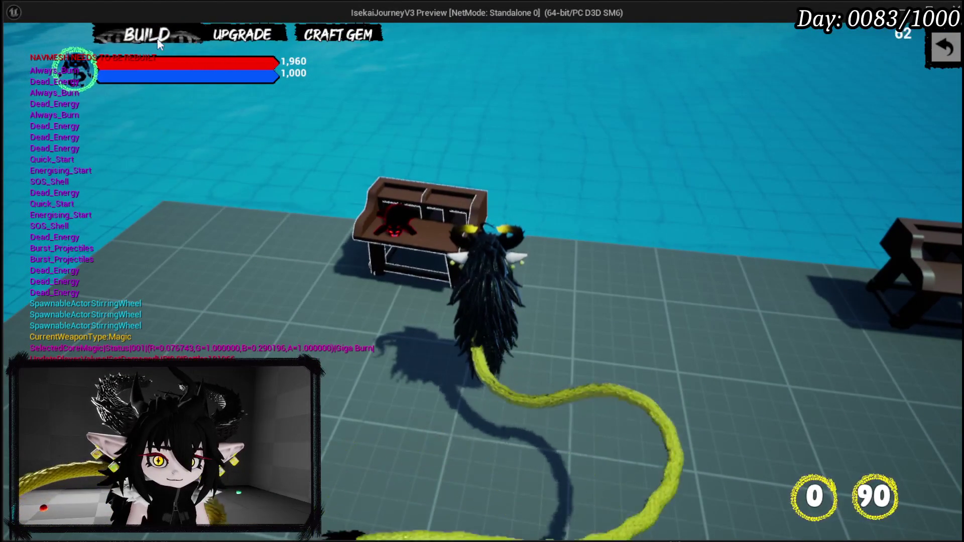
# - Open the workbench upgrade panel, select IRON_LEGS past the breakpoint, then close it
pyautogui.click(237, 37)
pyautogui.moveTo(154, 220)
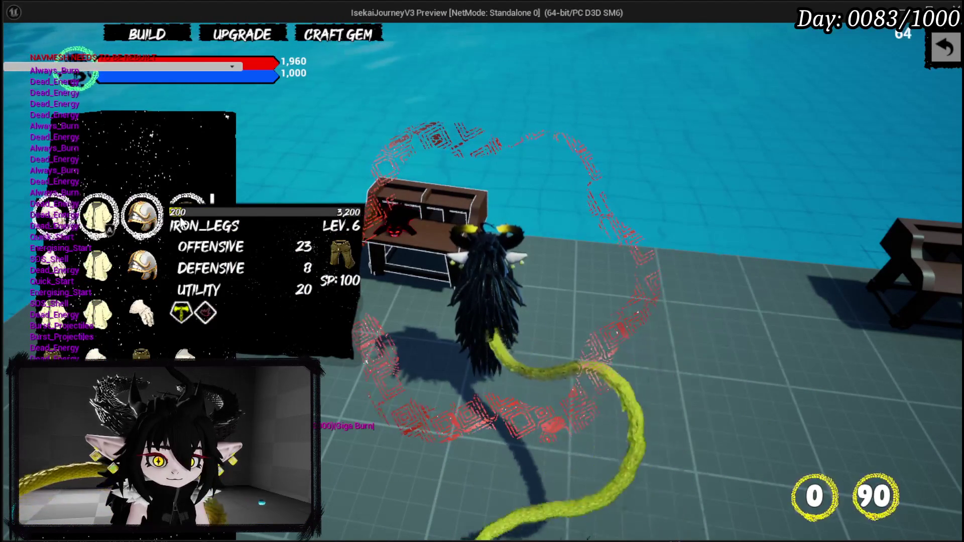
pyautogui.click(182, 224)
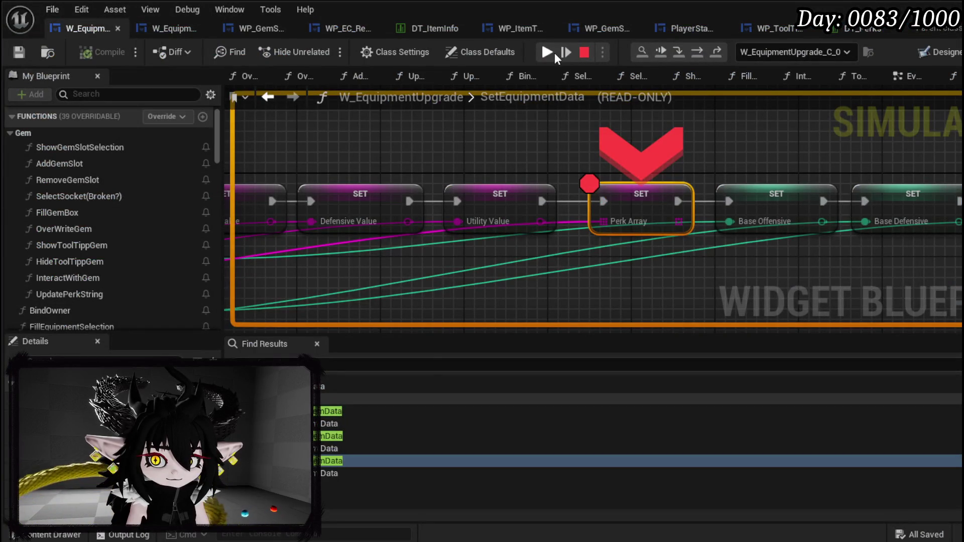
pyautogui.click(550, 52)
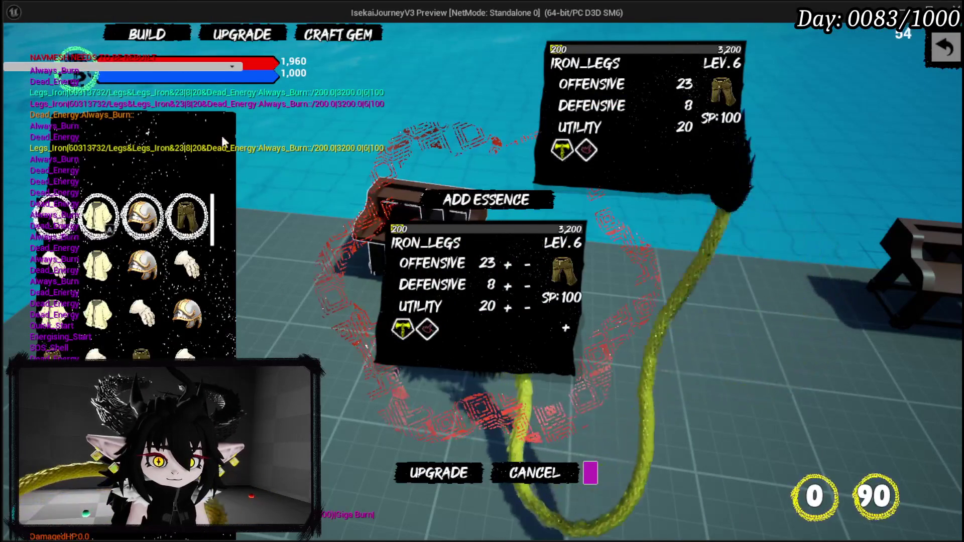
pyautogui.press('Escape')
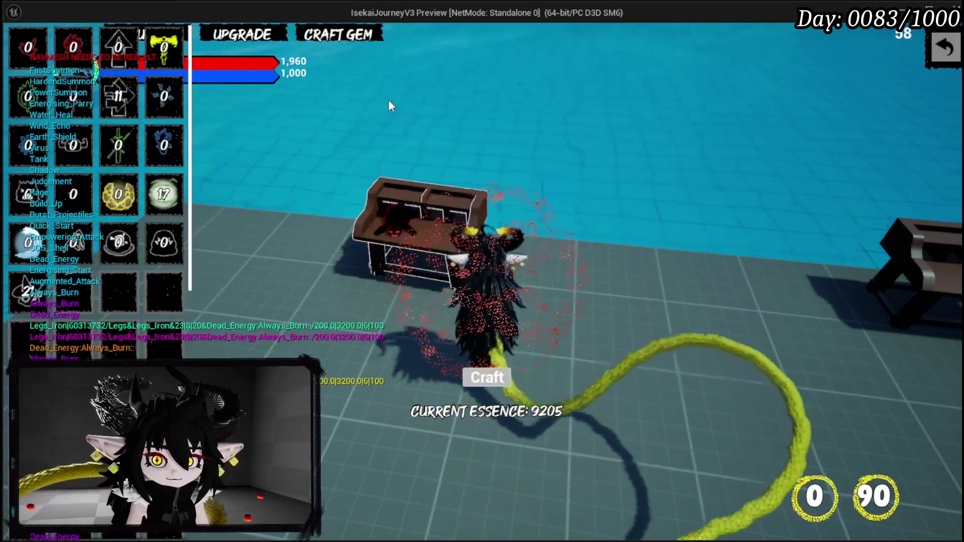
# - Reopen the upgrade section and buy two 30-point gem slots for IRON_LEGS
pyautogui.moveTo(116, 96)
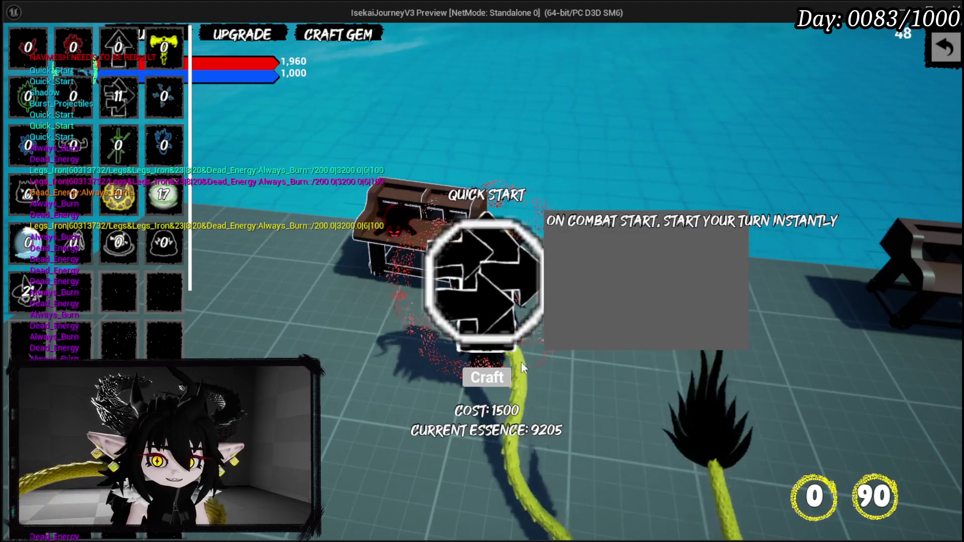
pyautogui.click(265, 43)
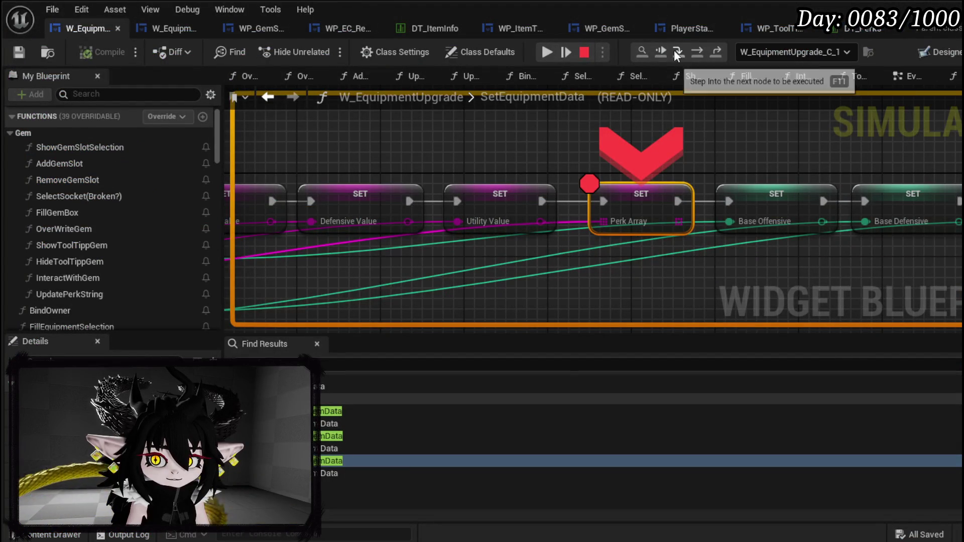
pyautogui.click(547, 51)
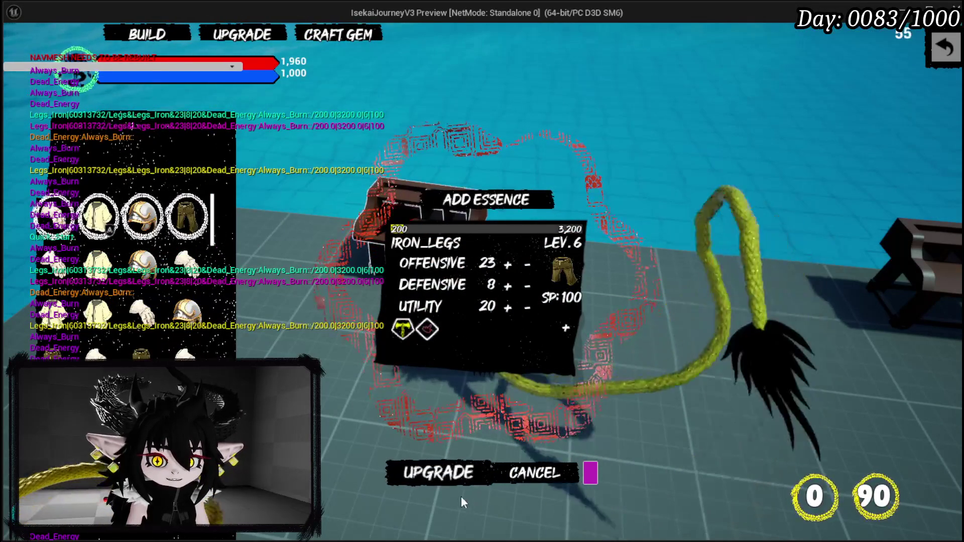
pyautogui.click(565, 328)
pyautogui.click(444, 417)
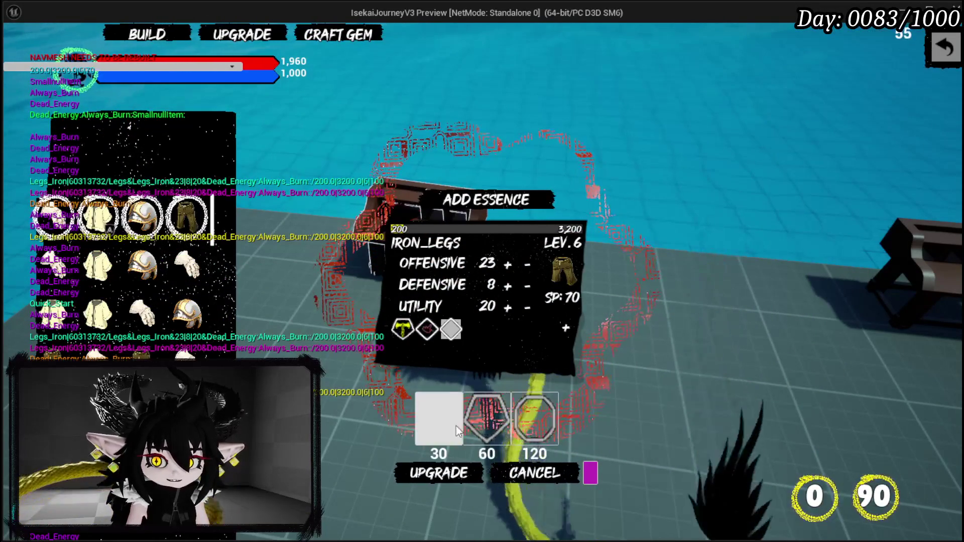
pyautogui.click(441, 426)
pyautogui.click(453, 333)
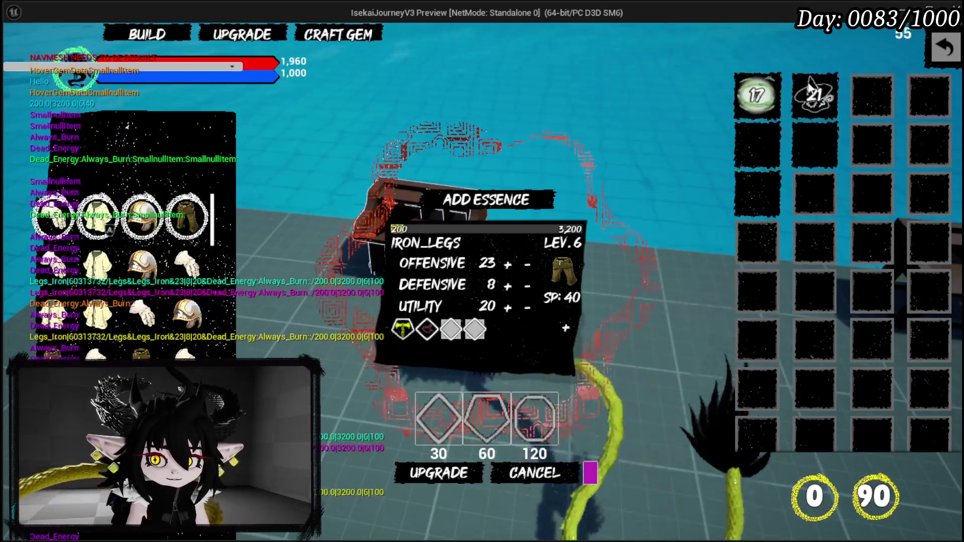
# - Add 999 essence to IRON_LEGS and apply it
pyautogui.moveTo(146, 223)
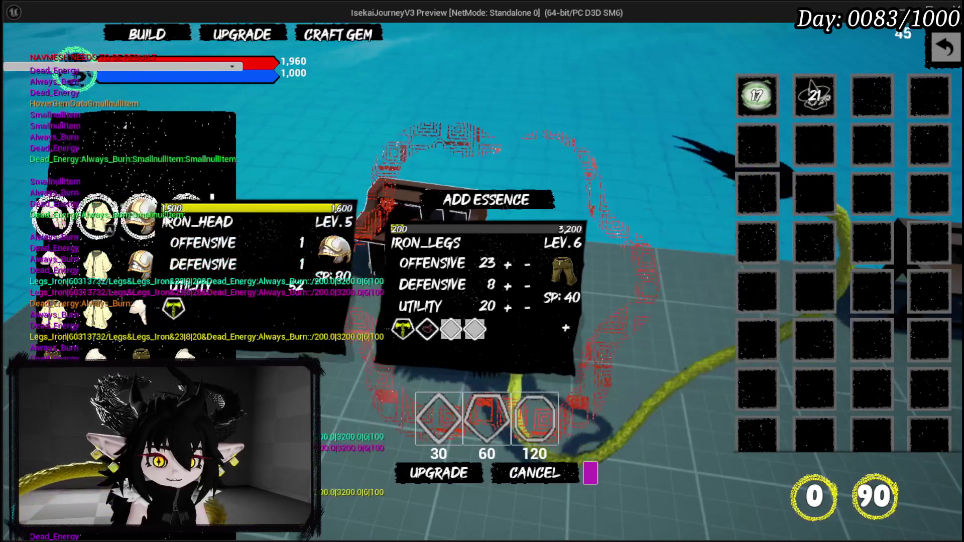
pyautogui.moveTo(184, 228)
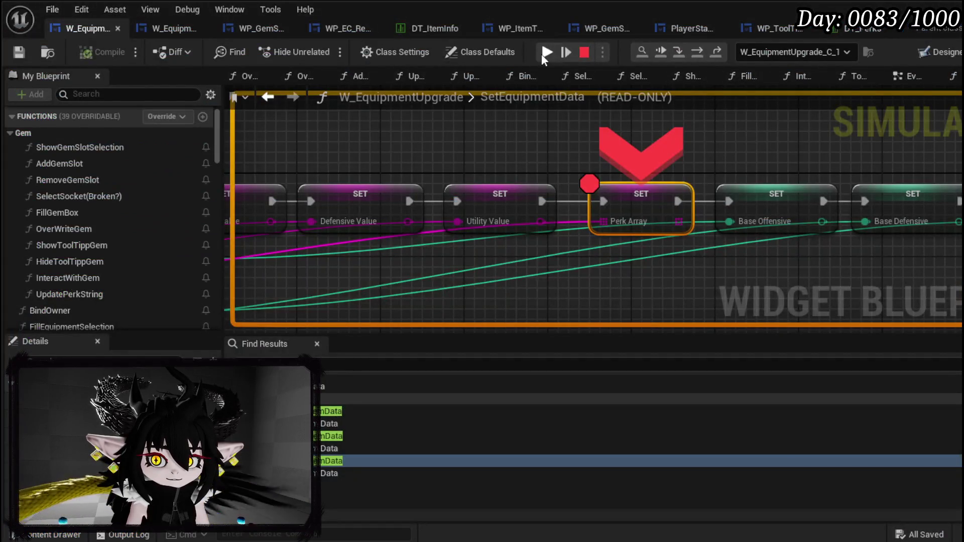
pyautogui.click(546, 52)
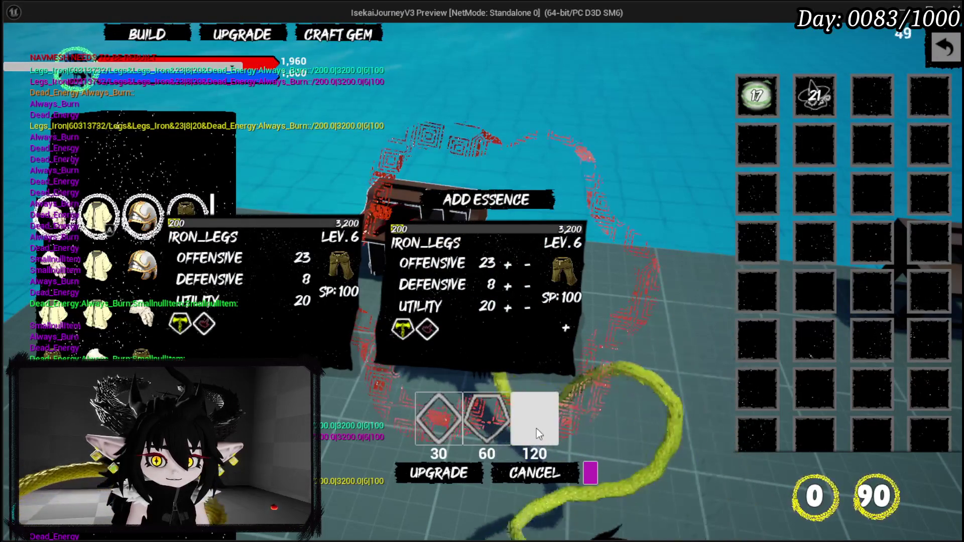
pyautogui.click(493, 201)
pyautogui.click(491, 175)
pyautogui.write('999')
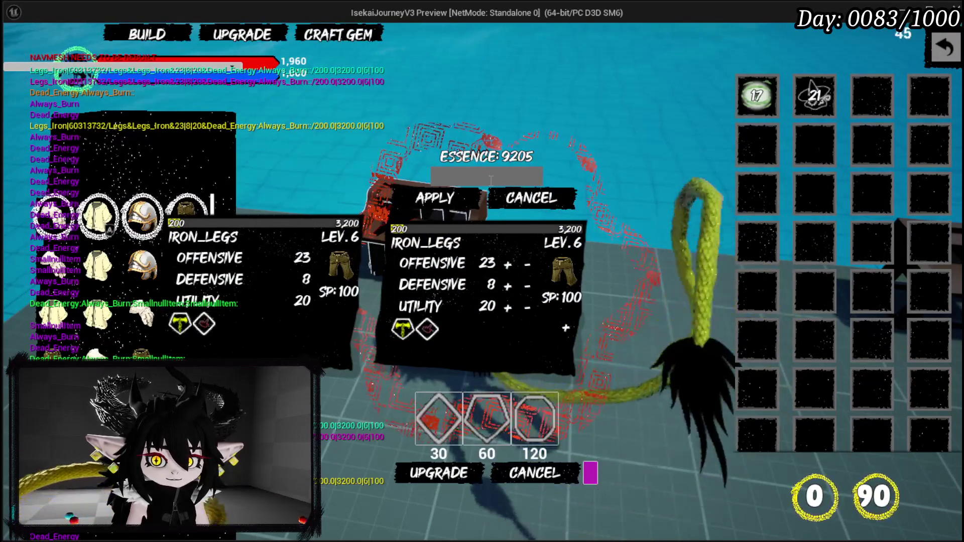
pyautogui.click(435, 197)
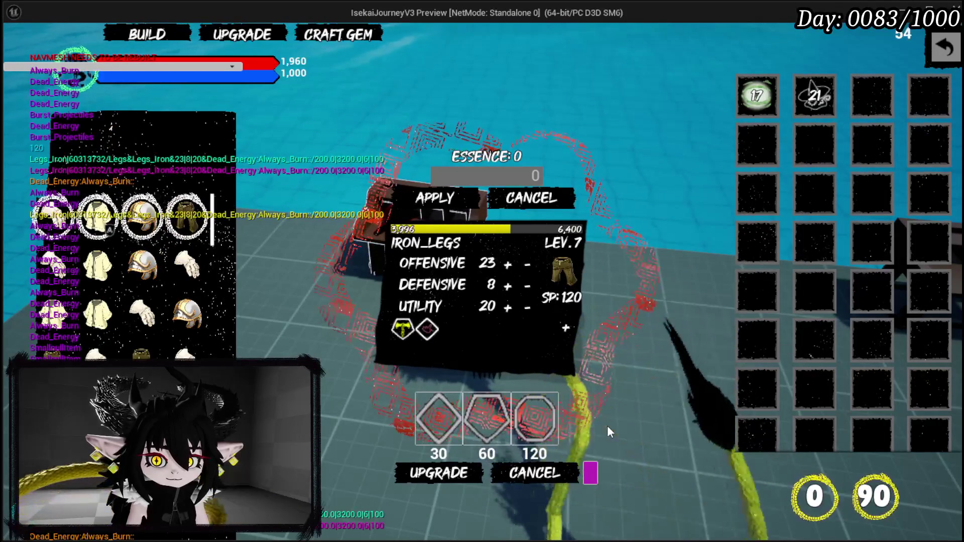
# - Buy the 120-point gem slot and drag a gem into it
pyautogui.moveTo(196, 210)
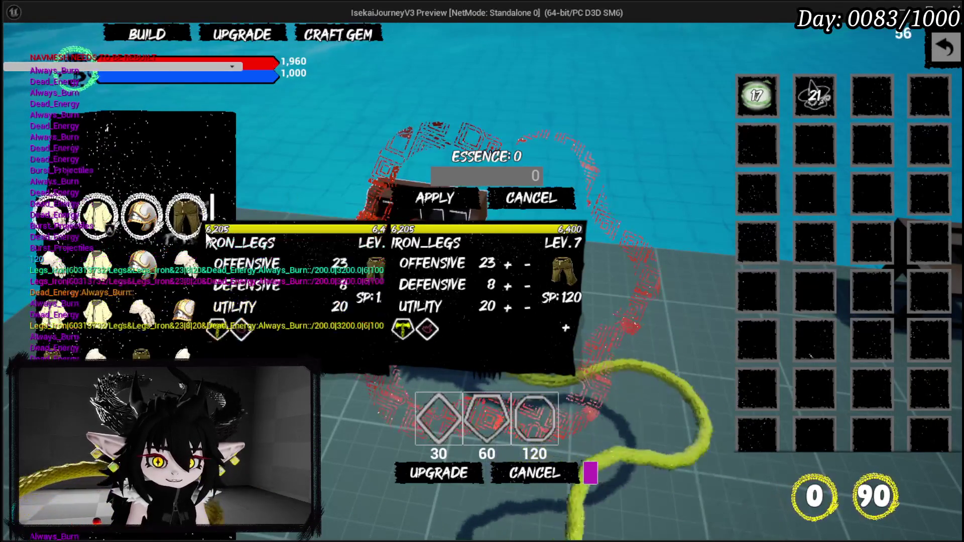
pyautogui.click(523, 422)
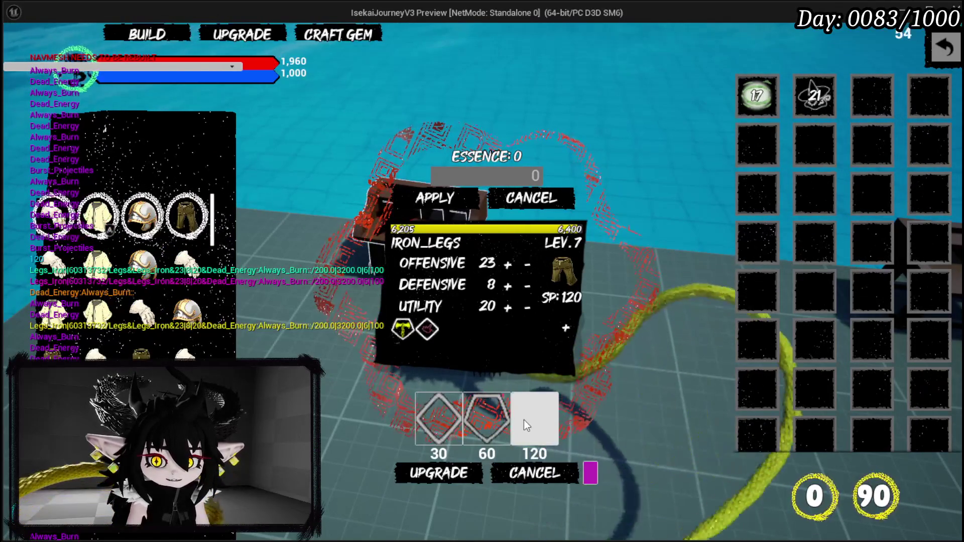
pyautogui.moveTo(815, 96)
pyautogui.mouseDown()
pyautogui.moveTo(624, 327)
pyautogui.moveTo(451, 330)
pyautogui.mouseUp()
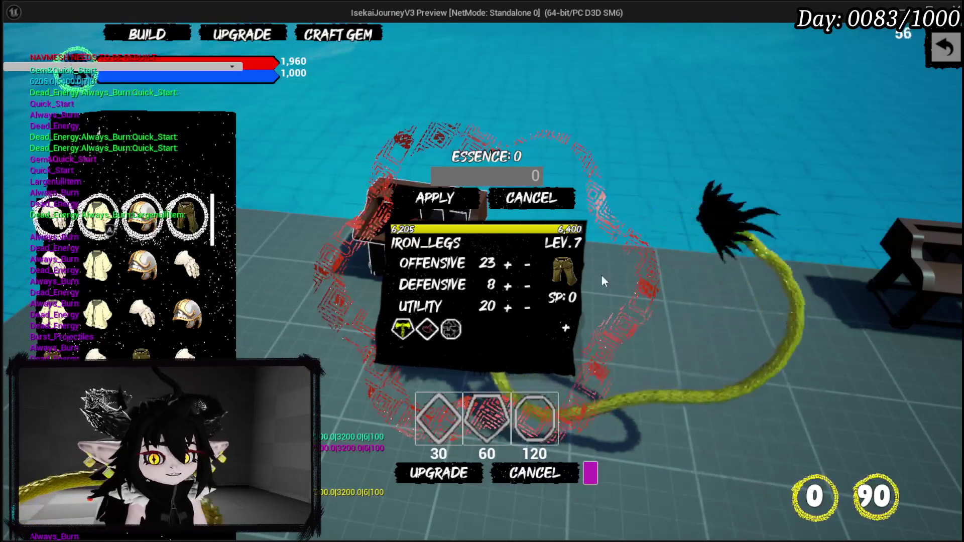
# - Close the upgrade screen, walk to the merchant, open its trading window, then stop playing
pyautogui.click(950, 59)
pyautogui.press('w')
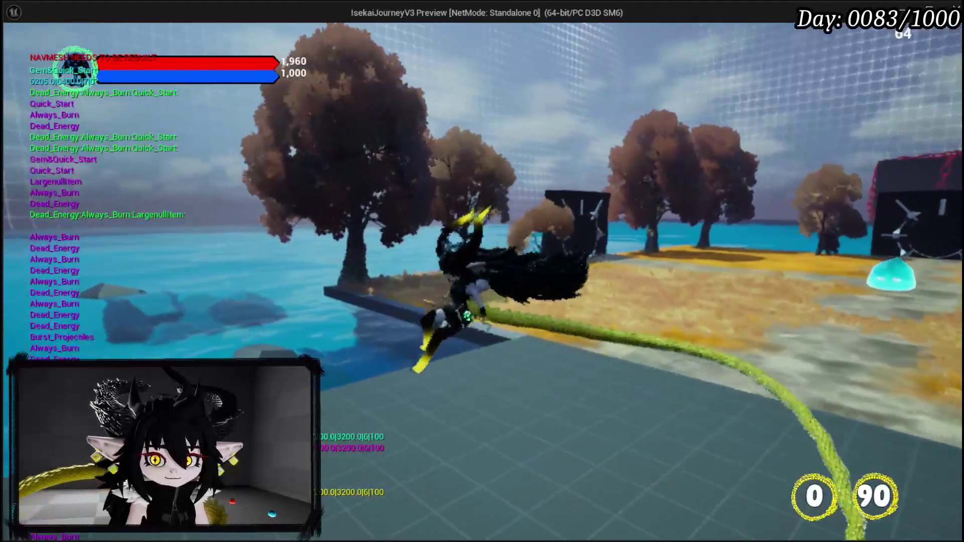
pyautogui.press('w')
pyautogui.press('e')
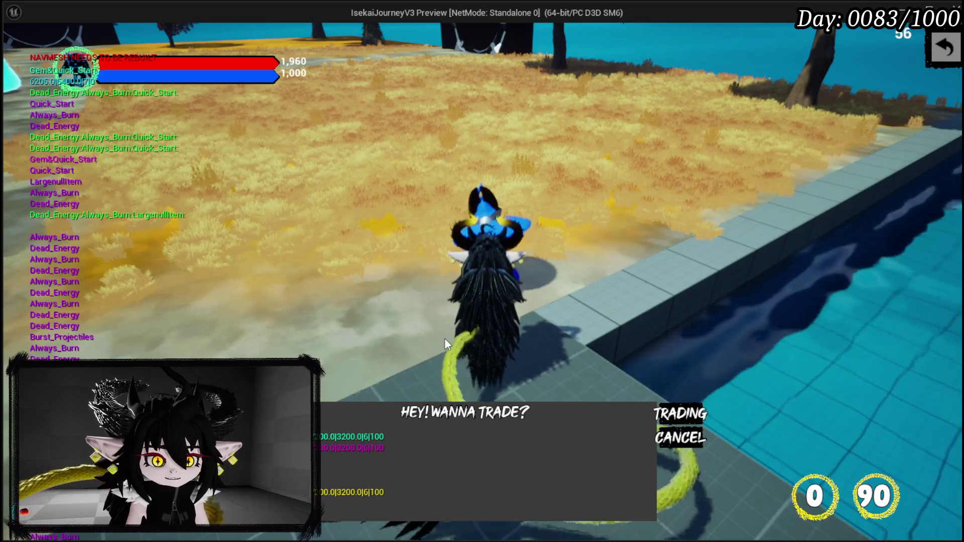
pyautogui.click(689, 416)
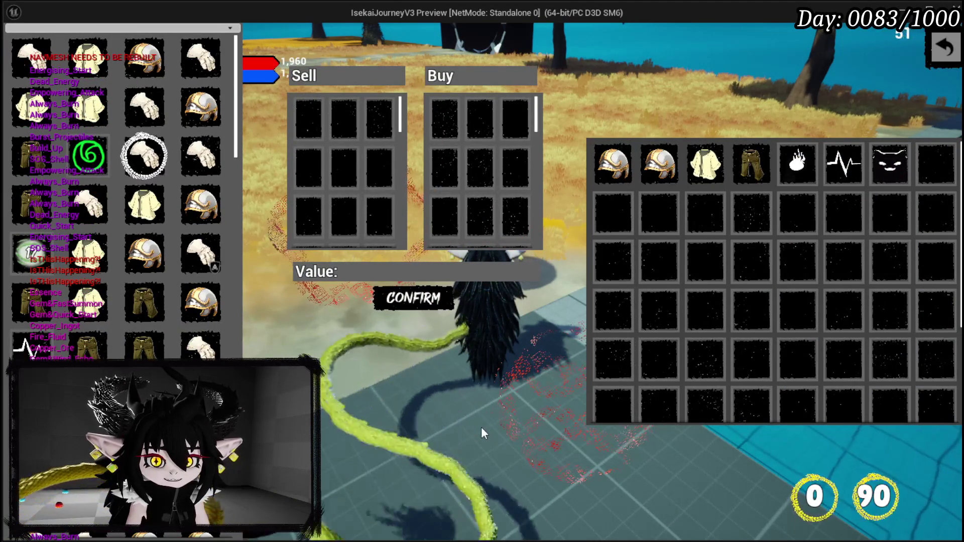
pyautogui.press('Escape')
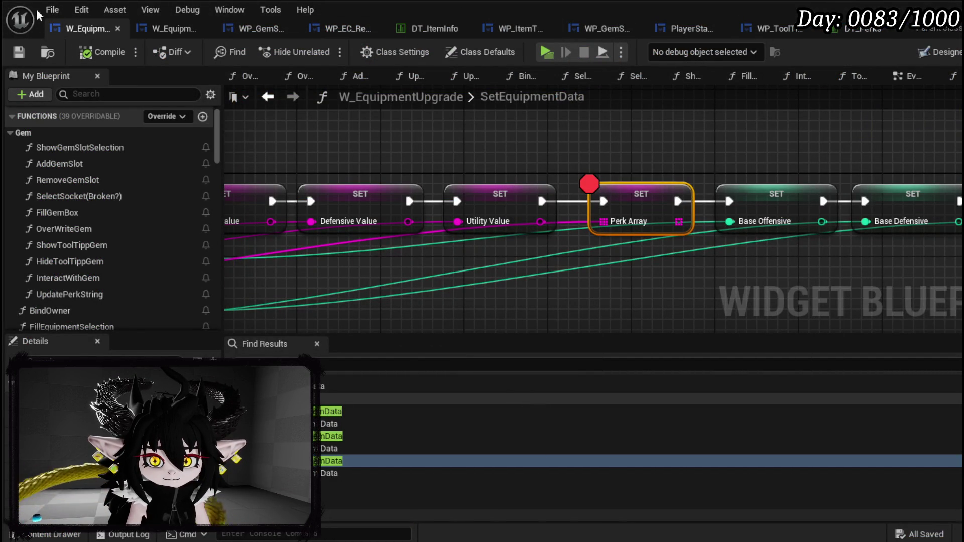
# - Select BP_Merchant in the level, check its blueprint's HUD class, and open WP_MerchantHUD
pyautogui.click(915, 54)
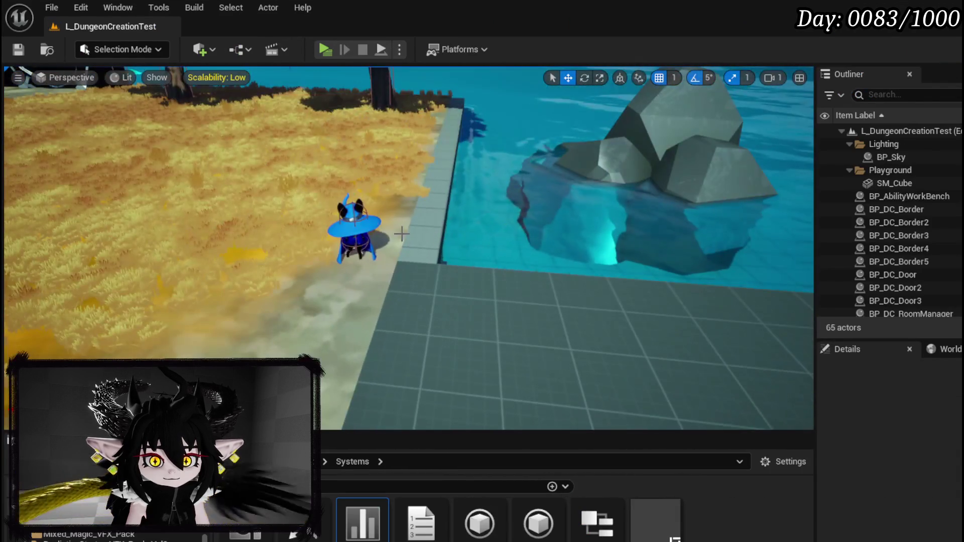
pyautogui.click(402, 233)
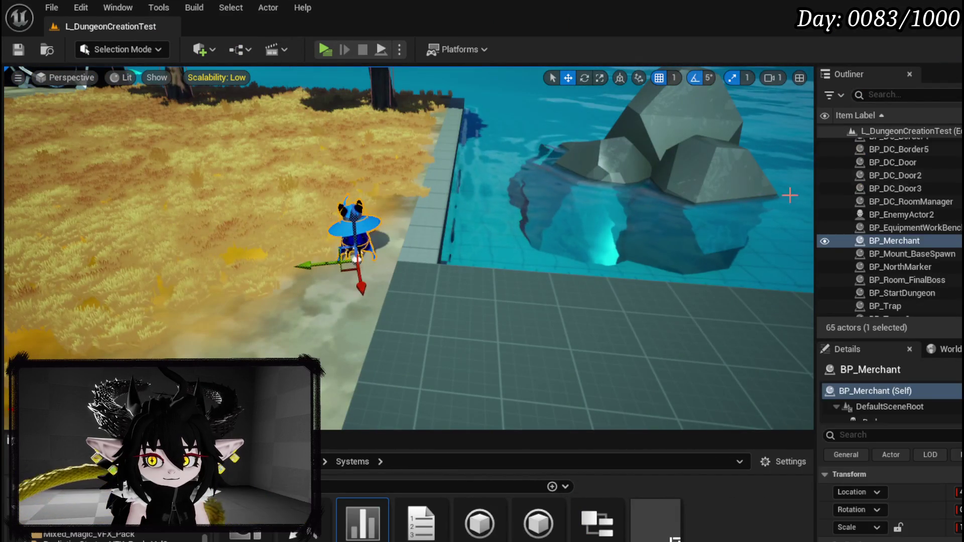
pyautogui.hotkey('ctrl', 'e')
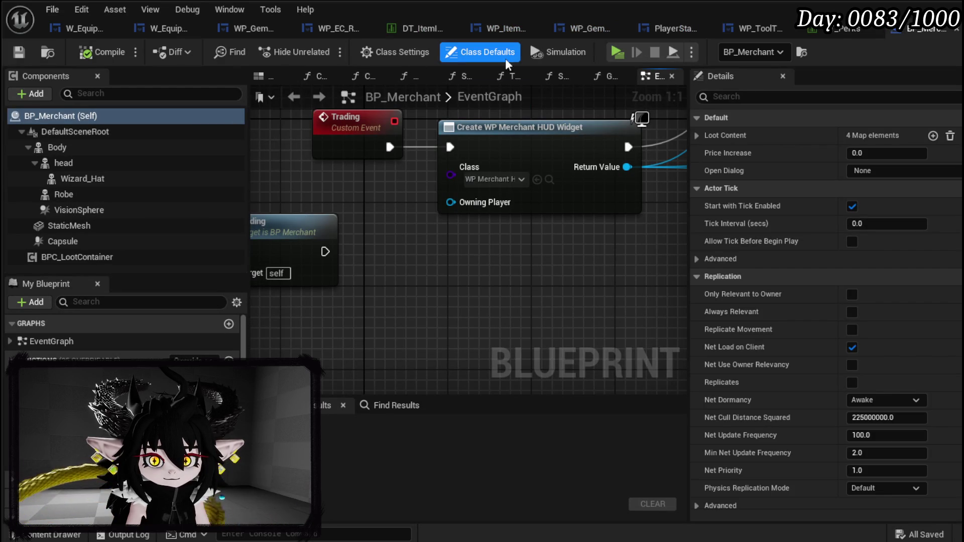
pyautogui.moveTo(544, 180); pyautogui.dragTo(338, 217)
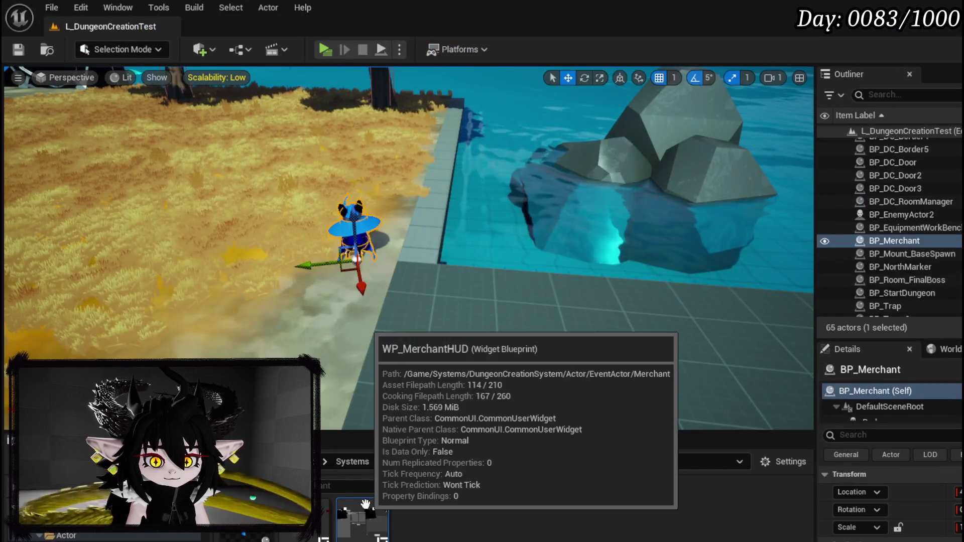
pyautogui.doubleClick(366, 505)
pyautogui.write('Text')
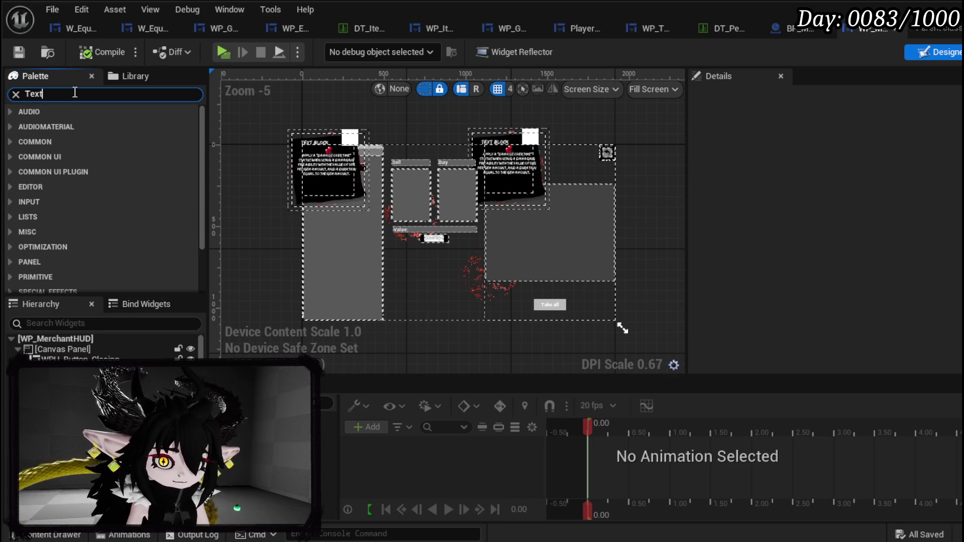
# - Place an MW Text block on the canvas above the Sell label
pyautogui.scroll(-5, 89, 245)
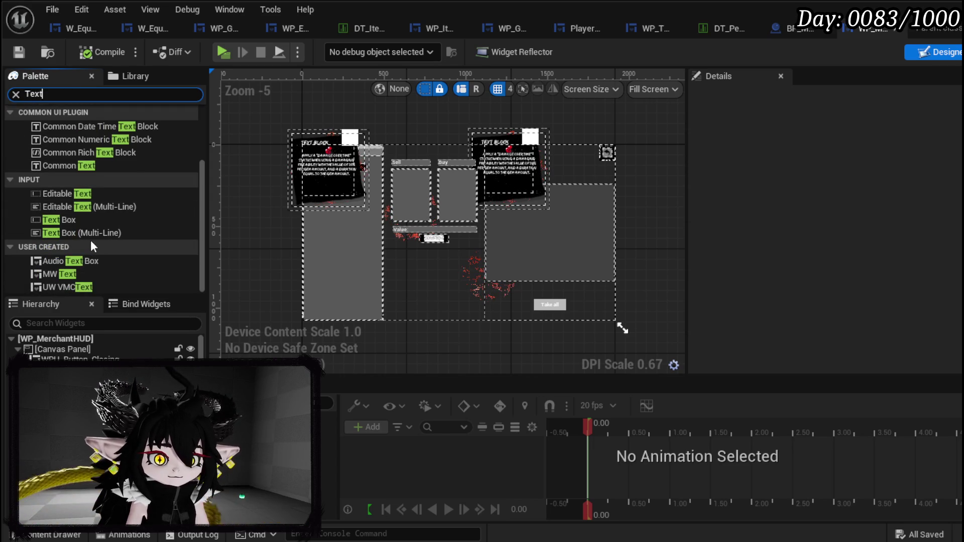
pyautogui.click(66, 274)
pyautogui.moveTo(399, 154); pyautogui.dragTo(399, 154)
pyautogui.scroll(9, 399, 155)
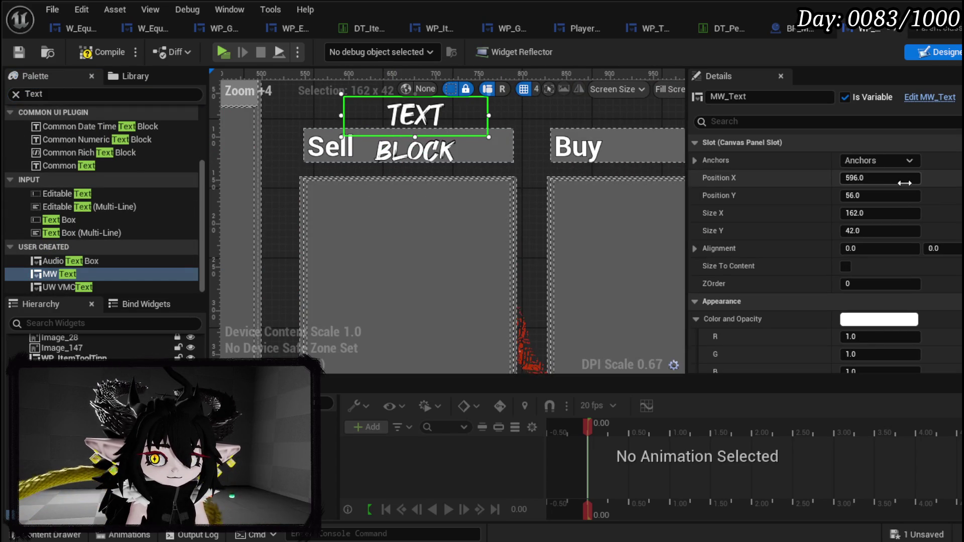
pyautogui.click(898, 160)
pyautogui.click(912, 240)
# - Wrap the new MW Text block inside a Border
pyautogui.rightClick(389, 114)
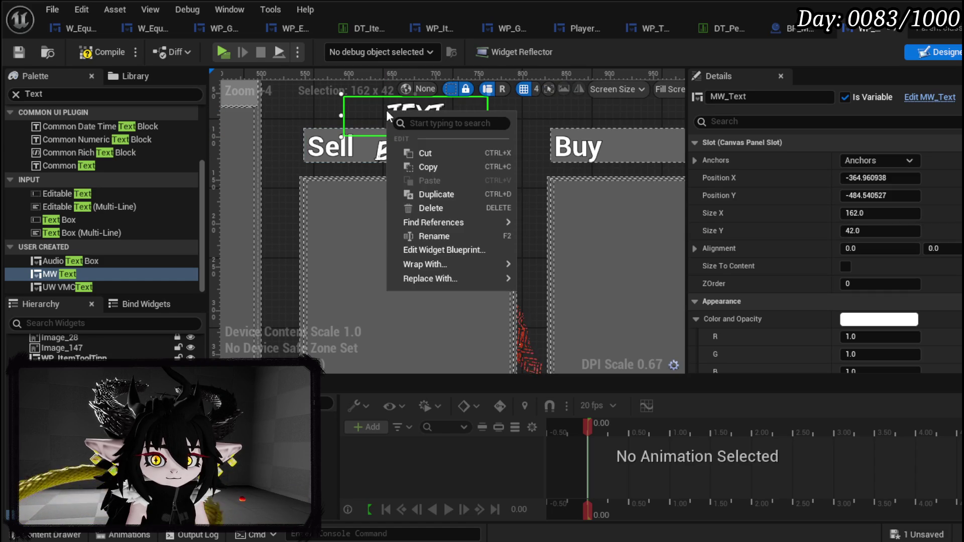
pyautogui.moveTo(432, 264)
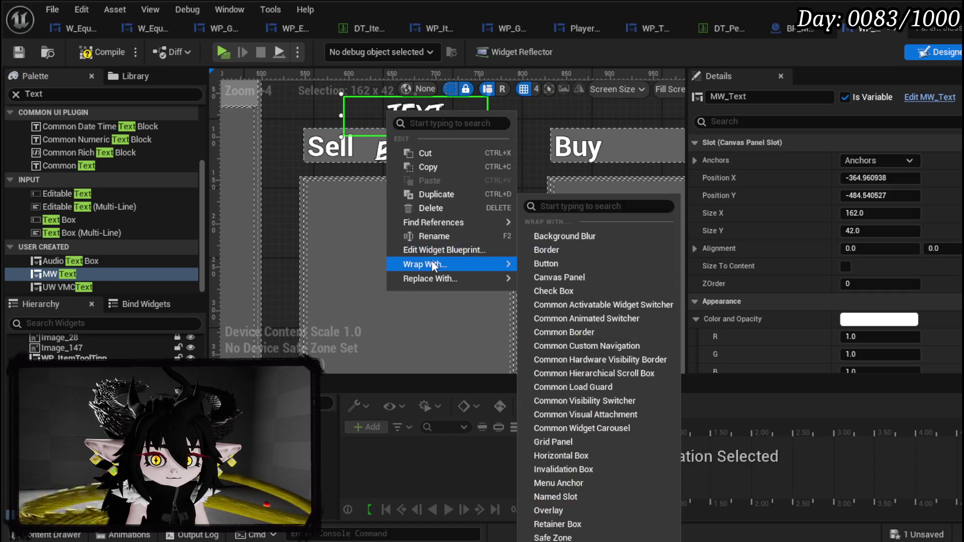
pyautogui.click(589, 249)
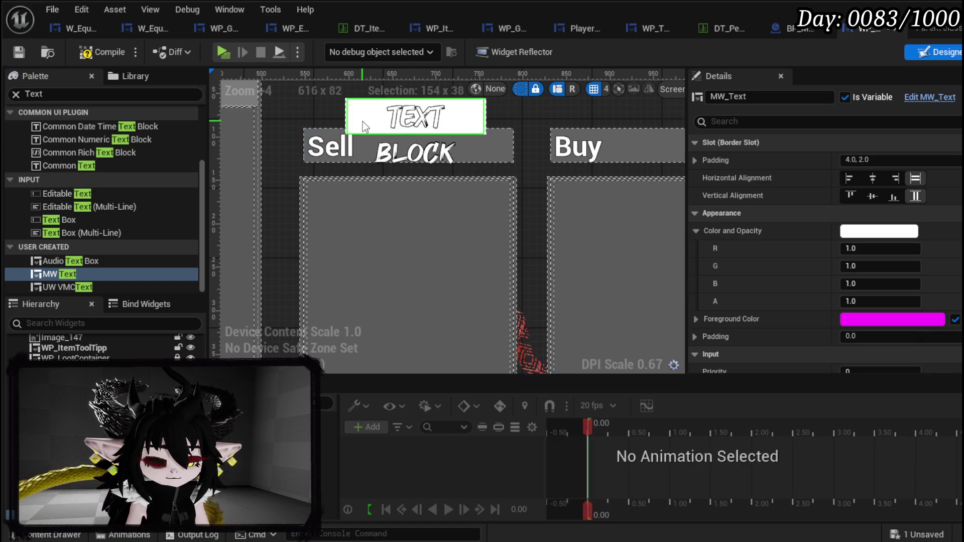
pyautogui.hotkey('ctrl', 'z')
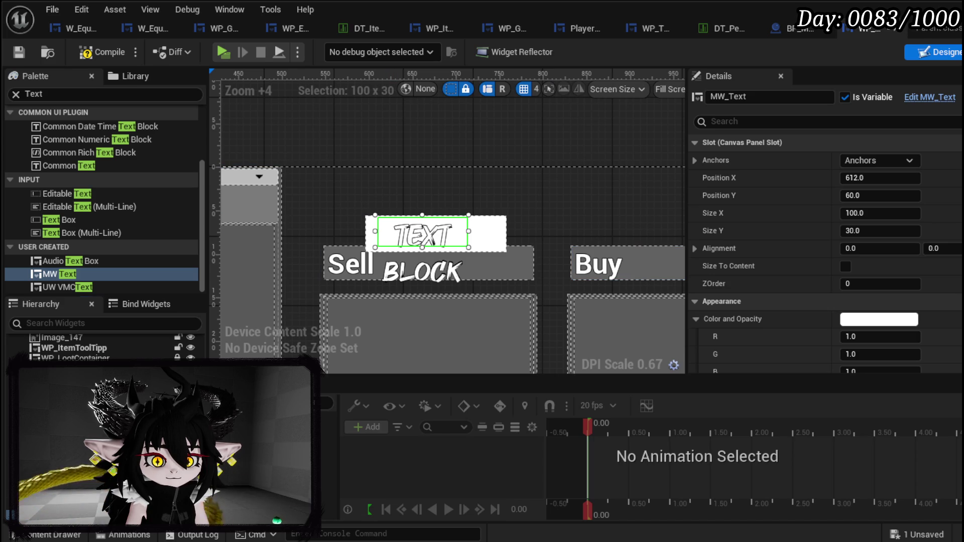
pyautogui.hotkey('ctrl', 'y')
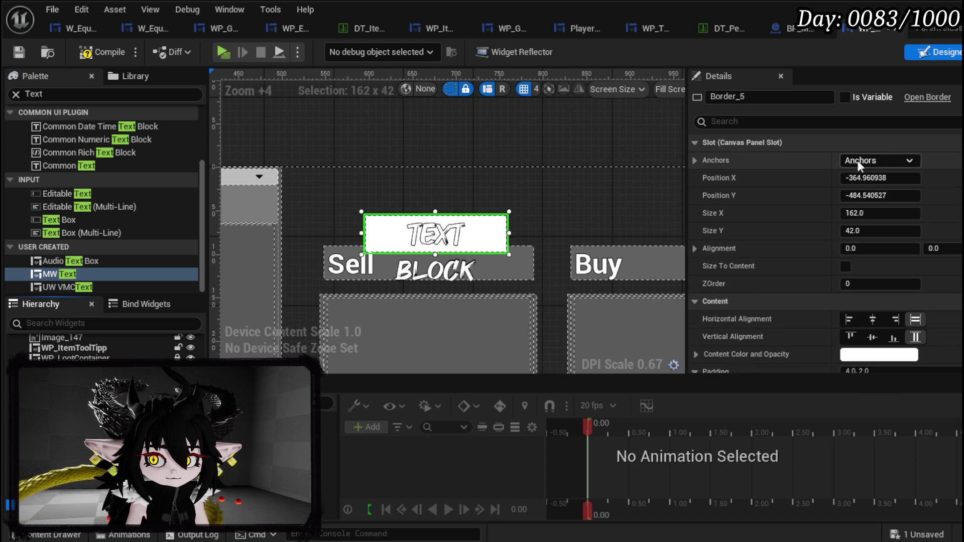
# - Rename the border Border_CurrentEssence and its text MW_Text_Essence, then compile the HUD
pyautogui.click(741, 97)
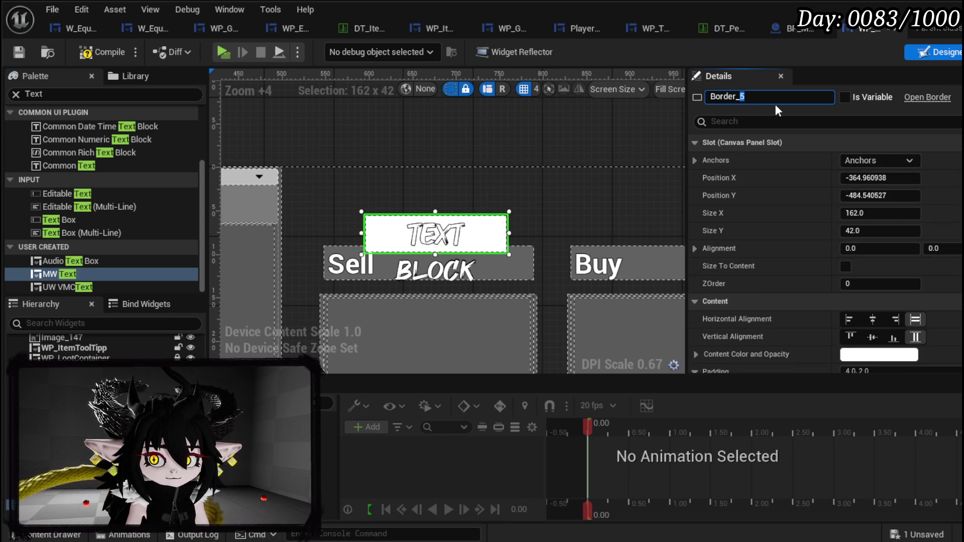
pyautogui.write('CurrentEssen')
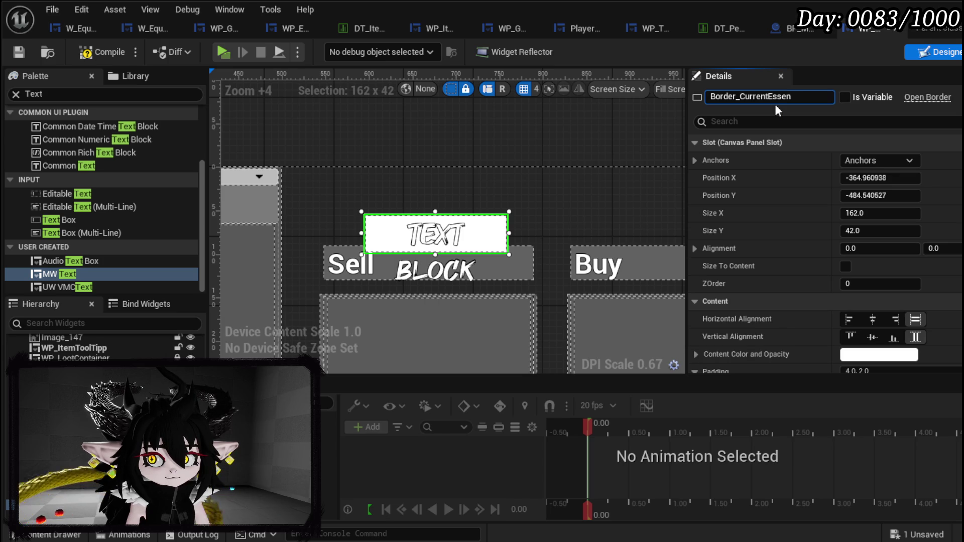
pyautogui.write('ce')
pyautogui.press('Return')
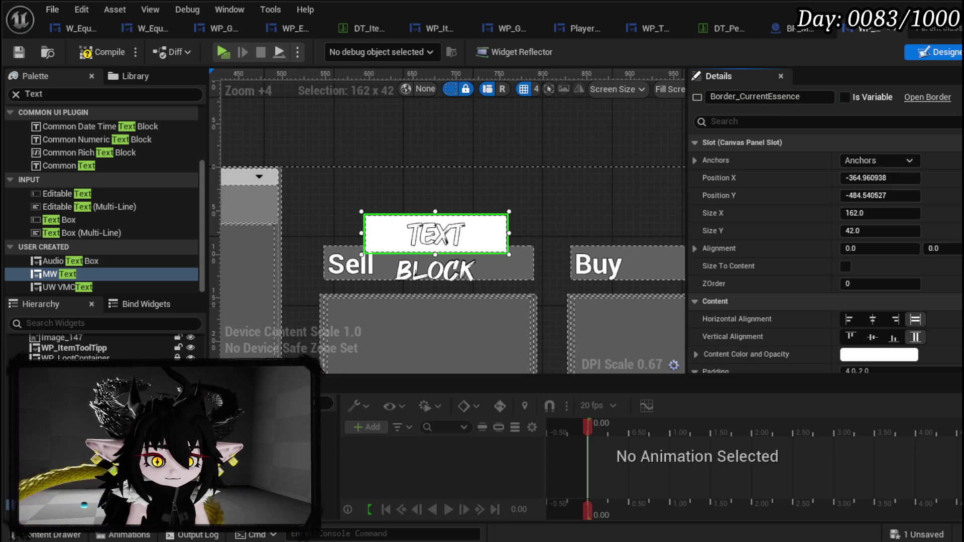
pyautogui.press('Down')
pyautogui.click(775, 98)
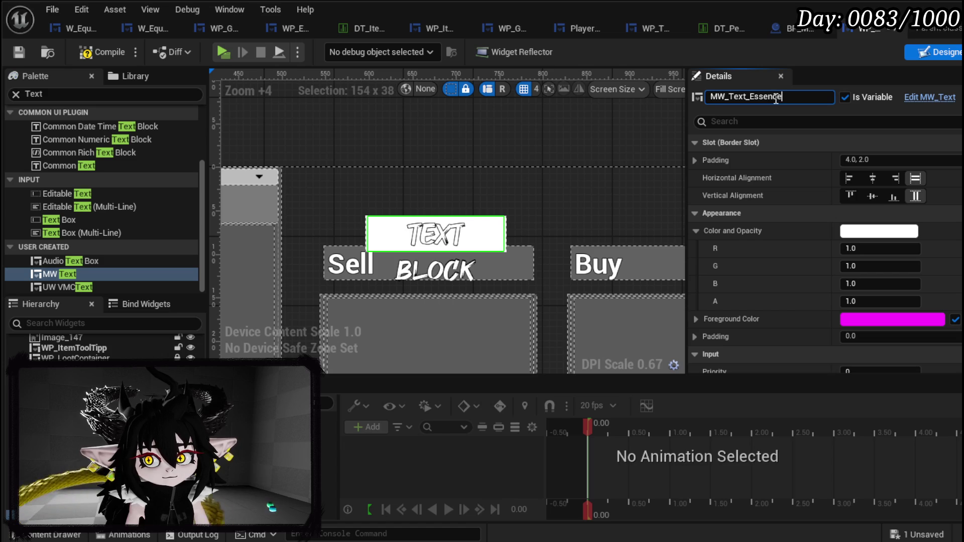
pyautogui.press('Return')
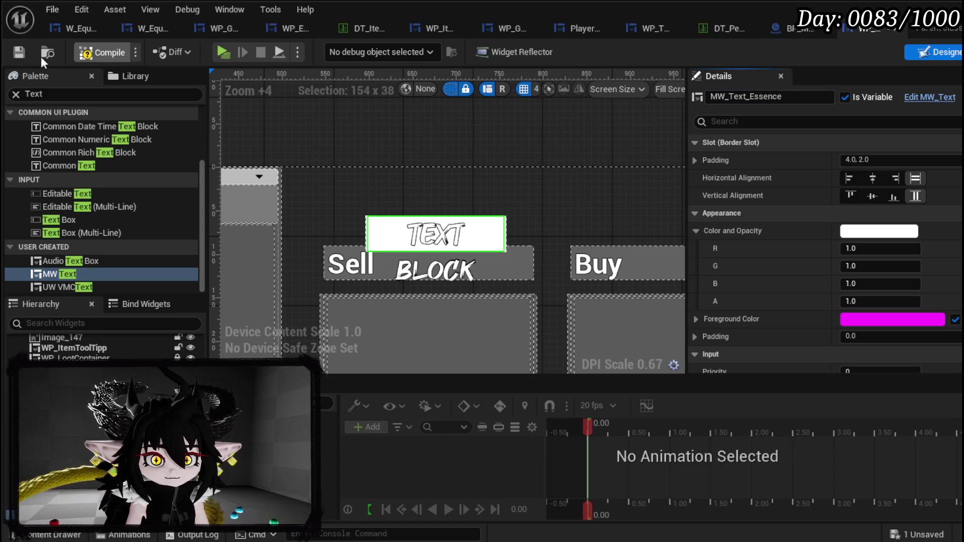
pyautogui.click(11, 49)
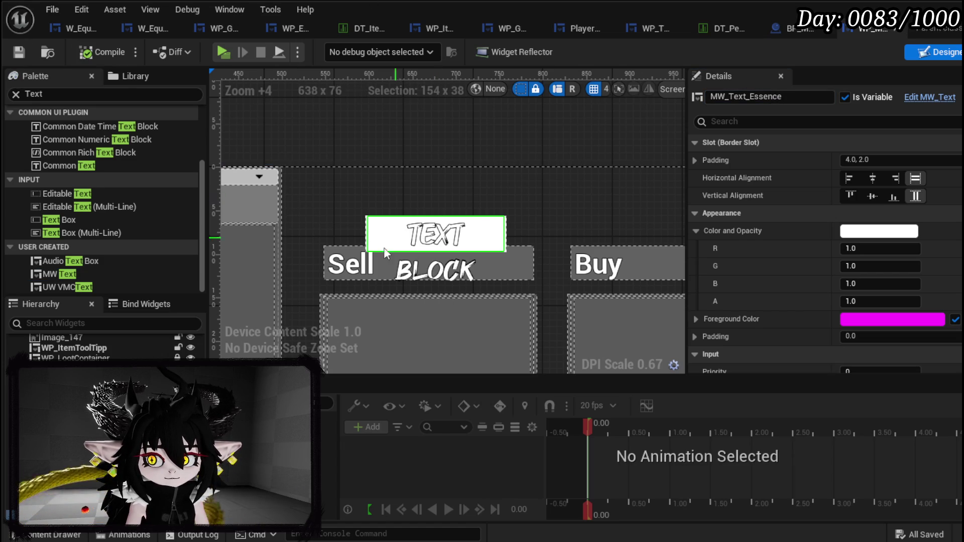
# - Select Border_CurrentEssence and review its Brush settings in Details
pyautogui.click(75, 378)
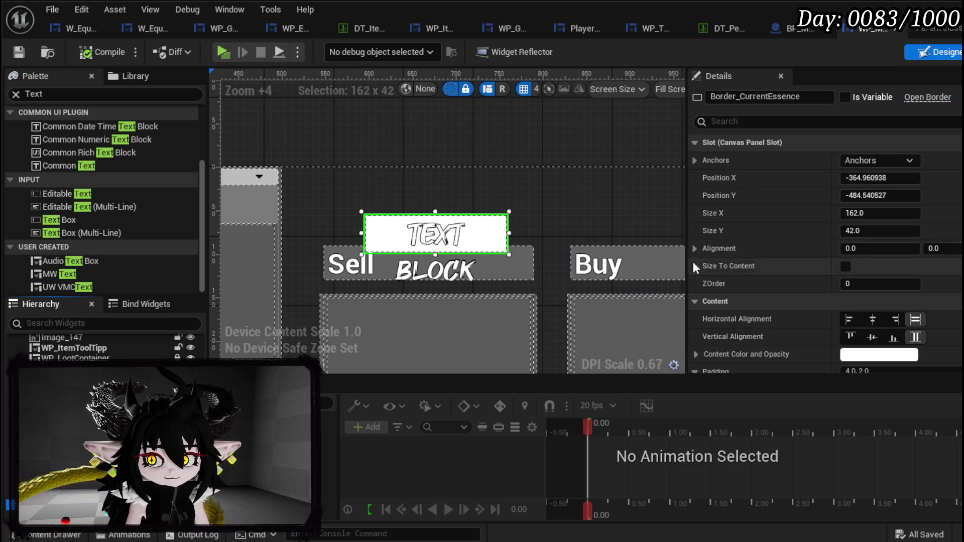
pyautogui.hotkey('ctrl', 'space')
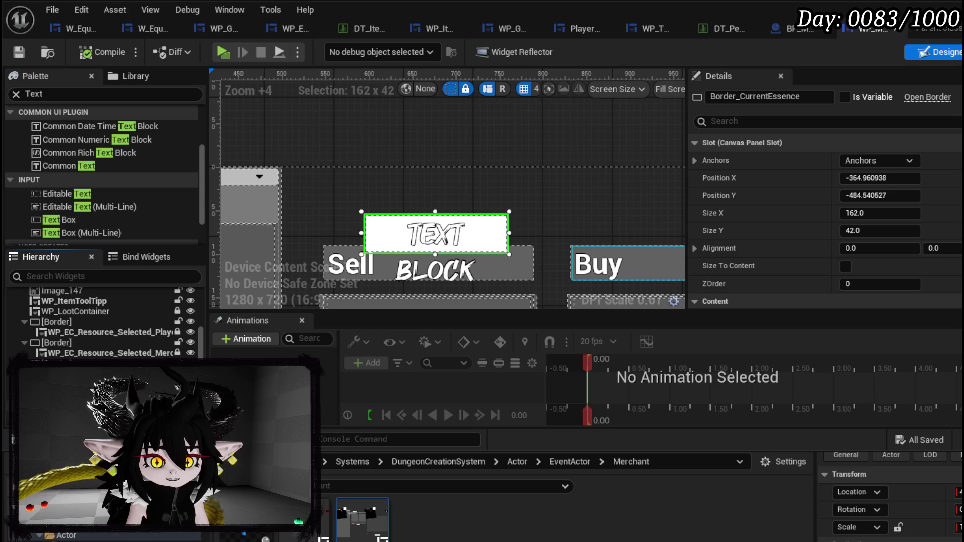
pyautogui.scroll(-10, 809, 221)
pyautogui.scroll(-15, 809, 220)
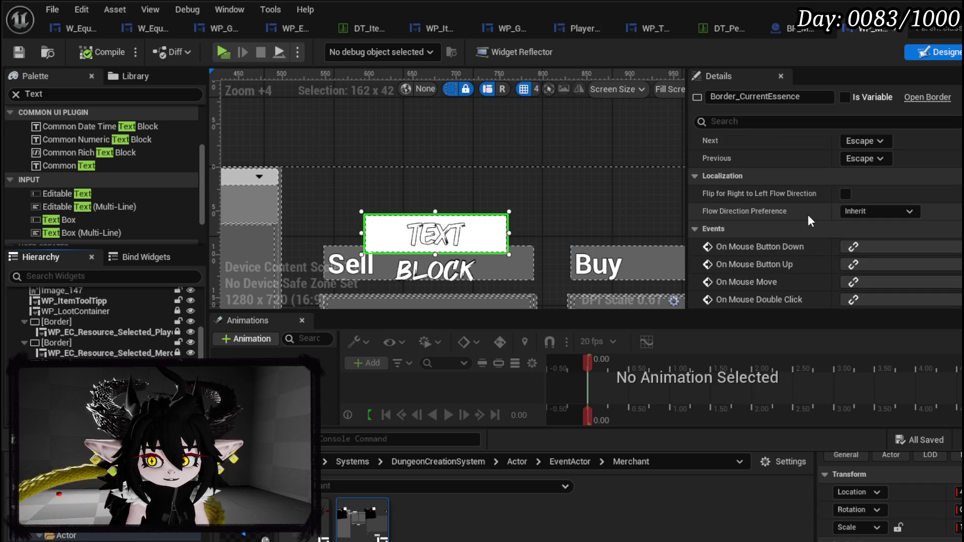
pyautogui.scroll(8, 809, 215)
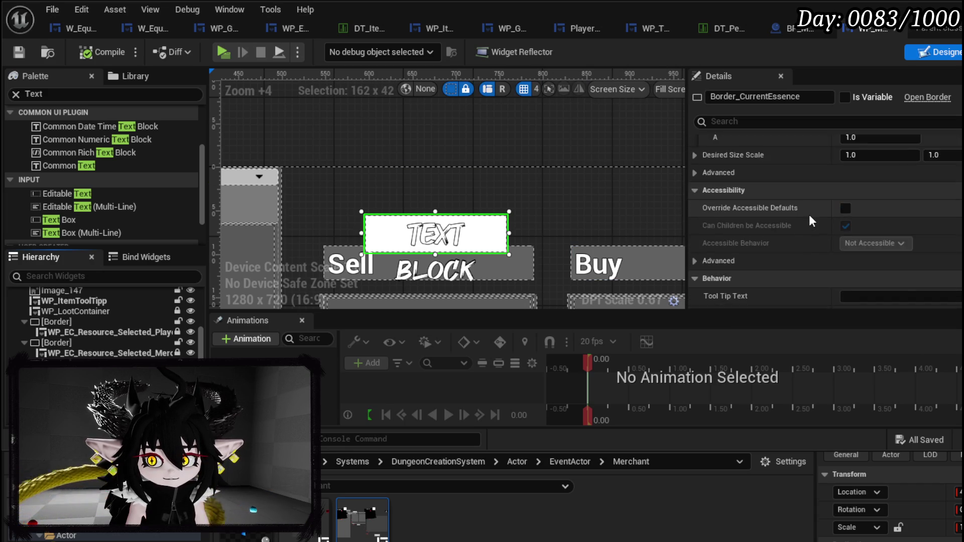
pyautogui.scroll(8, 809, 215)
pyautogui.scroll(-4, 809, 215)
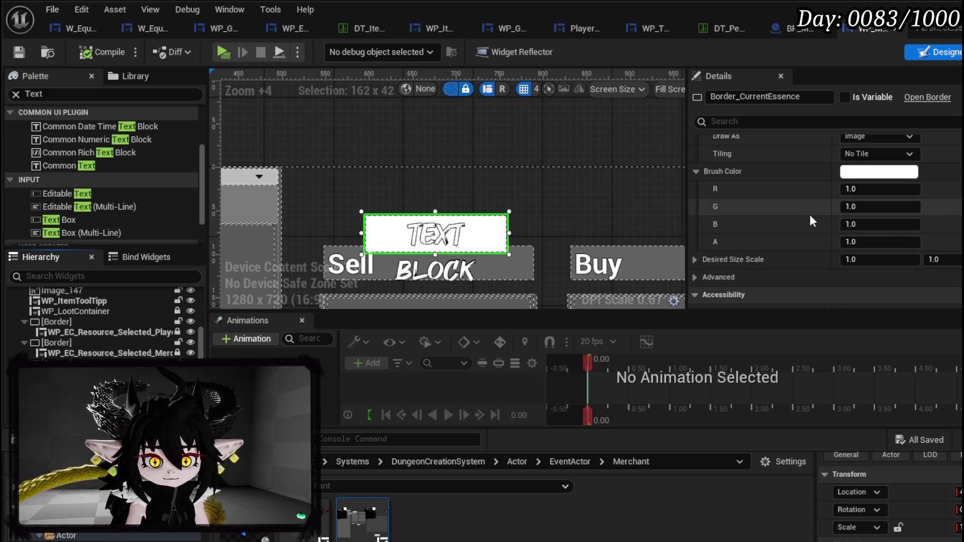
pyautogui.scroll(-2, 101, 321)
pyautogui.scroll(1, 829, 247)
pyautogui.scroll(3, 830, 247)
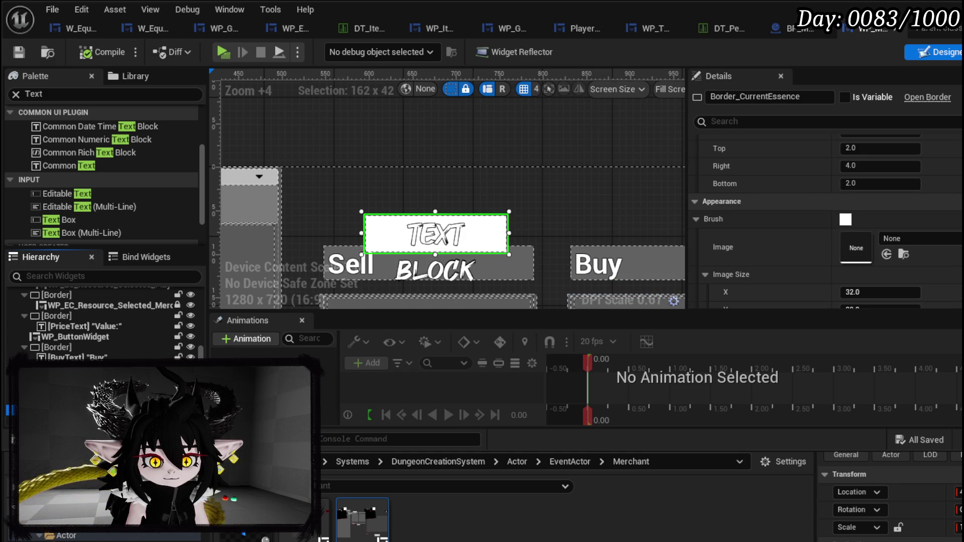
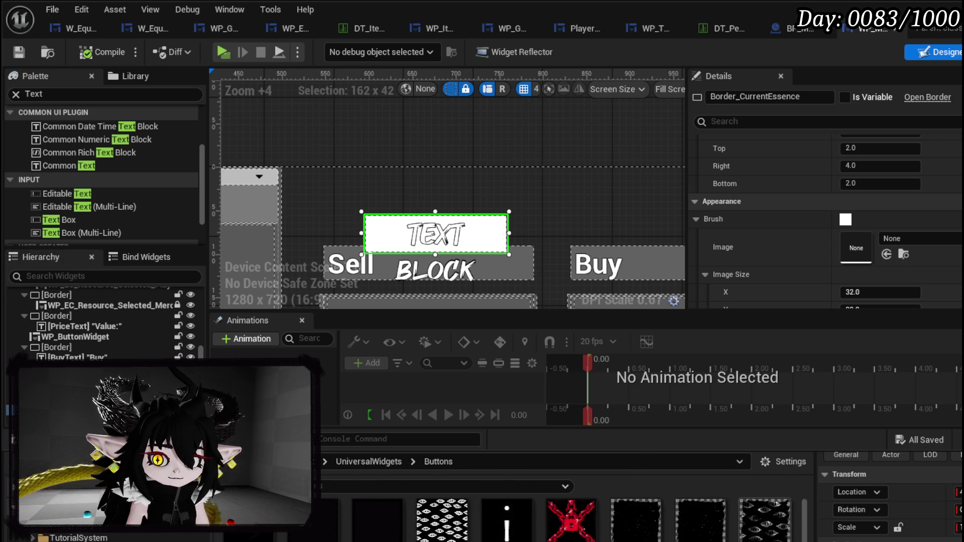
# - Apply M_MainButton_Inst to the essence border's brush, compile, and select MW_Text_Essence
pyautogui.click(886, 255)
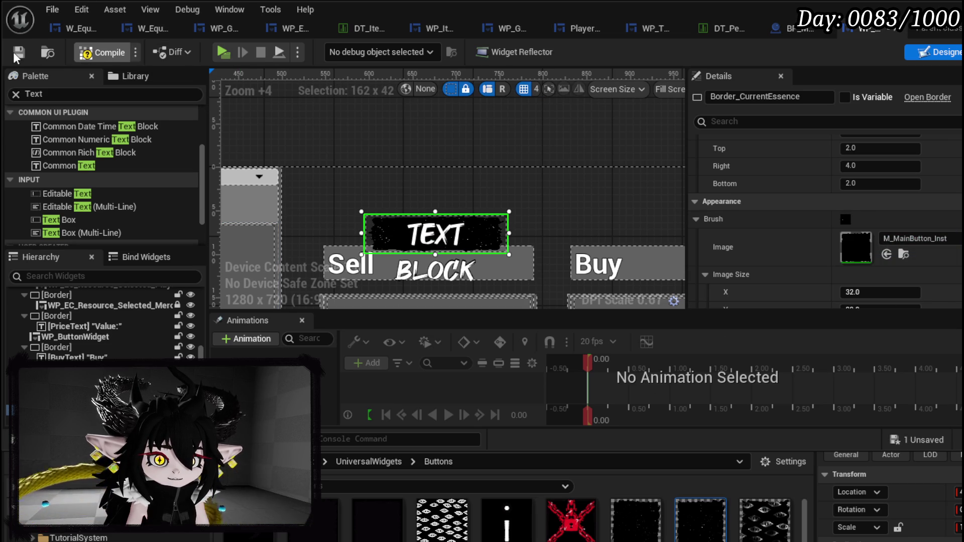
pyautogui.click(92, 52)
pyautogui.click(435, 234)
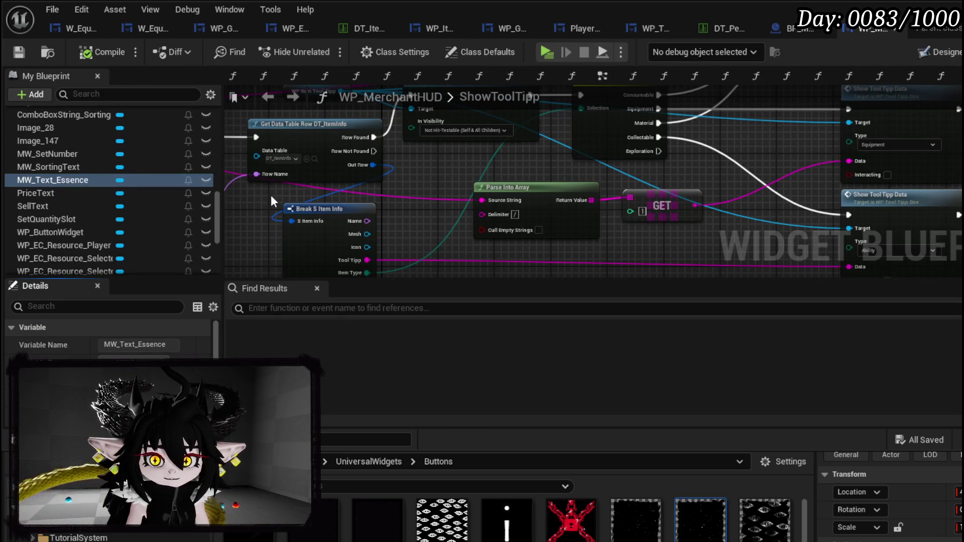
# - Add a new function to WP_MerchantHUD named UpdateEssence
pyautogui.scroll(-3, 532, 255)
pyautogui.scroll(5, 508, 221)
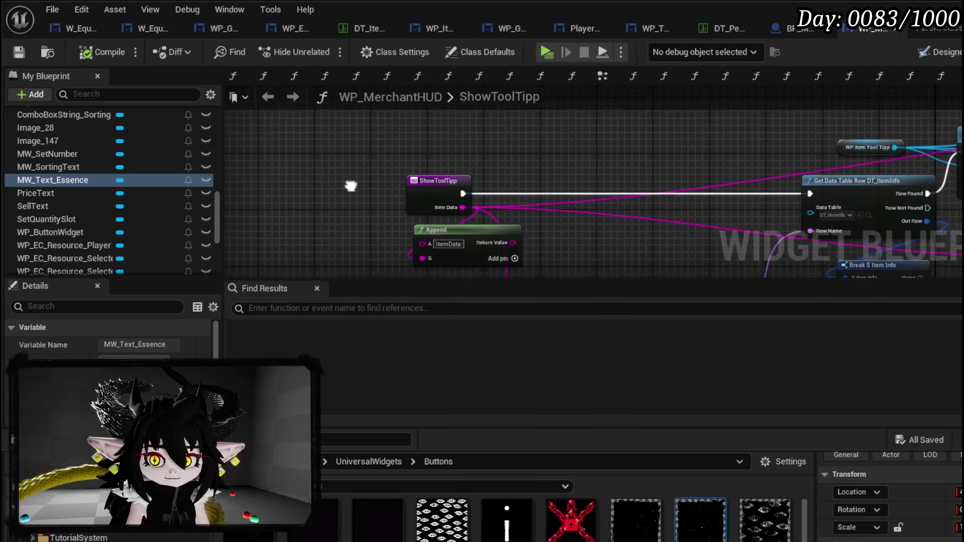
pyautogui.scroll(15, 145, 202)
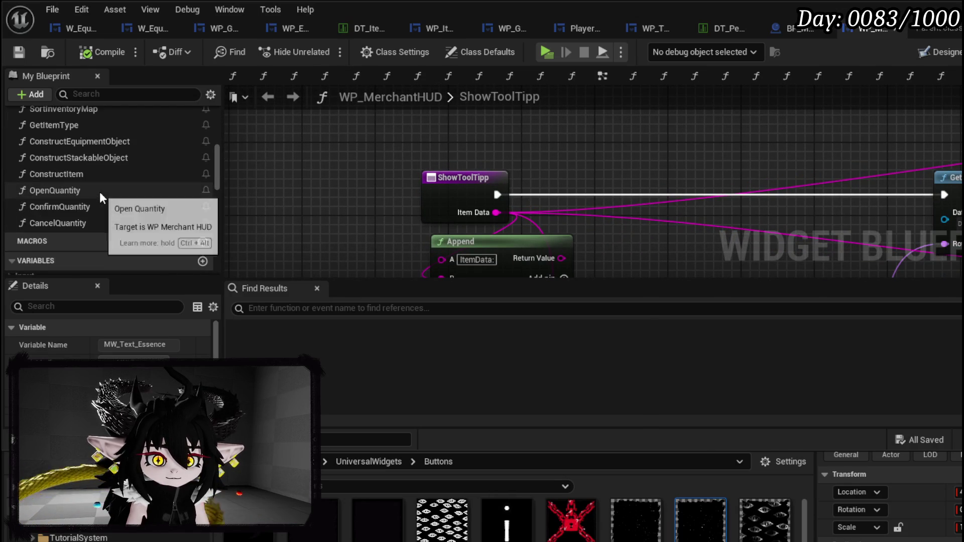
pyautogui.click(203, 153)
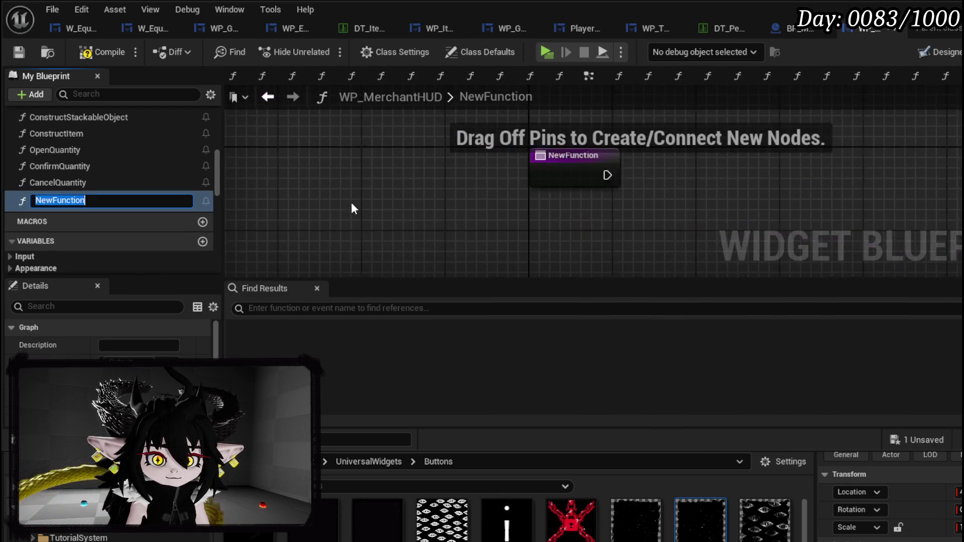
pyautogui.write('Upda')
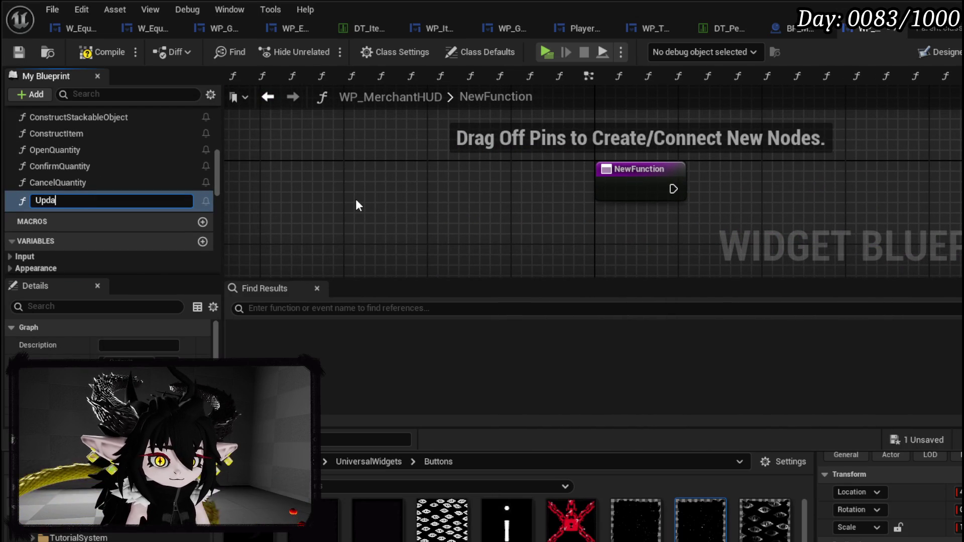
pyautogui.write('teEssence')
pyautogui.press('Return')
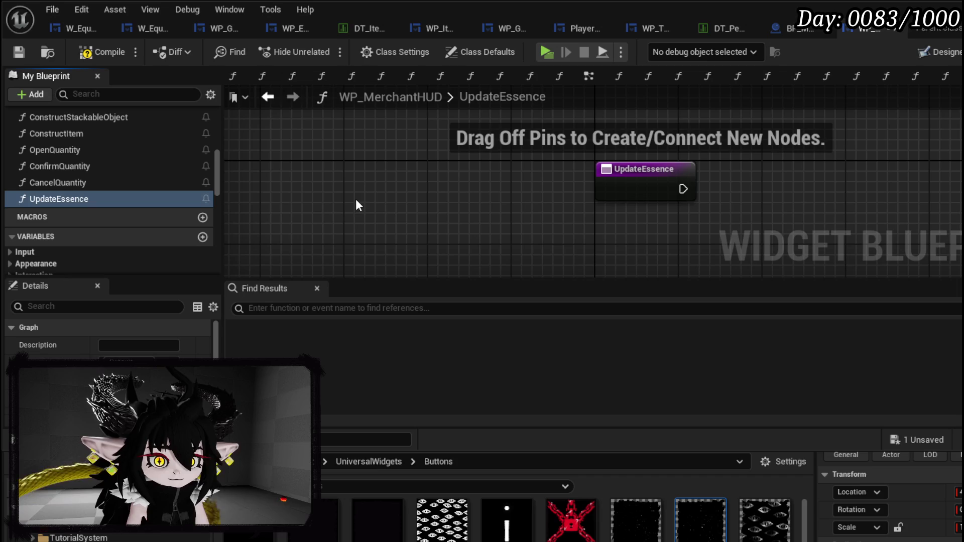
# - Find and select the MW_Text_Essence variable in My Blueprint
pyautogui.scroll(-1, 347, 219)
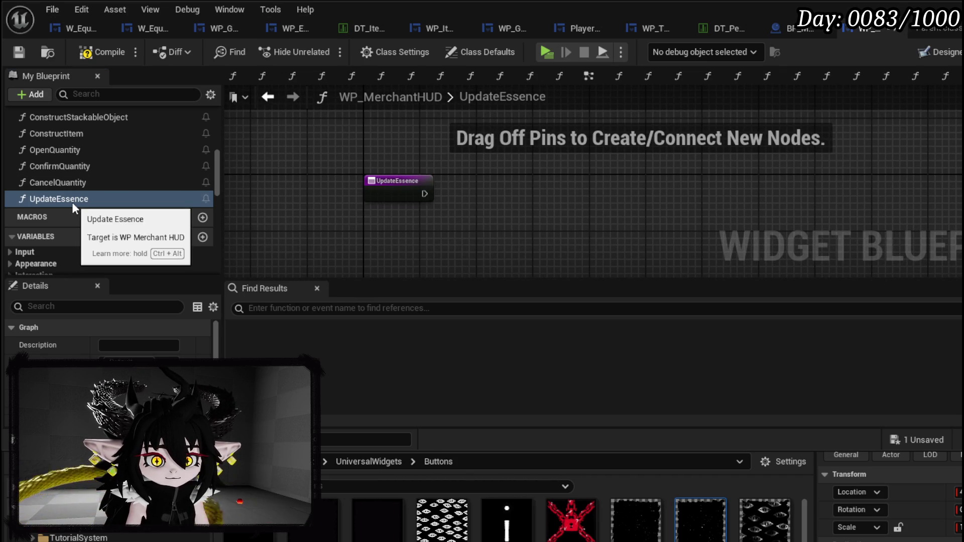
pyautogui.scroll(-5, 114, 246)
pyautogui.scroll(-10, 115, 242)
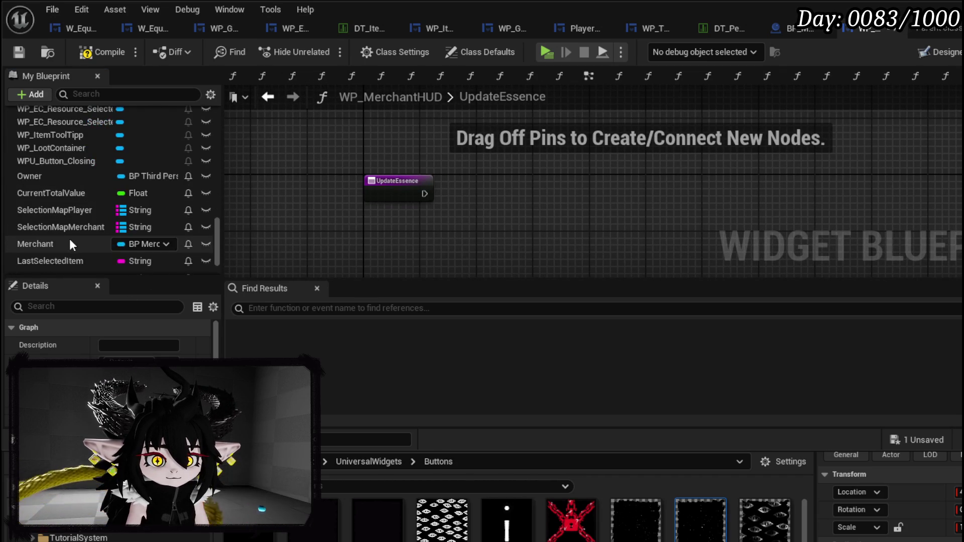
pyautogui.scroll(8, 69, 238)
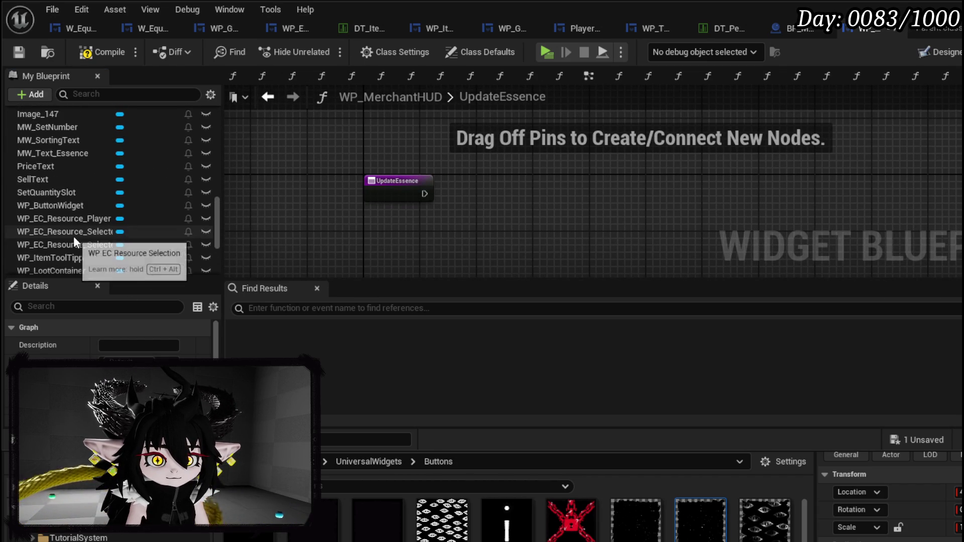
pyautogui.scroll(-3, 73, 236)
pyautogui.scroll(2, 90, 216)
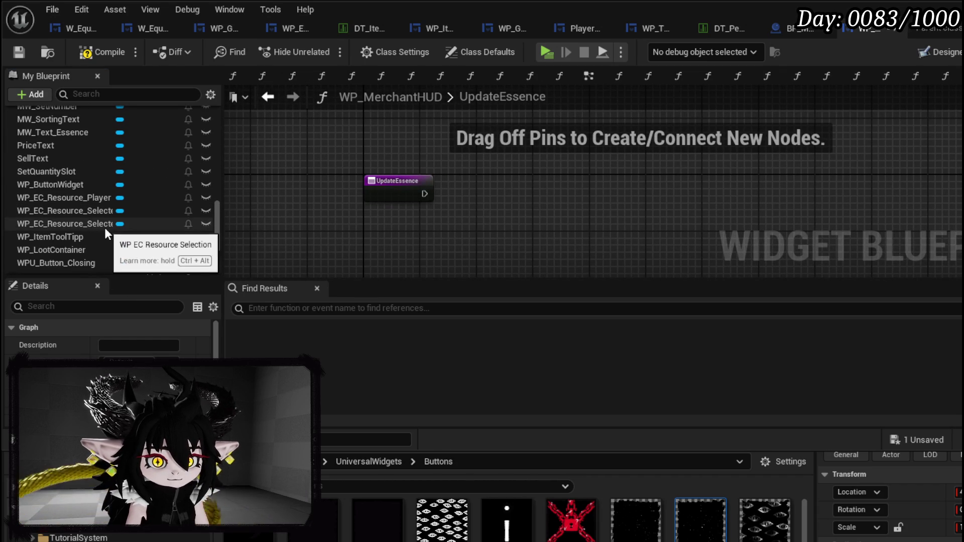
pyautogui.scroll(1, 93, 206)
pyautogui.click(73, 152)
# - Add an MW_Text_Essence getter and a Set Text node driven by UpdateEssence's execution
pyautogui.moveTo(73, 150)
pyautogui.mouseDown()
pyautogui.moveTo(357, 120)
pyautogui.moveTo(374, 128)
pyautogui.mouseUp()
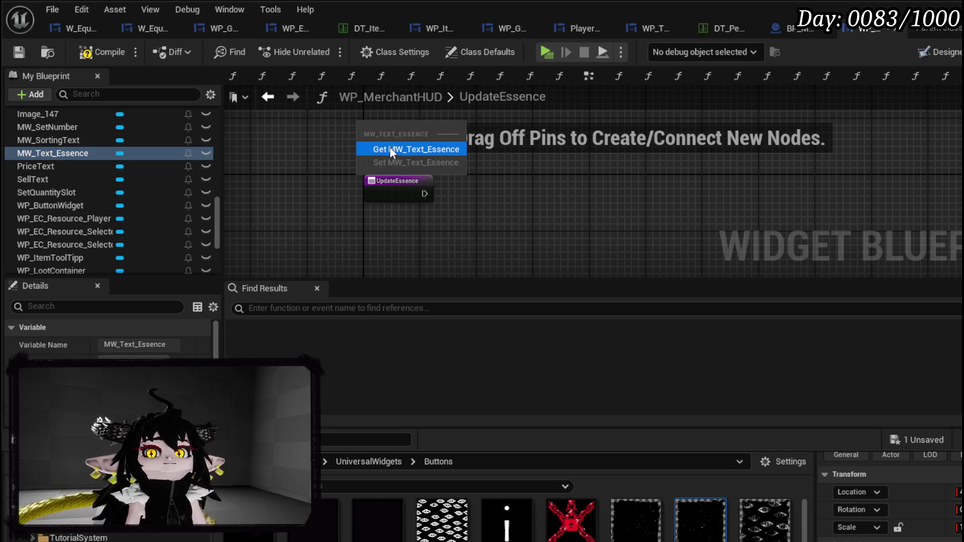
pyautogui.click(390, 147)
pyautogui.moveTo(318, 178); pyautogui.dragTo(411, 194)
pyautogui.write('Set Text')
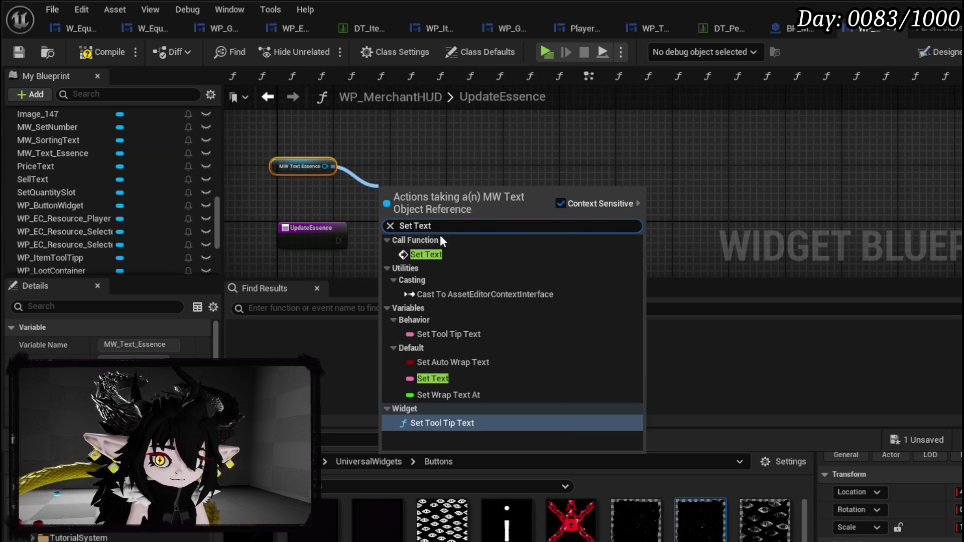
pyautogui.press('Return')
pyautogui.moveTo(345, 241)
pyautogui.mouseDown()
pyautogui.moveTo(410, 258)
pyautogui.moveTo(407, 232)
pyautogui.moveTo(348, 261)
pyautogui.mouseUp()
# - Feed Set Text's In Text from a Format Text node reading 'Essence: {Amount}'
pyautogui.write('Forma')
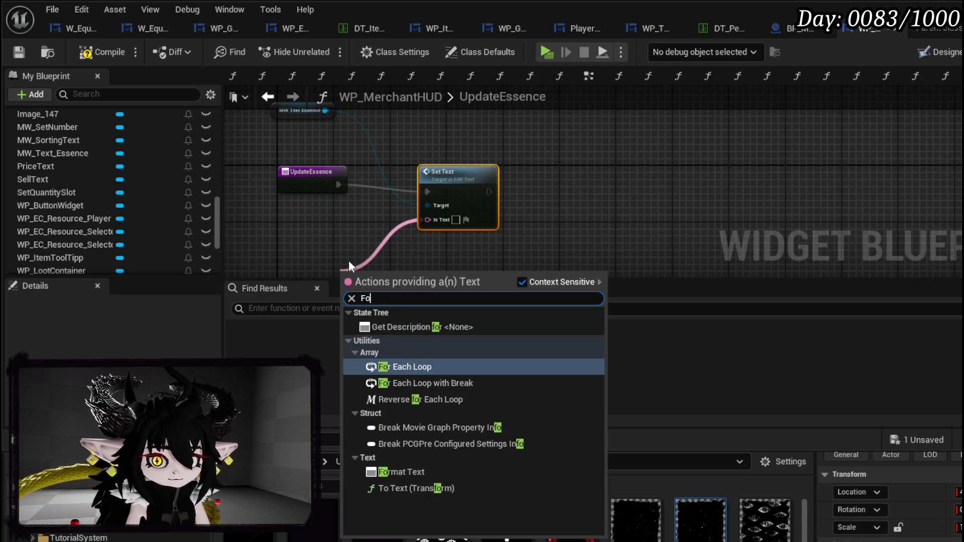
pyautogui.write('t')
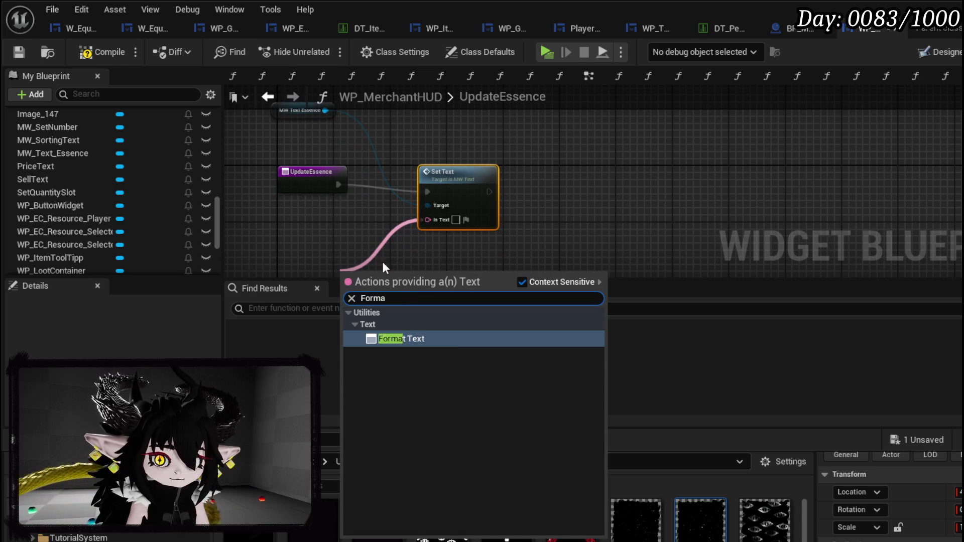
pyautogui.click(408, 339)
pyautogui.moveTo(462, 165); pyautogui.dragTo(483, 162)
pyautogui.scroll(2, 381, 211)
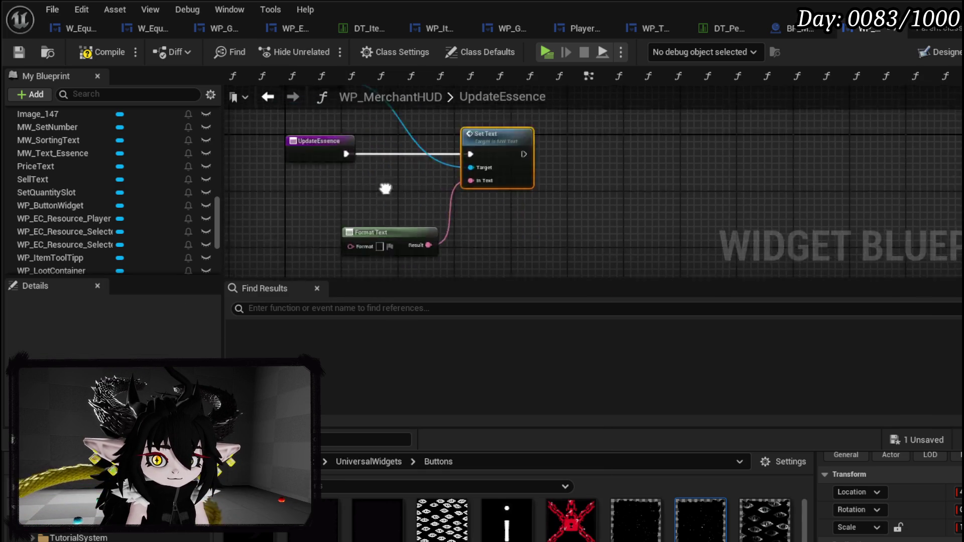
pyautogui.click(415, 180)
pyautogui.write('Ess')
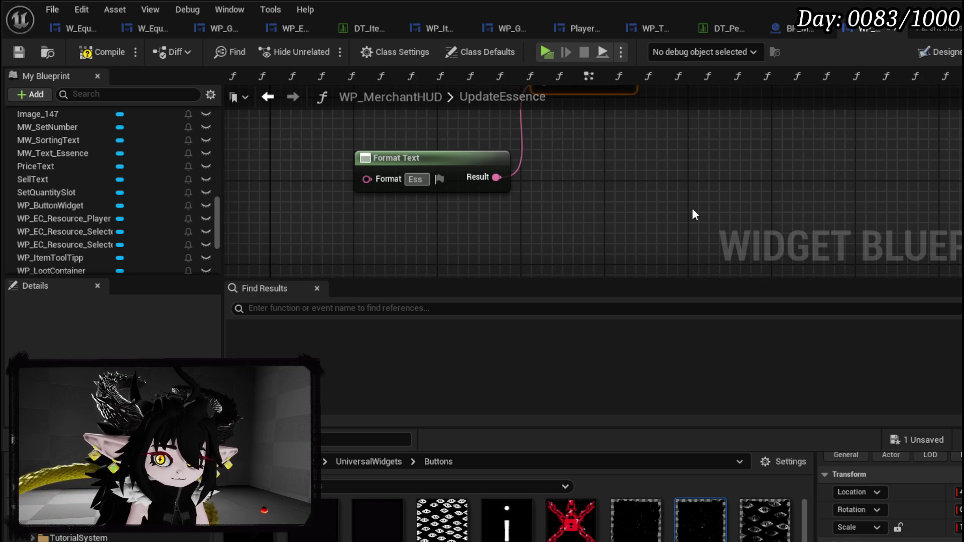
pyautogui.write('ence: ')
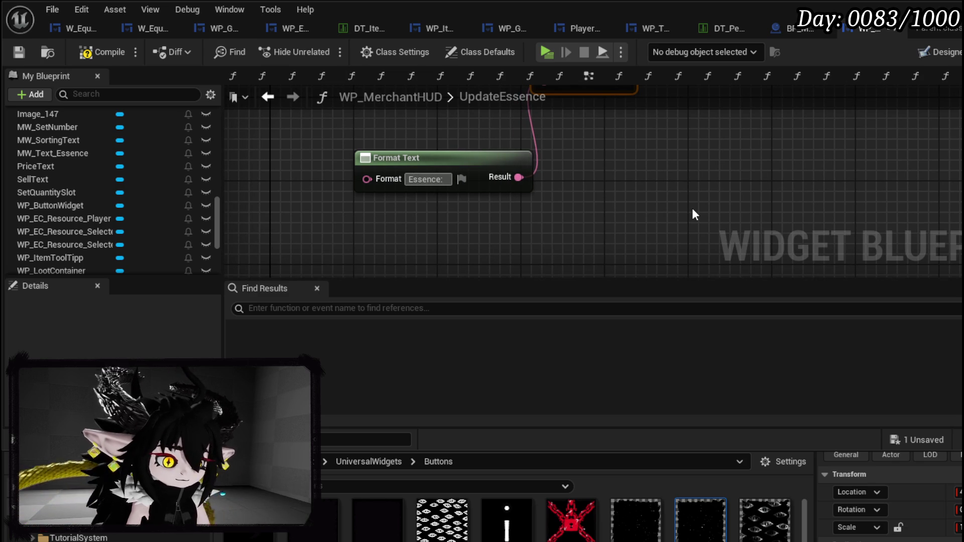
pyautogui.write('{')
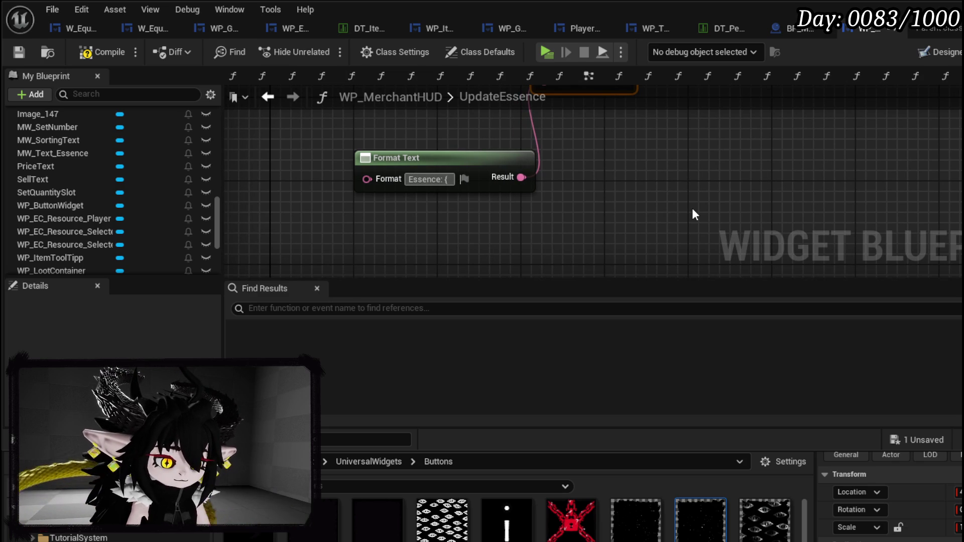
pyautogui.write('Amount')
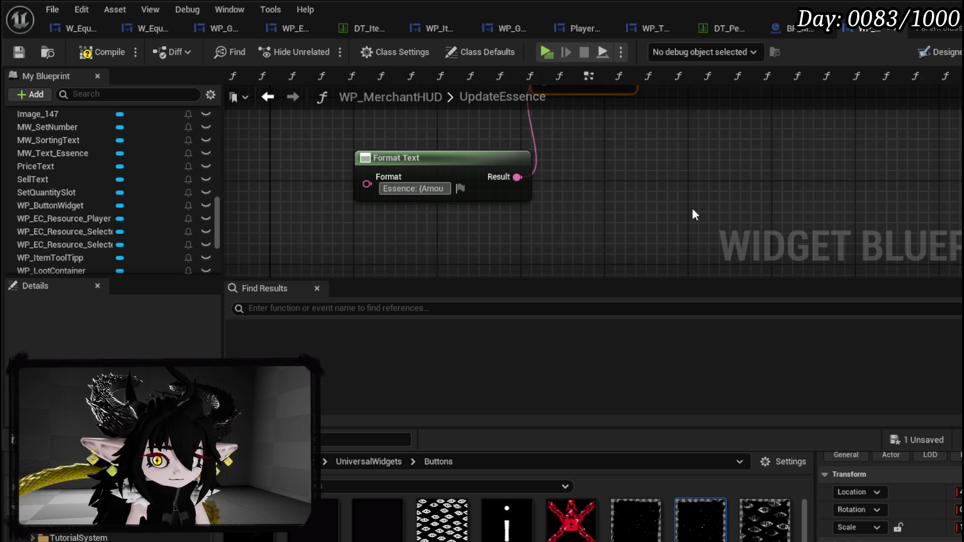
pyautogui.write('}')
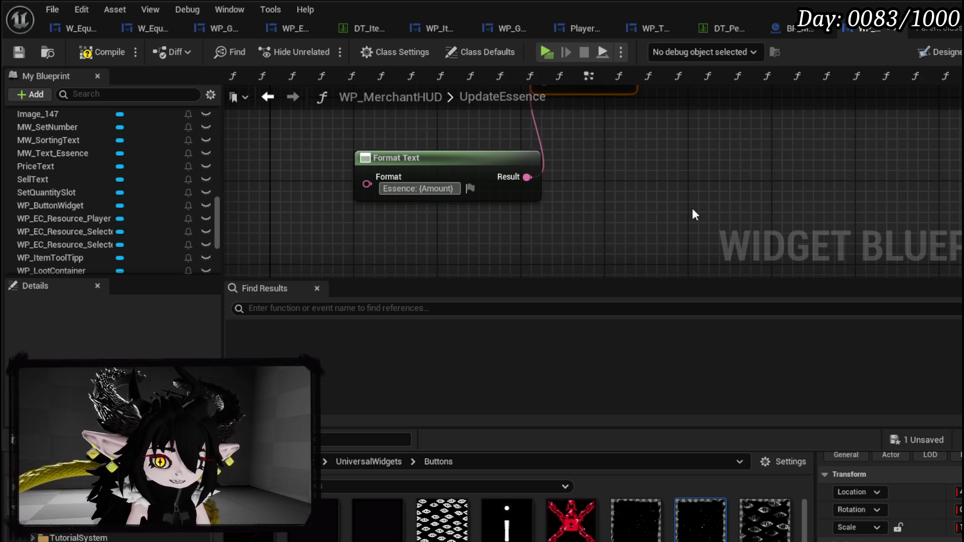
# - Tidy the UpdateEssence nodes, then compile and save the blueprint
pyautogui.scroll(-1, 565, 145)
pyautogui.moveTo(456, 197)
pyautogui.mouseDown()
pyautogui.moveTo(560, 241)
pyautogui.moveTo(660, 201)
pyautogui.moveTo(633, 204)
pyautogui.mouseUp()
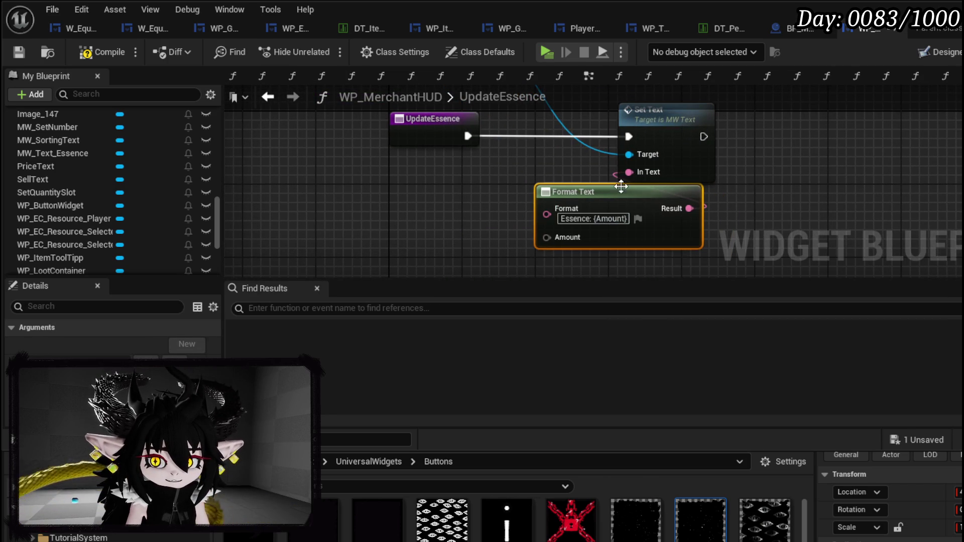
pyautogui.click(481, 204)
pyautogui.moveTo(419, 142); pyautogui.dragTo(288, 137)
pyautogui.click(261, 120)
pyautogui.click(18, 56)
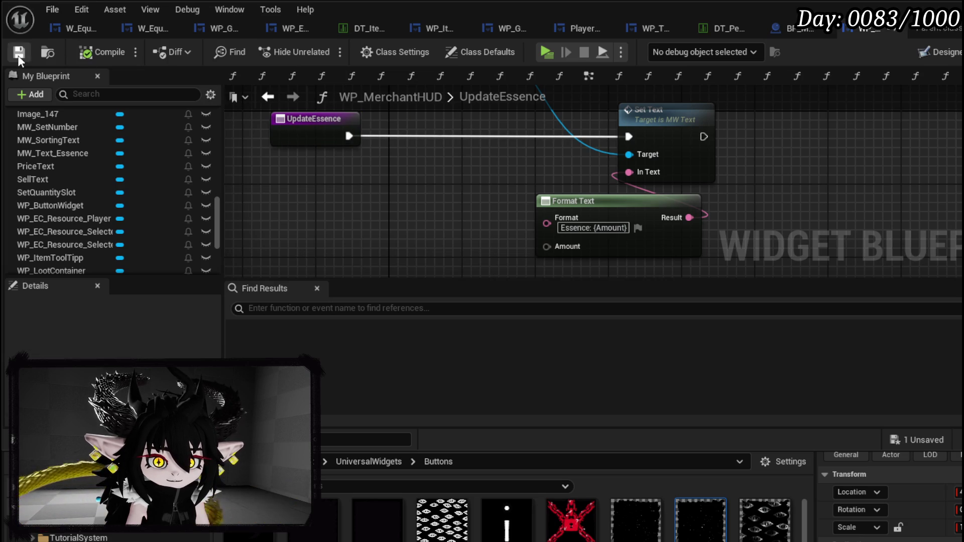
# - Add an Owner getter to the UpdateEssence graph
pyautogui.scroll(3, 126, 208)
pyautogui.scroll(10, 123, 199)
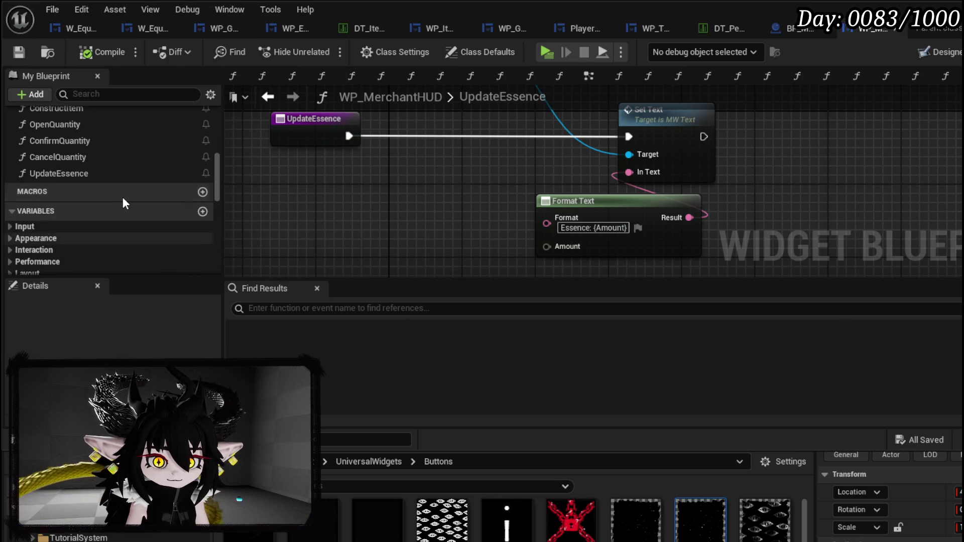
pyautogui.scroll(-8, 122, 201)
pyautogui.scroll(-3, 126, 189)
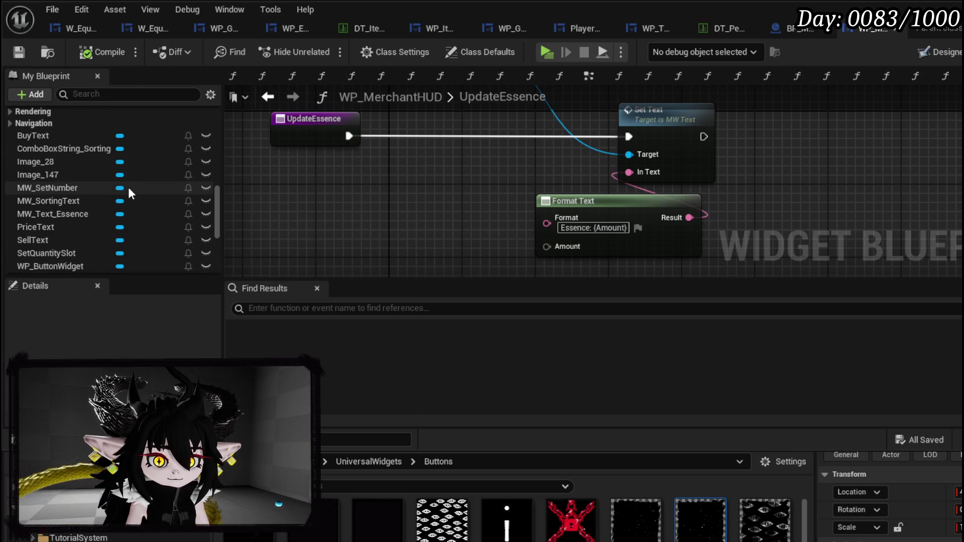
pyautogui.scroll(-3, 129, 186)
pyautogui.moveTo(38, 254)
pyautogui.mouseDown()
pyautogui.moveTo(321, 177)
pyautogui.moveTo(273, 189)
pyautogui.mouseUp()
pyautogui.click(289, 189)
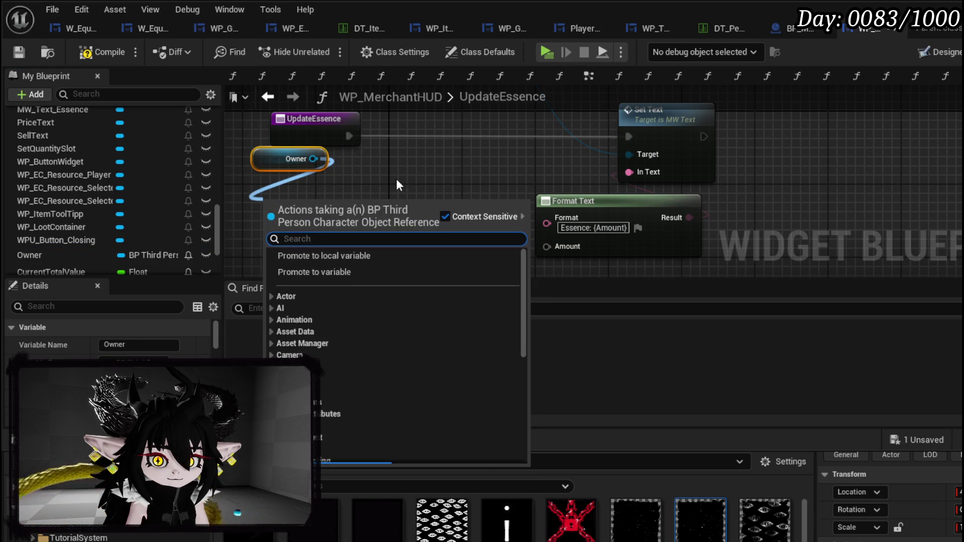
# - Get the owner's BPC_MC_Inventory component and place it beside Owner
pyautogui.write('Item')
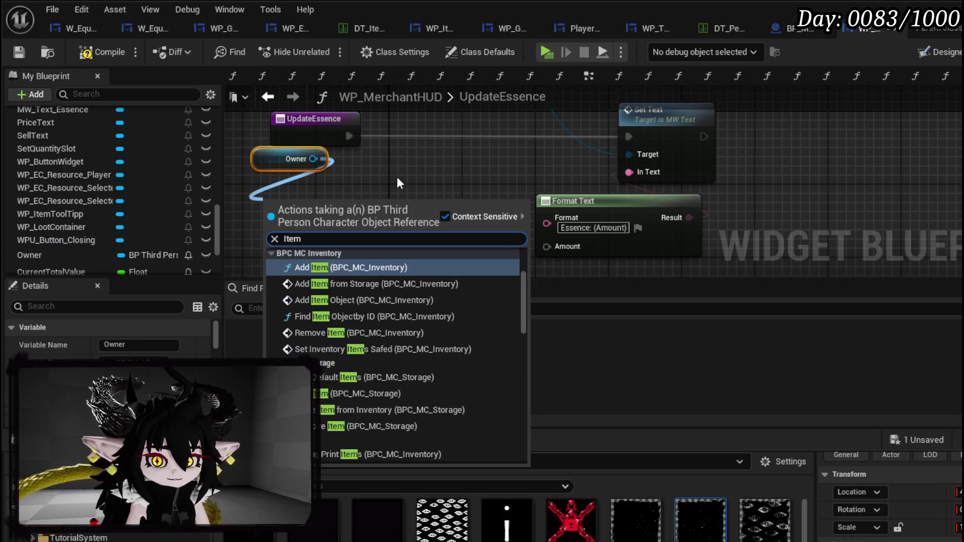
pyautogui.moveTo(313, 159); pyautogui.dragTo(267, 212)
pyautogui.write('inventory')
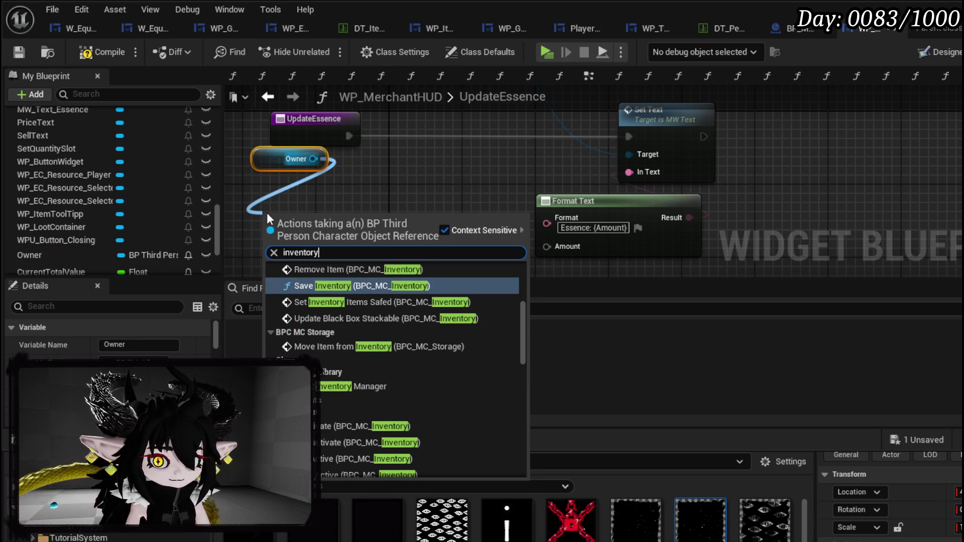
pyautogui.moveTo(524, 303)
pyautogui.mouseDown()
pyautogui.moveTo(523, 275)
pyautogui.moveTo(531, 314)
pyautogui.moveTo(517, 432)
pyautogui.mouseUp()
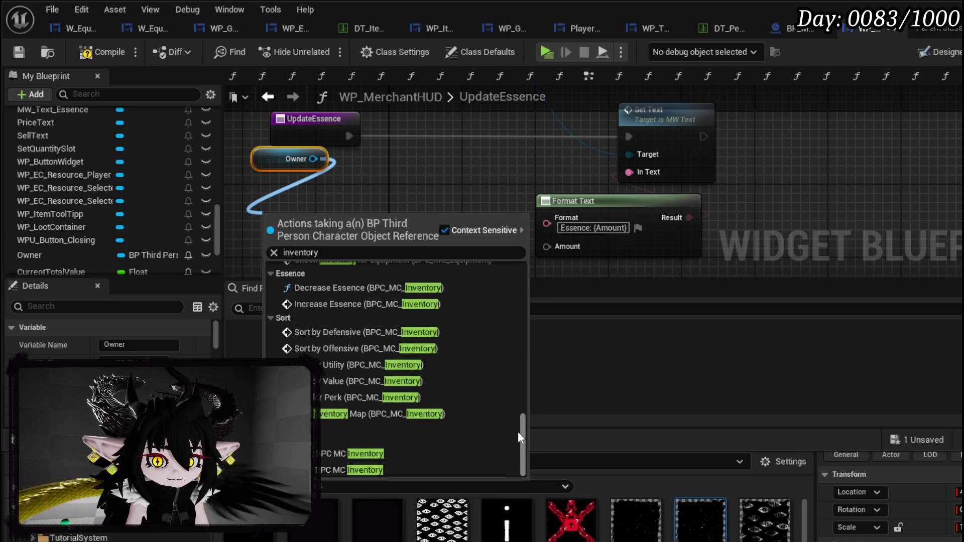
pyautogui.click(383, 446)
pyautogui.moveTo(332, 220); pyautogui.dragTo(272, 181)
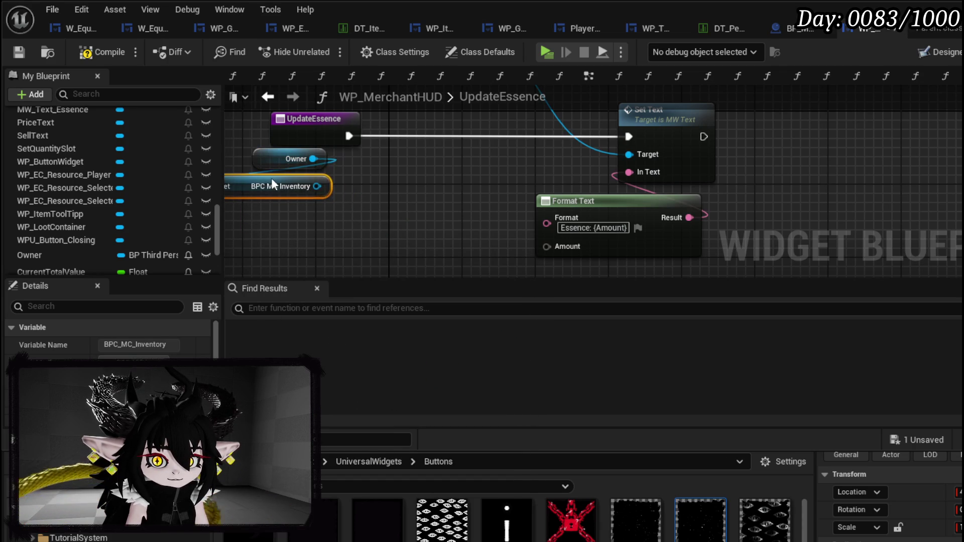
# - Read the inventory's Item Map and add a Find node on it
pyautogui.moveTo(450, 191); pyautogui.dragTo(307, 257)
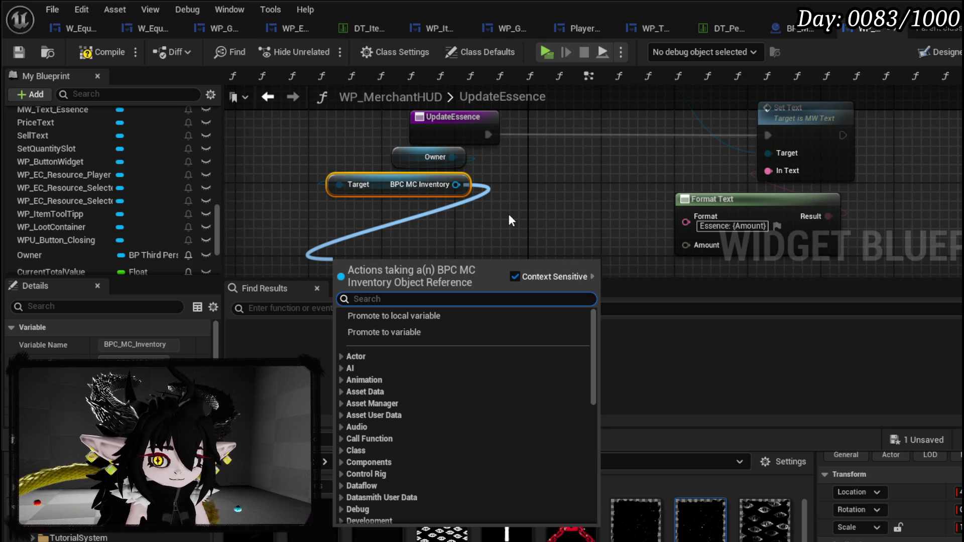
pyautogui.write('itemmap')
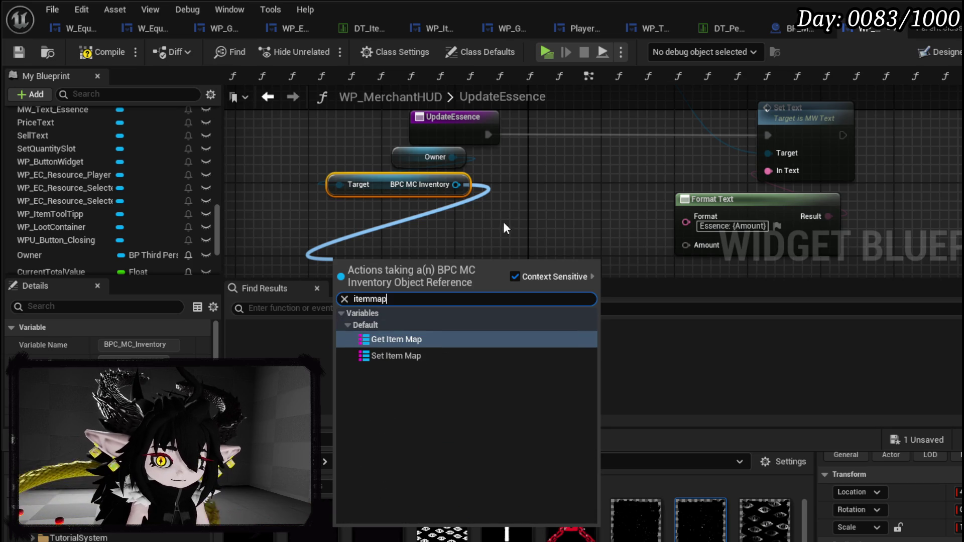
pyautogui.click(401, 340)
pyautogui.moveTo(393, 270)
pyautogui.mouseDown()
pyautogui.moveTo(381, 220)
pyautogui.moveTo(428, 243)
pyautogui.moveTo(391, 207)
pyautogui.moveTo(487, 209)
pyautogui.mouseUp()
pyautogui.write('find')
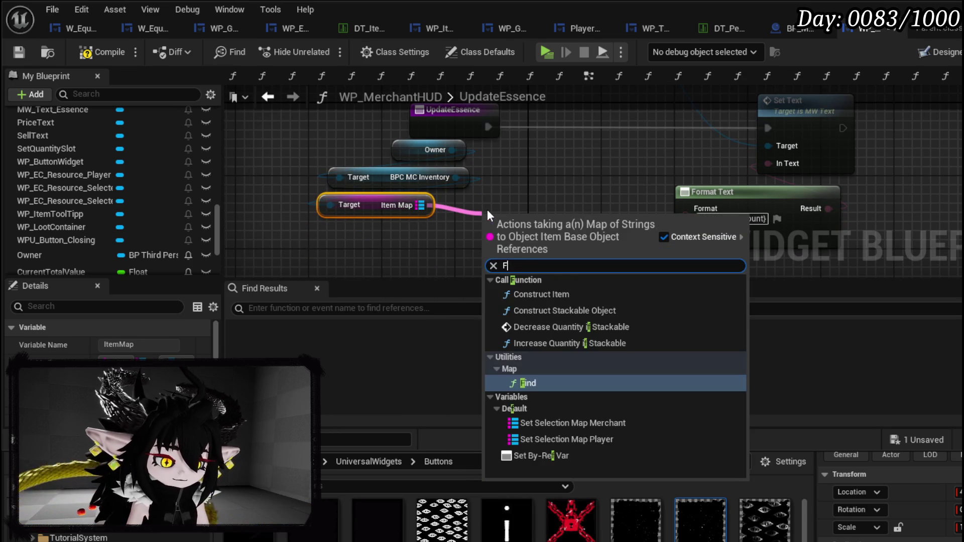
pyautogui.press('Return')
pyautogui.write('Essence')
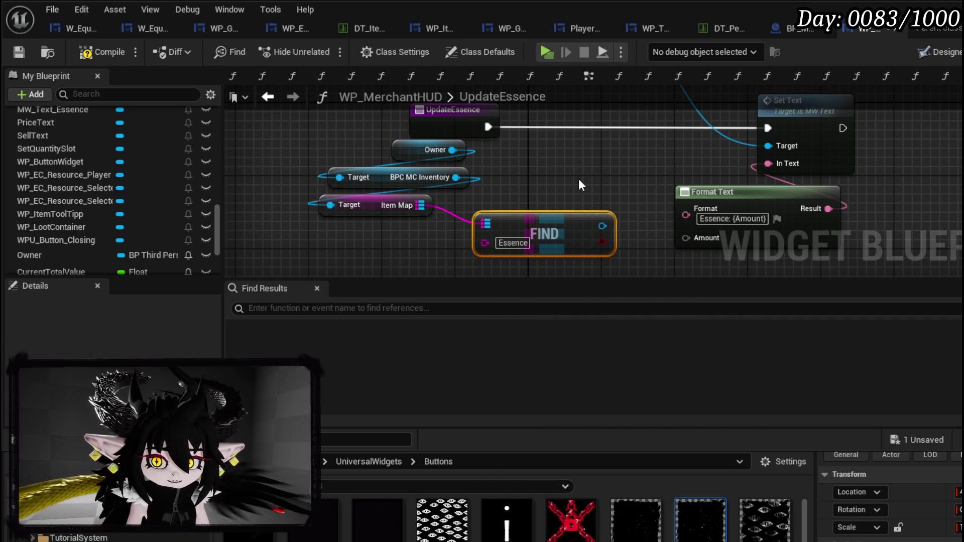
# - Cast the Find result to Object_Item_Stackable_Child
pyautogui.moveTo(534, 229); pyautogui.dragTo(379, 238)
pyautogui.moveTo(445, 235); pyautogui.dragTo(516, 236)
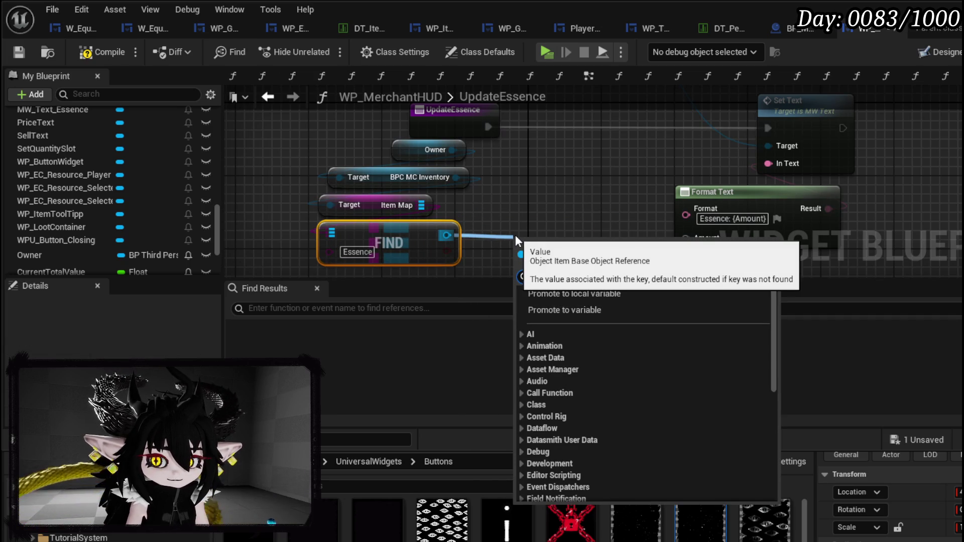
pyautogui.write('cast to stack')
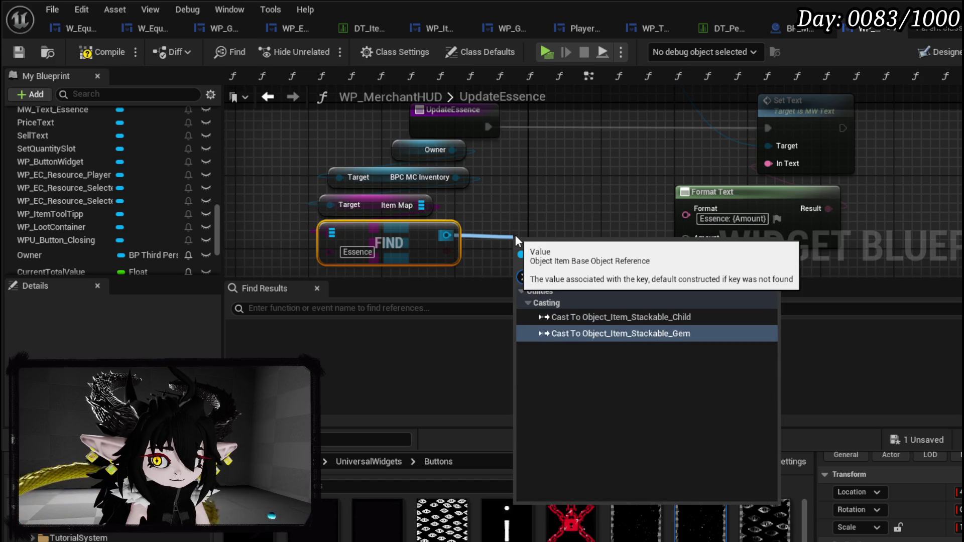
pyautogui.click(610, 318)
# - Wire the stackable item's Quantity into Format Text's Amount
pyautogui.moveTo(446, 190)
pyautogui.mouseDown()
pyautogui.moveTo(452, 198)
pyautogui.moveTo(374, 214)
pyautogui.mouseUp()
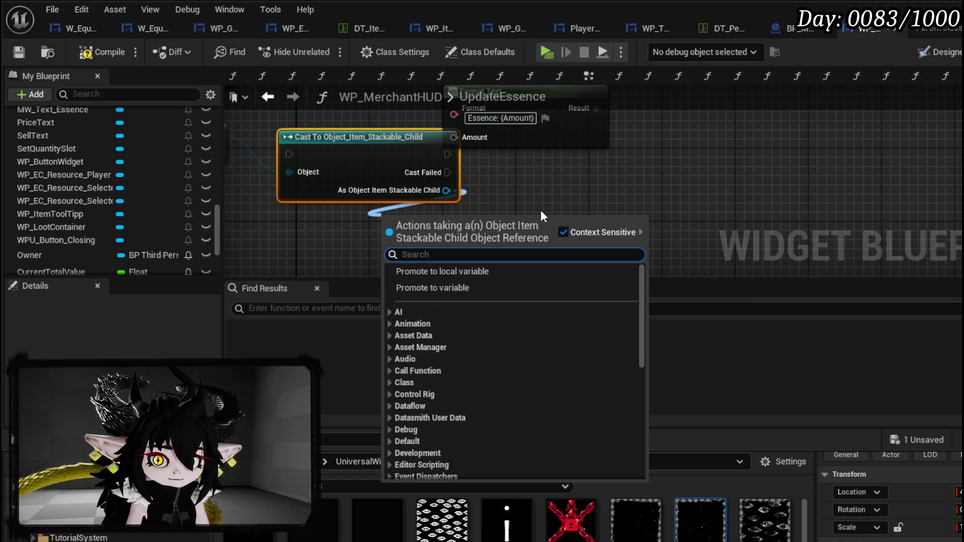
pyautogui.write('amou')
pyautogui.press('BackSpace')
pyautogui.press('BackSpace')
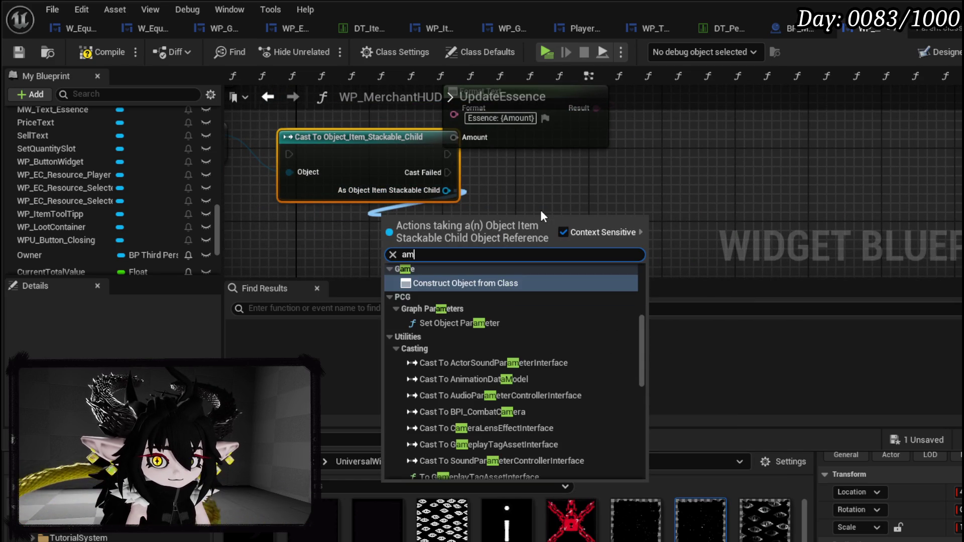
pyautogui.press('BackSpace')
pyautogui.press('BackSpace')
pyautogui.write('quan')
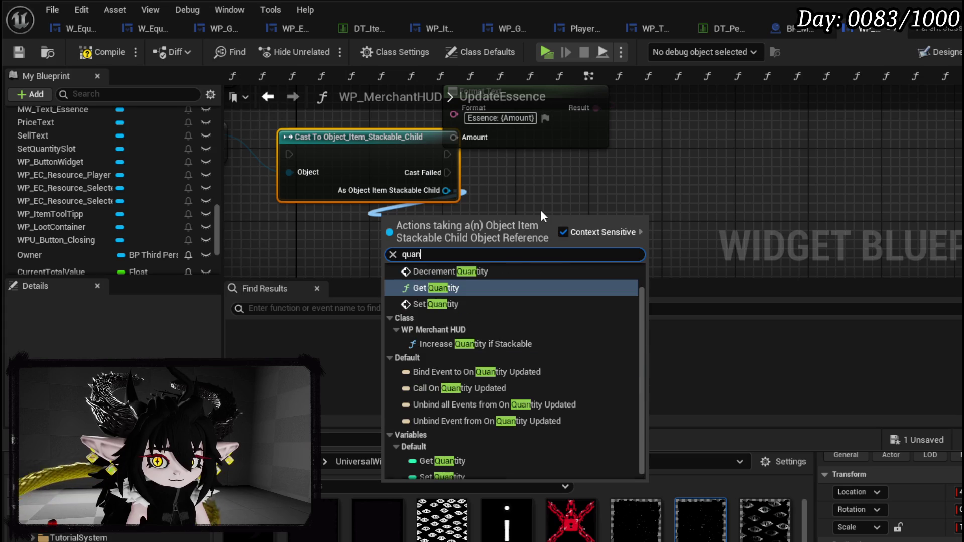
pyautogui.click(452, 461)
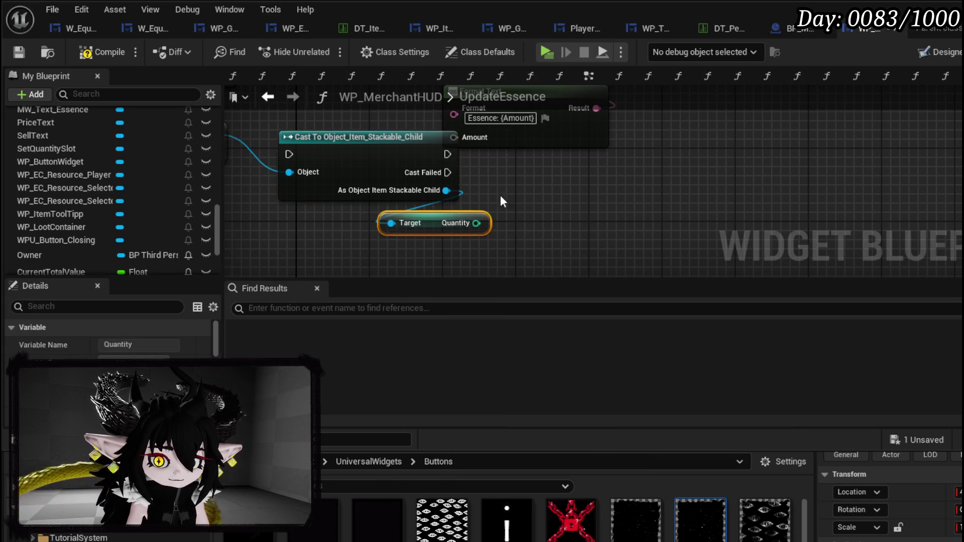
pyautogui.moveTo(476, 223); pyautogui.dragTo(466, 134)
# - Route execution through the cast so Set Text runs on success, rearranging the nodes
pyautogui.moveTo(672, 177); pyautogui.dragTo(568, 224)
pyautogui.moveTo(580, 163); pyautogui.dragTo(664, 153)
pyautogui.moveTo(348, 263); pyautogui.dragTo(381, 126)
pyautogui.moveTo(248, 131); pyautogui.dragTo(324, 176)
pyautogui.moveTo(480, 177); pyautogui.dragTo(634, 176)
pyautogui.scroll(-3, 526, 162)
pyautogui.moveTo(551, 220)
pyautogui.mouseDown()
pyautogui.moveTo(502, 166)
pyautogui.moveTo(510, 131)
pyautogui.moveTo(532, 177)
pyautogui.mouseUp()
pyautogui.moveTo(330, 158); pyautogui.dragTo(511, 143)
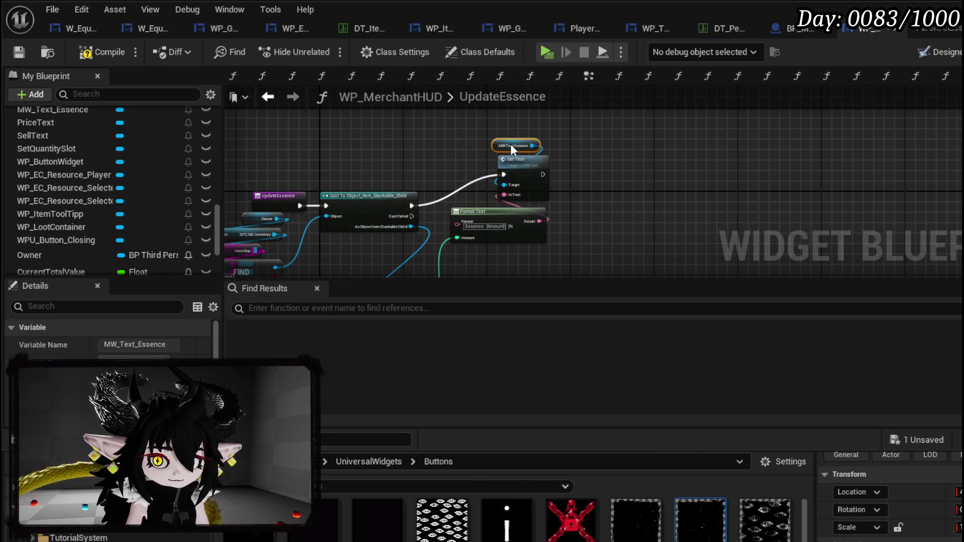
pyautogui.click(531, 222)
# - Paste a Set Text copy for Cast Failed, using a Make Literal Int 0 as Amount
pyautogui.moveTo(500, 271); pyautogui.dragTo(484, 216)
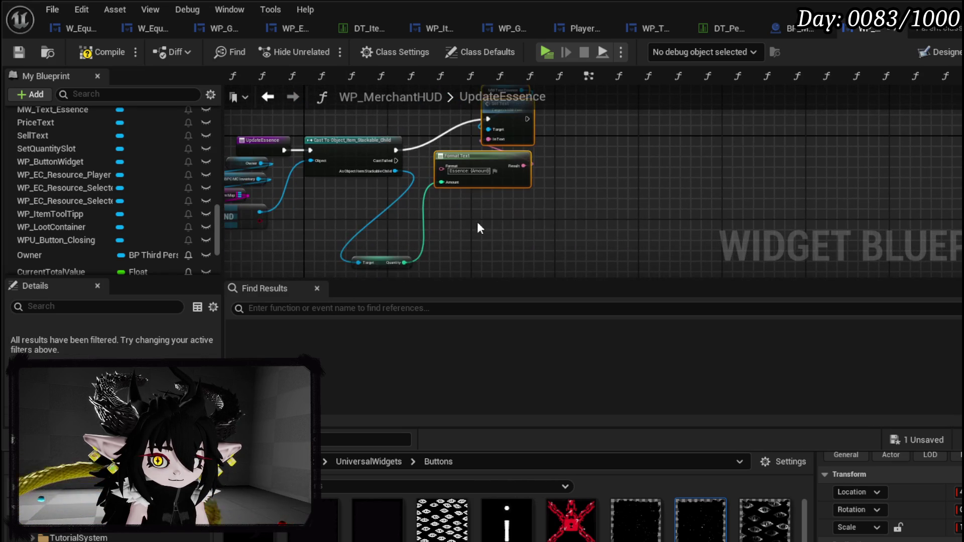
pyautogui.hotkey('ctrl', 'v')
pyautogui.moveTo(396, 161); pyautogui.dragTo(519, 224)
pyautogui.scroll(3, 435, 227)
pyautogui.moveTo(400, 225)
pyautogui.mouseDown()
pyautogui.moveTo(491, 211)
pyautogui.moveTo(444, 228)
pyautogui.mouseUp()
pyautogui.write('m')
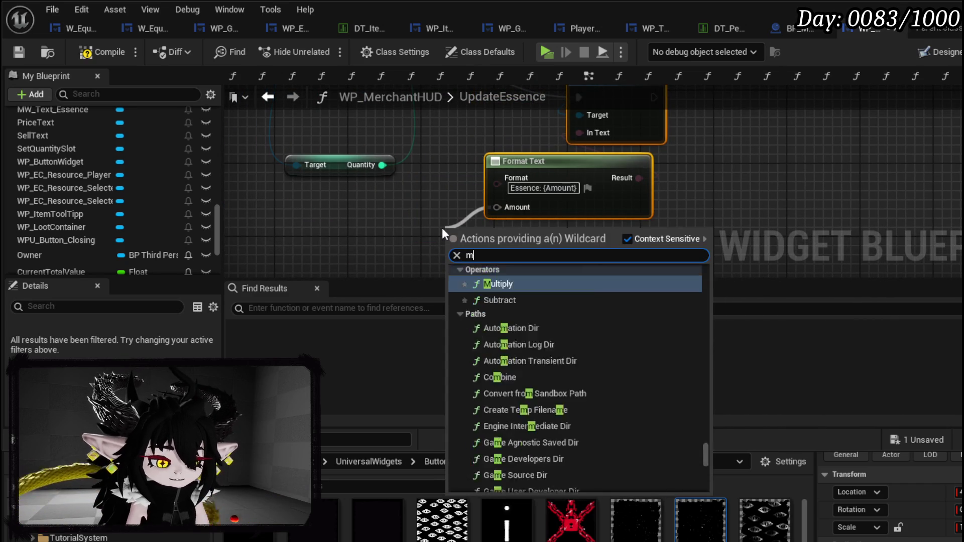
pyautogui.write('ake int')
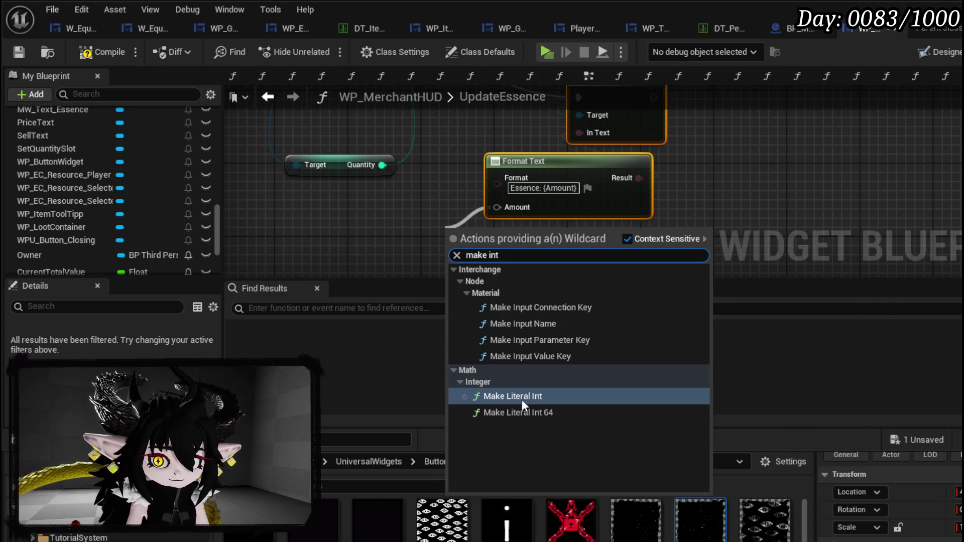
pyautogui.click(520, 399)
pyautogui.scroll(-2, 487, 160)
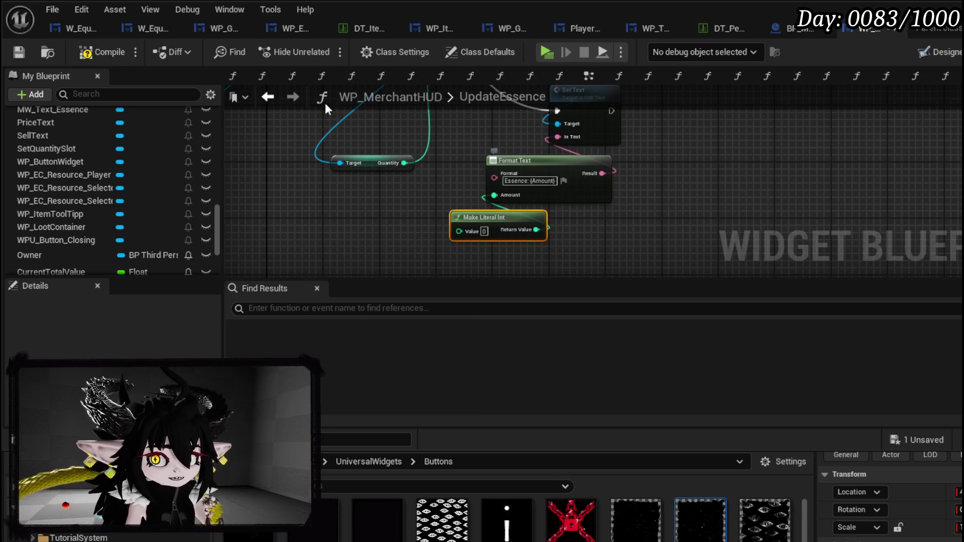
# - Save, then go from ConfirmSell into the UpdateBoxes function graph
pyautogui.click(20, 51)
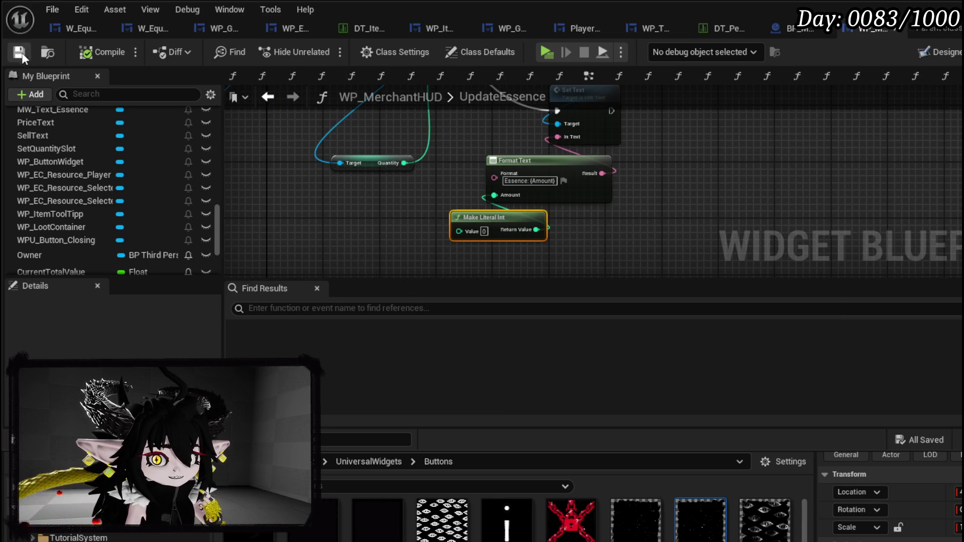
pyautogui.scroll(15, 116, 159)
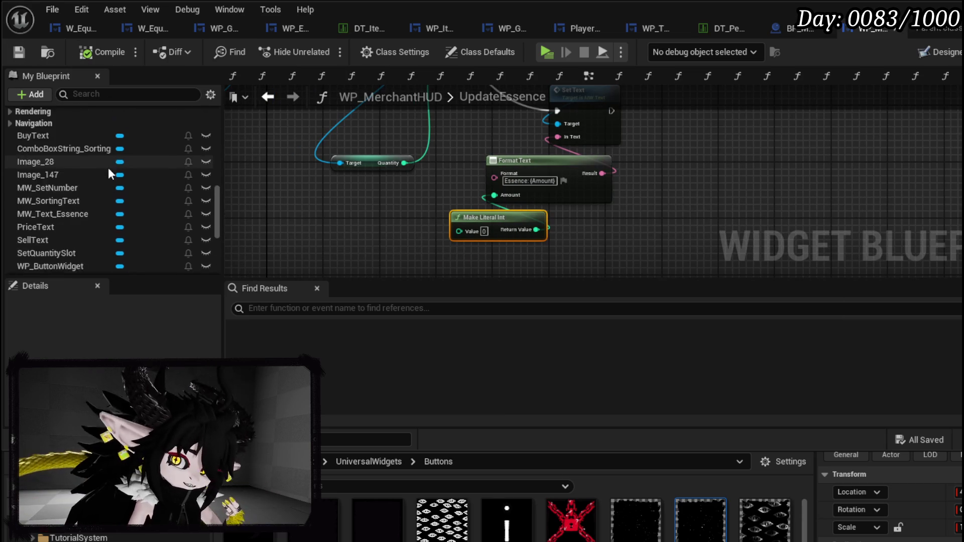
pyautogui.scroll(1, 140, 173)
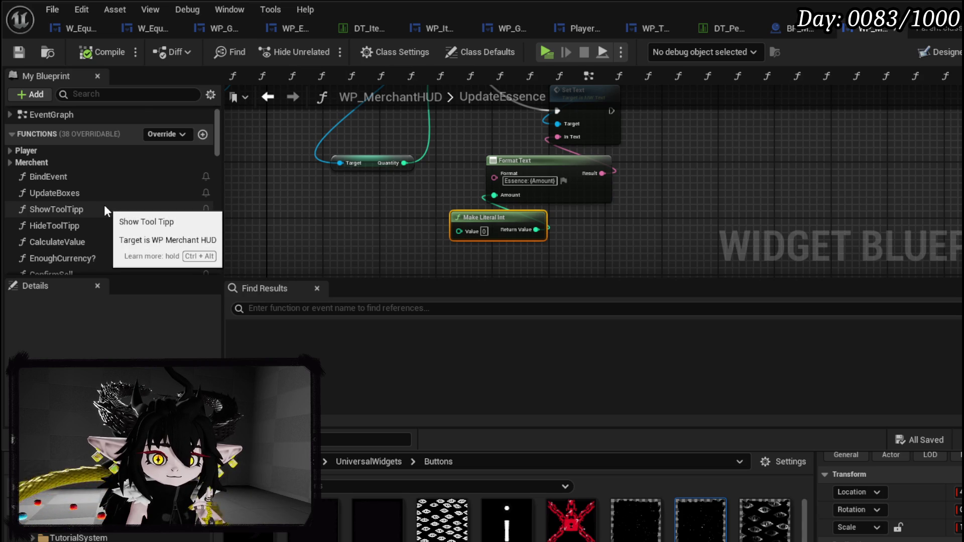
pyautogui.scroll(-1, 104, 205)
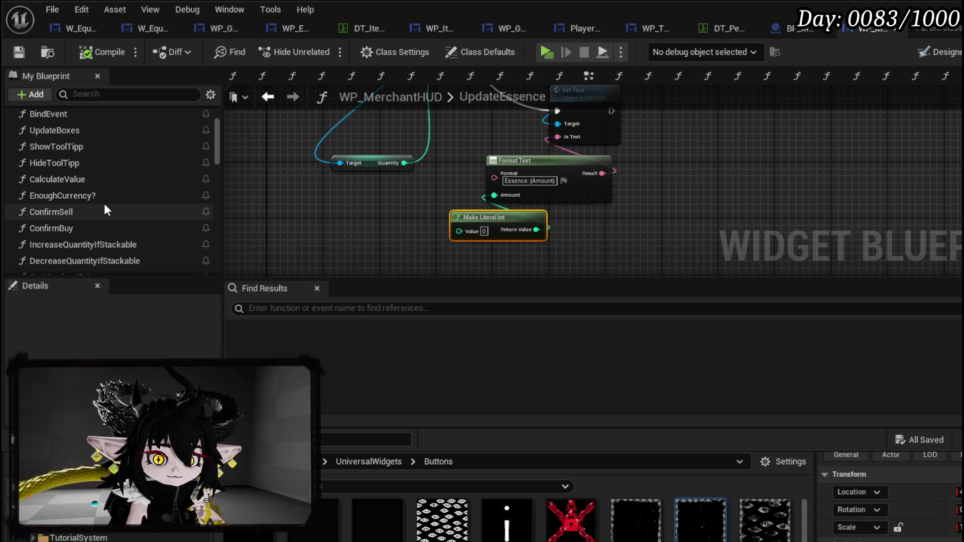
pyautogui.doubleClick(105, 211)
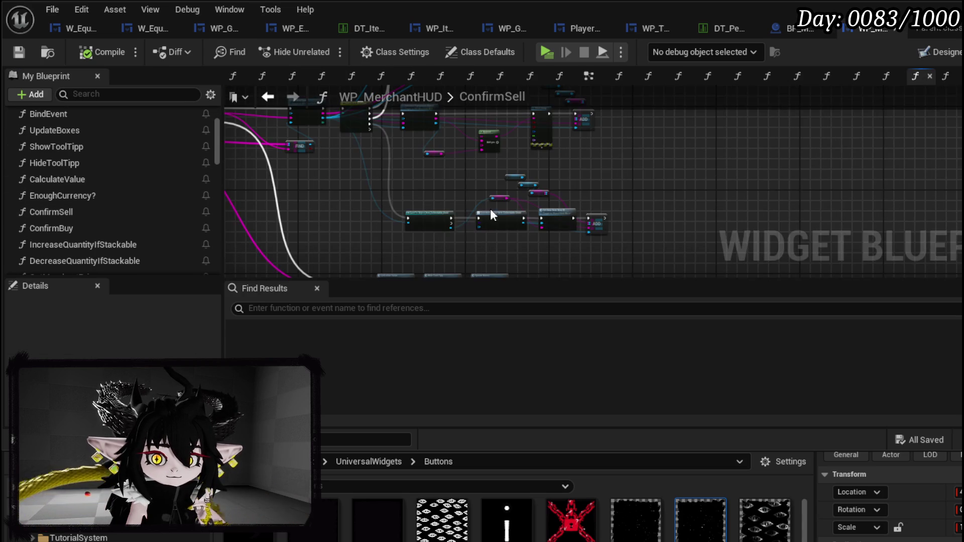
pyautogui.moveTo(763, 212)
pyautogui.mouseDown()
pyautogui.moveTo(584, 215)
pyautogui.moveTo(604, 209)
pyautogui.moveTo(487, 228)
pyautogui.mouseUp()
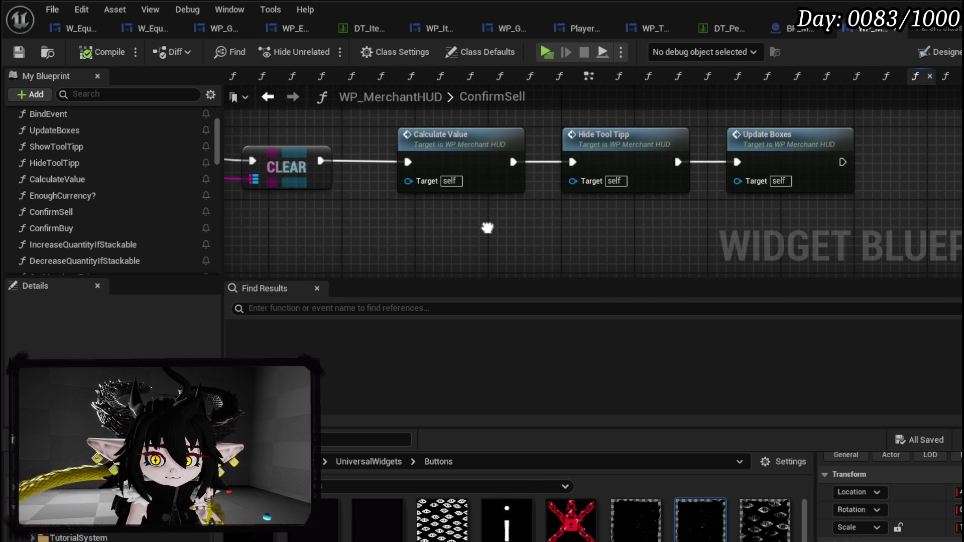
pyautogui.doubleClick(805, 149)
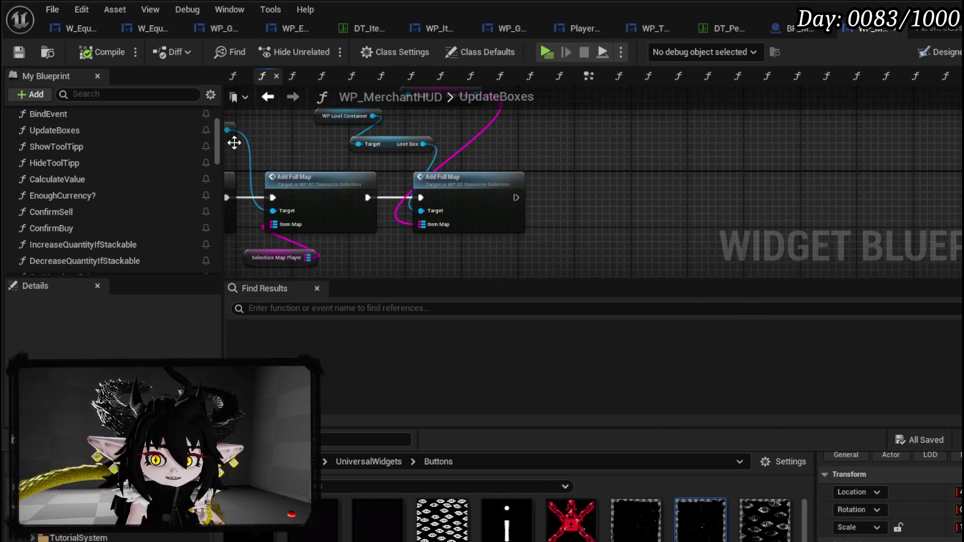
# - Call UpdateEssence after the last Add Full Map in UpdateBoxes and compile
pyautogui.scroll(-2, 103, 224)
pyautogui.scroll(-15, 103, 225)
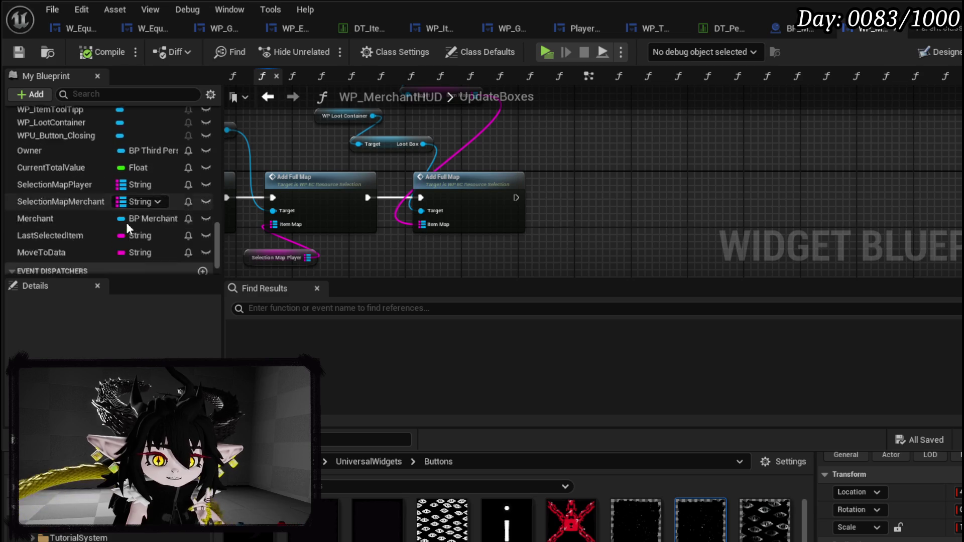
pyautogui.scroll(10, 120, 224)
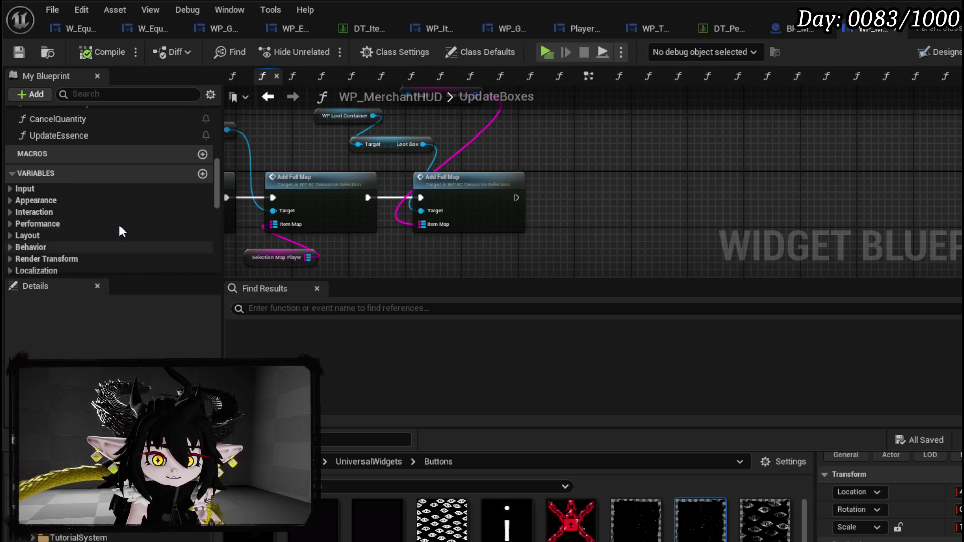
pyautogui.scroll(3, 119, 225)
pyautogui.moveTo(80, 216)
pyautogui.mouseDown()
pyautogui.moveTo(577, 166)
pyautogui.moveTo(542, 168)
pyautogui.mouseUp()
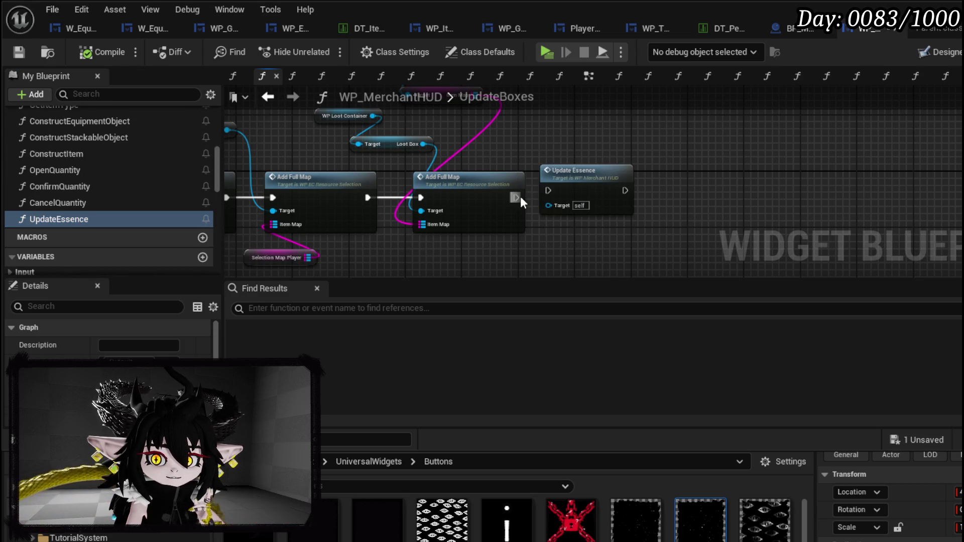
pyautogui.click(23, 51)
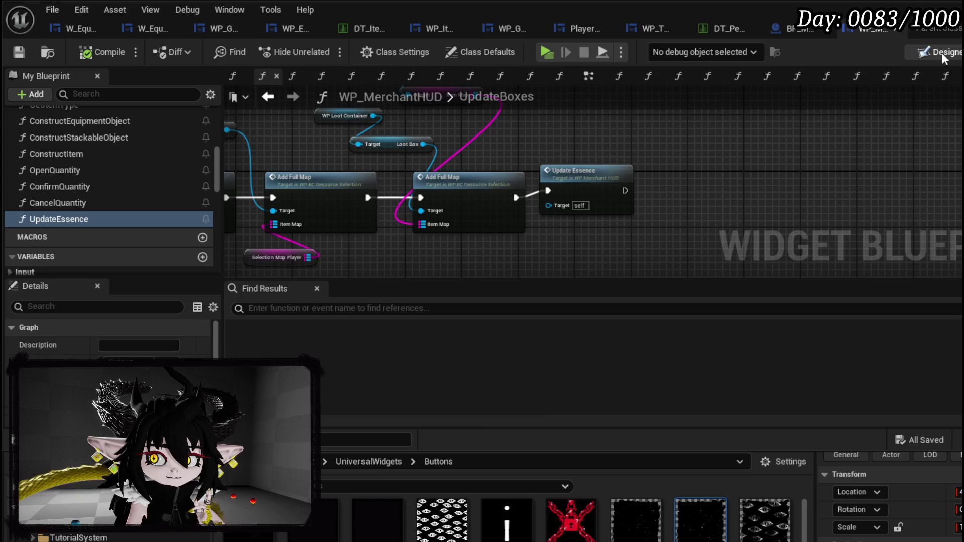
# - In the Designer, change MW_Text_Essence's text to 'Essence: 58008'
pyautogui.click(945, 52)
pyautogui.scroll(9, 416, 139)
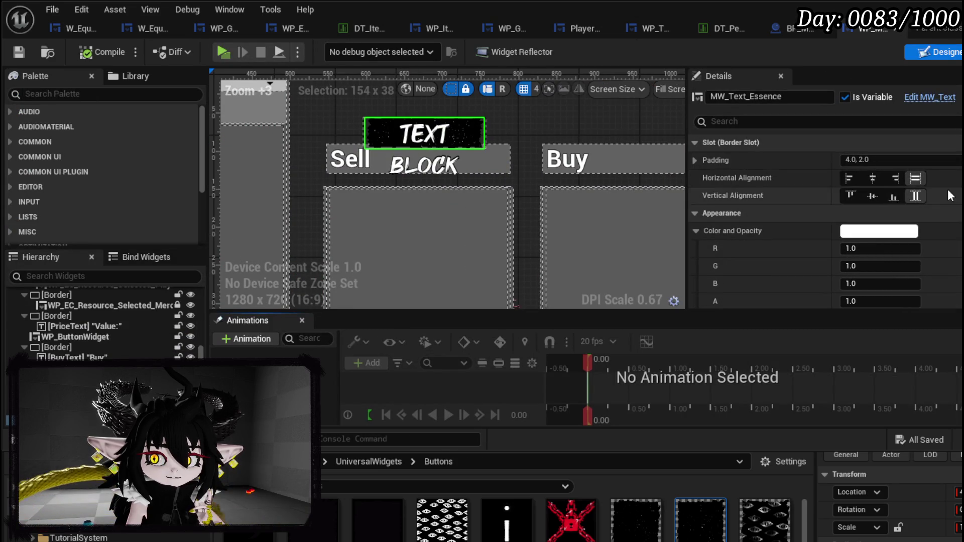
pyautogui.scroll(-6, 823, 226)
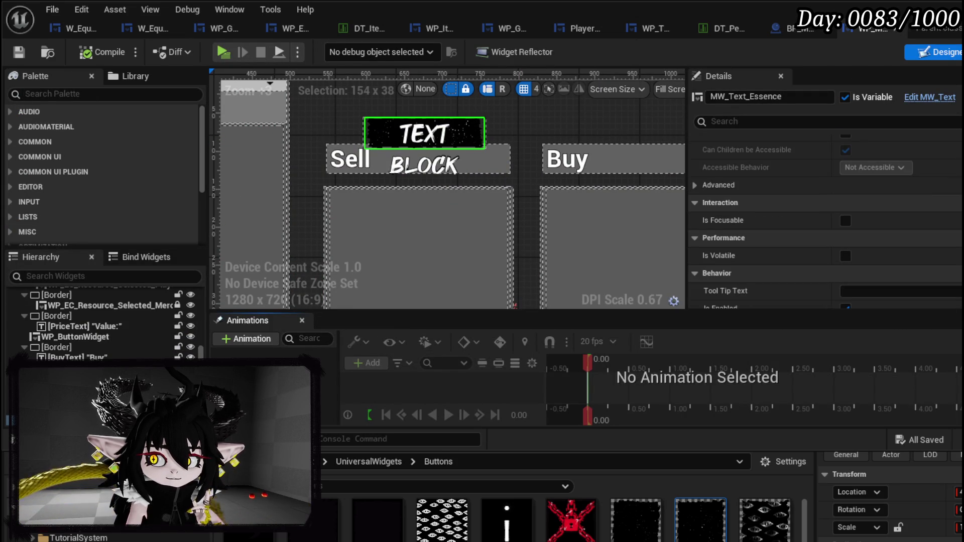
pyautogui.scroll(-10, 828, 187)
pyautogui.write('Essence: 8008S')
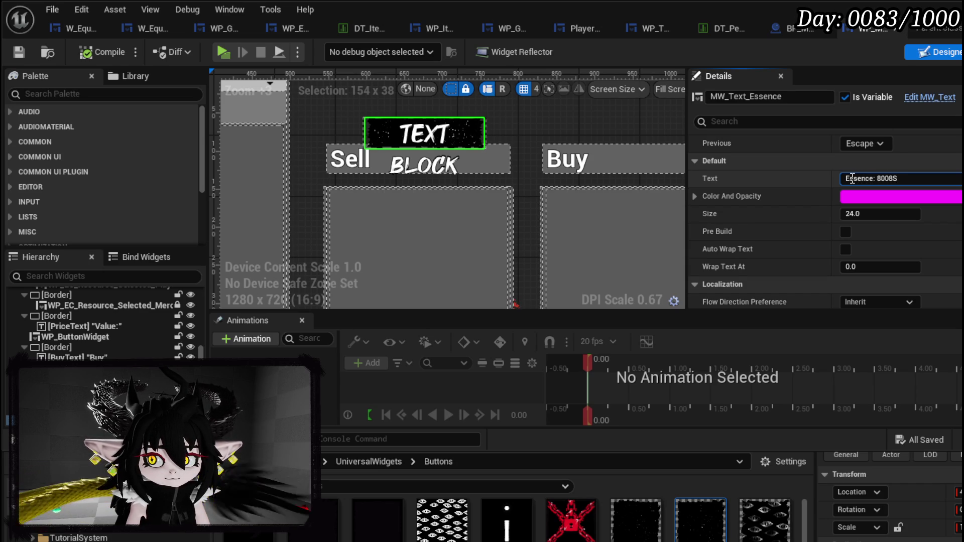
pyautogui.press('Return')
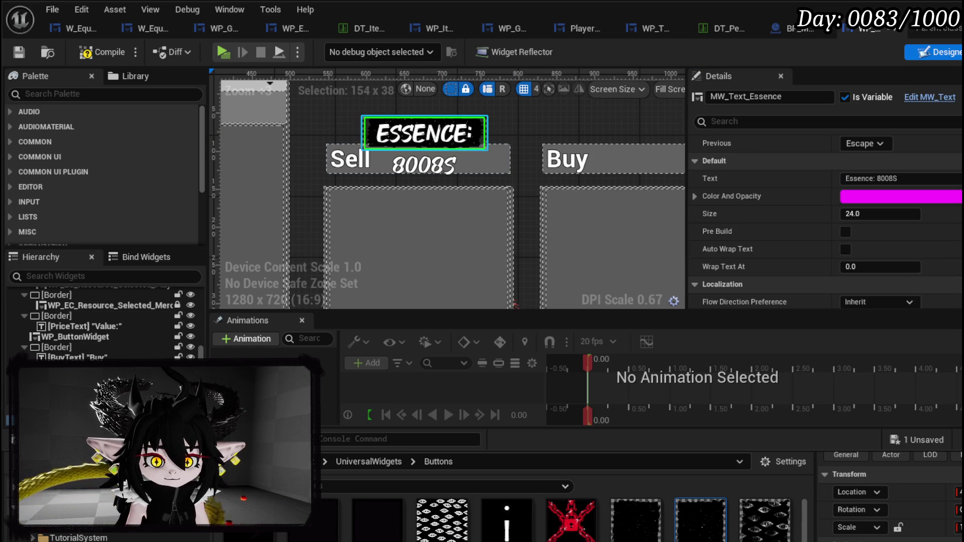
pyautogui.click(425, 114)
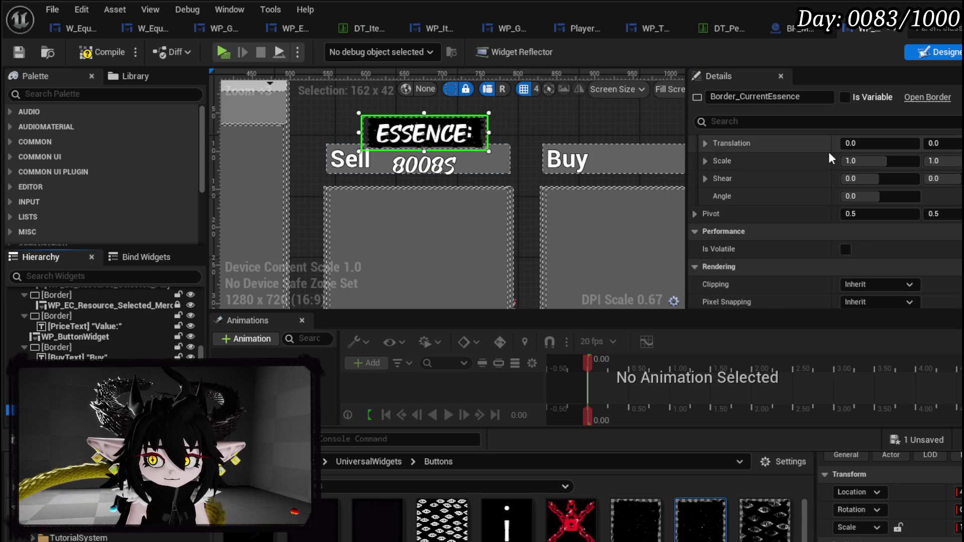
pyautogui.moveTo(545, 133); pyautogui.dragTo(544, 185)
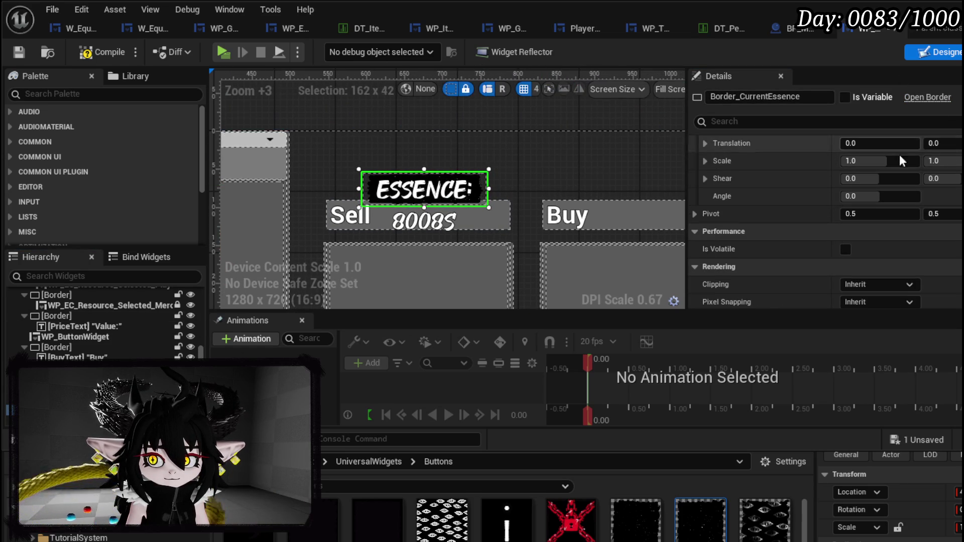
pyautogui.click(424, 190)
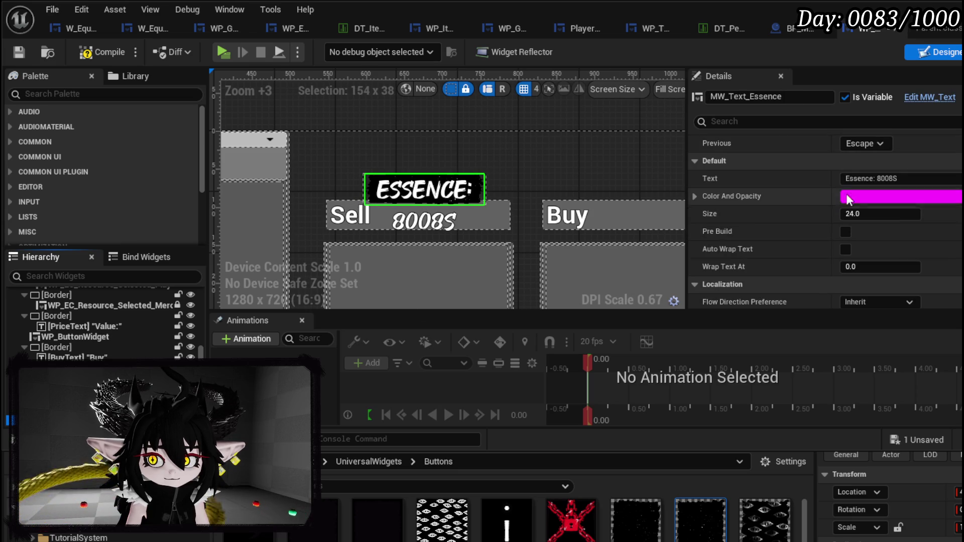
pyautogui.moveTo(878, 178); pyautogui.dragTo(892, 178)
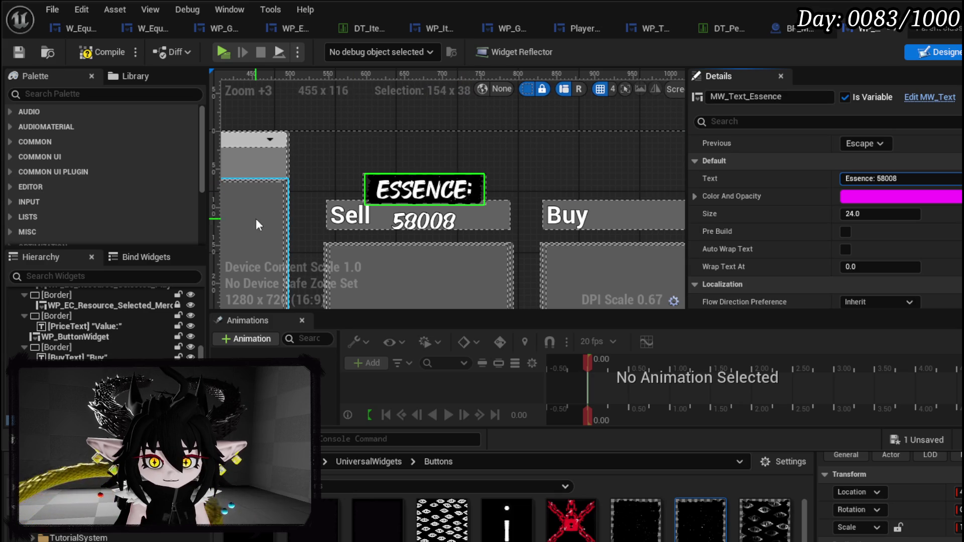
pyautogui.click(472, 190)
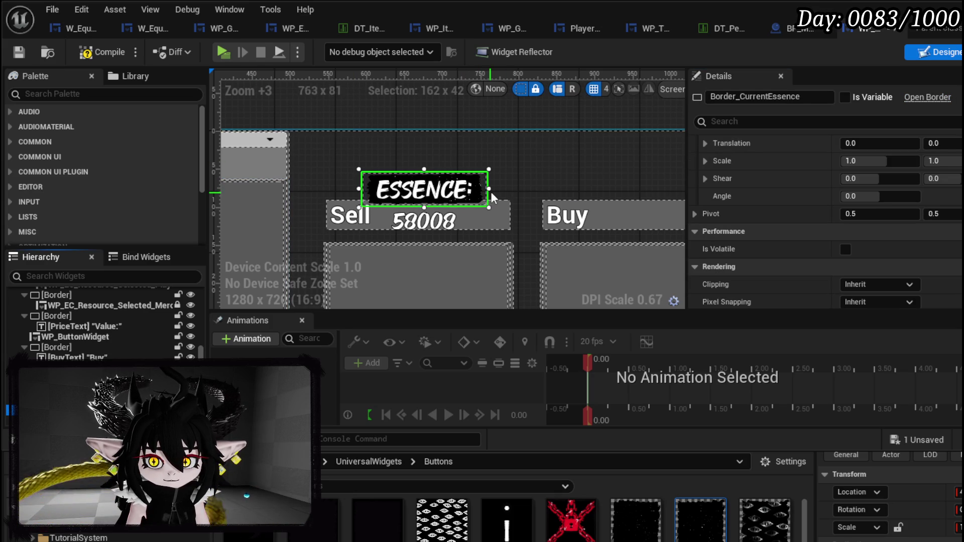
# - Widen Border_CurrentEssence on both sides so the label fits on one line, then save
pyautogui.moveTo(488, 189); pyautogui.dragTo(552, 186)
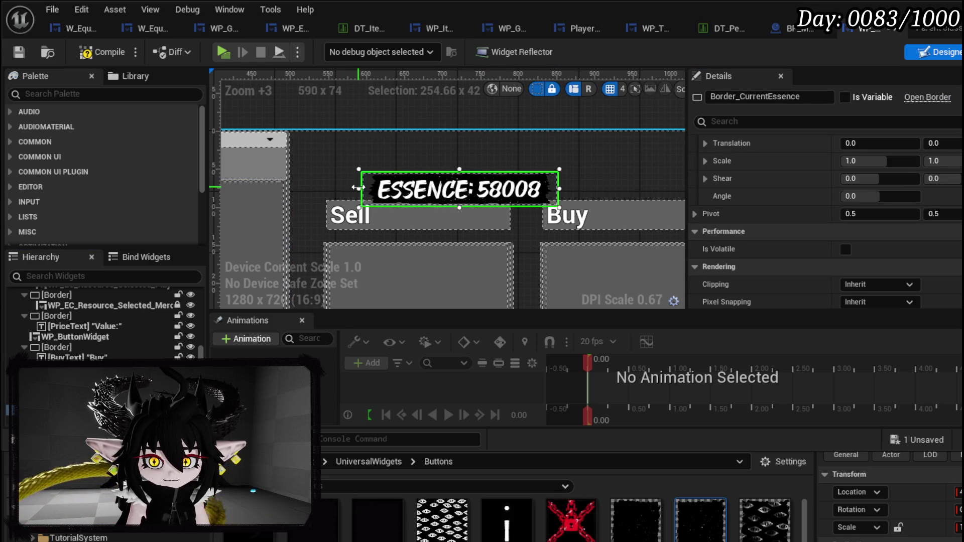
pyautogui.click(334, 190)
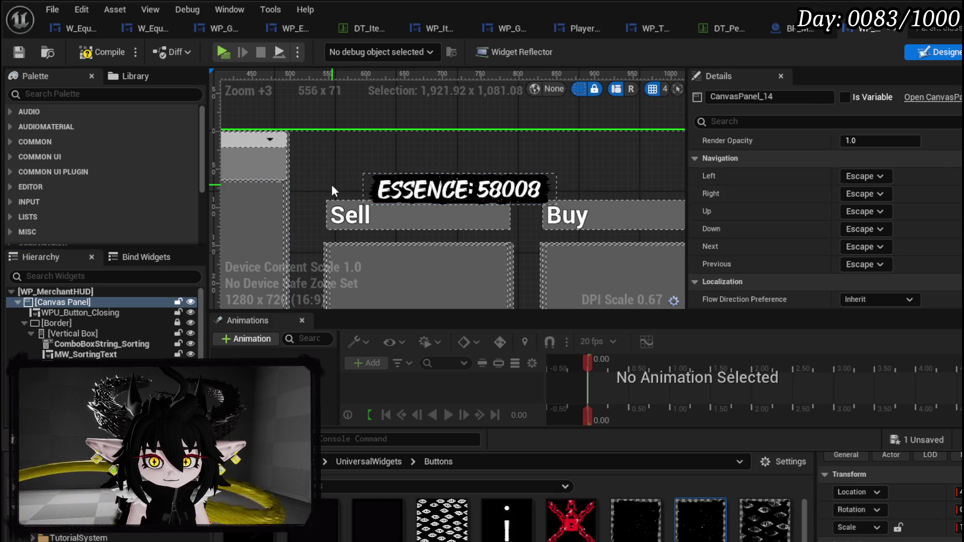
pyautogui.click(364, 188)
pyautogui.moveTo(361, 189); pyautogui.dragTo(305, 188)
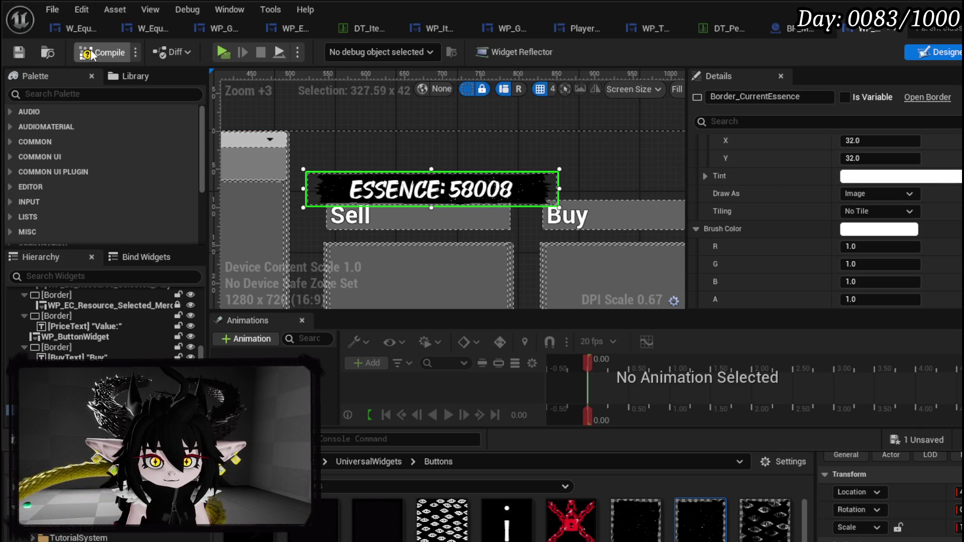
pyautogui.click(23, 56)
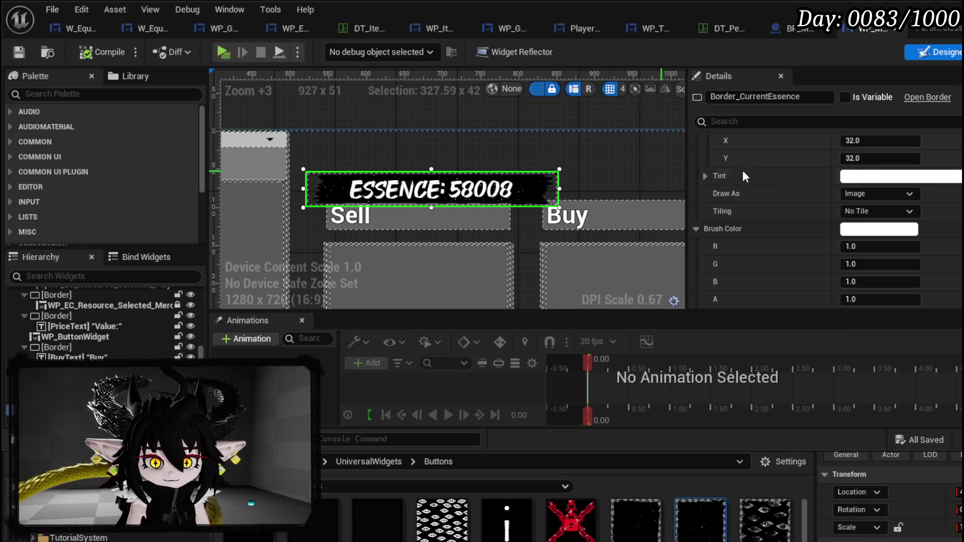
# - Raise the essence box above the Sell and Buy panels via Position Y, then save
pyautogui.scroll(-5, 863, 171)
pyautogui.scroll(5, 862, 171)
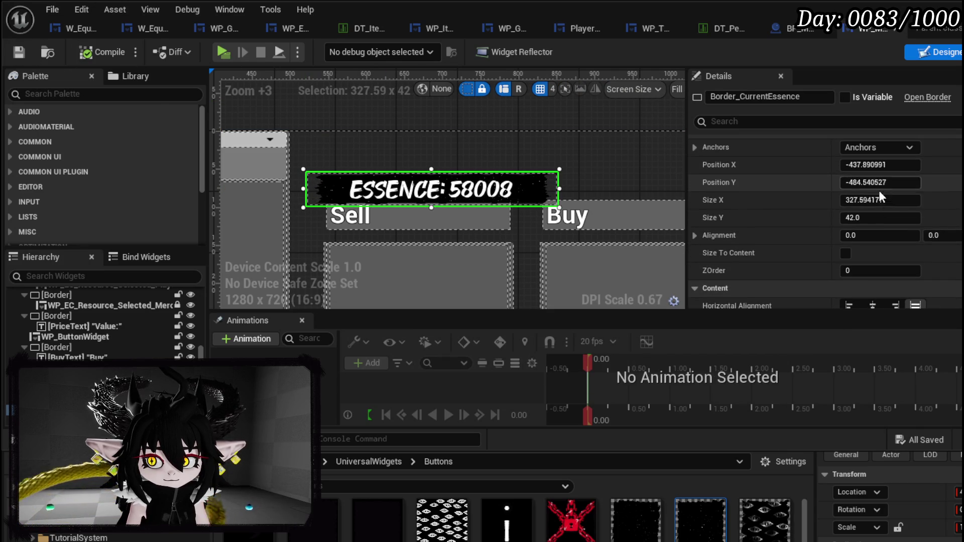
pyautogui.moveTo(867, 182)
pyautogui.mouseDown()
pyautogui.moveTo(852, 183)
pyautogui.moveTo(883, 164)
pyautogui.mouseUp()
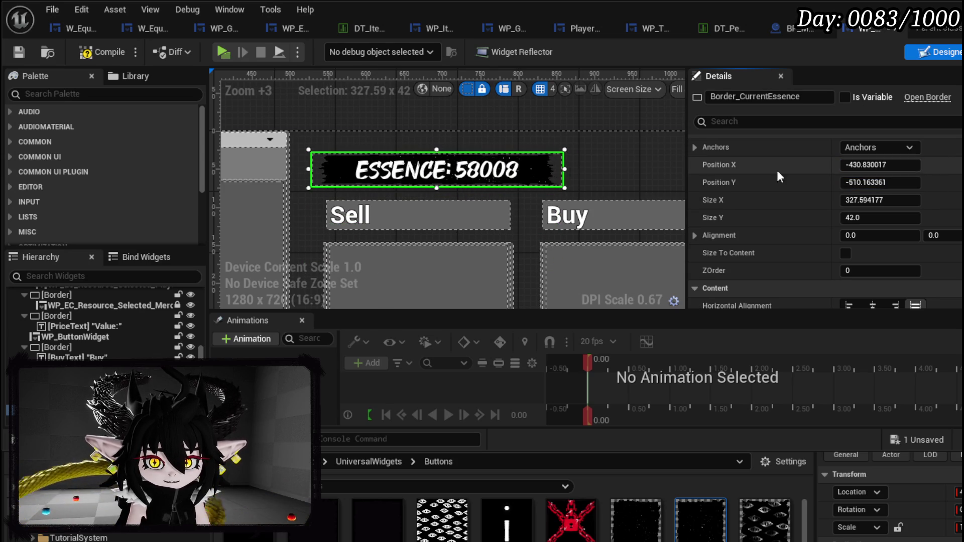
pyautogui.scroll(-2, 501, 172)
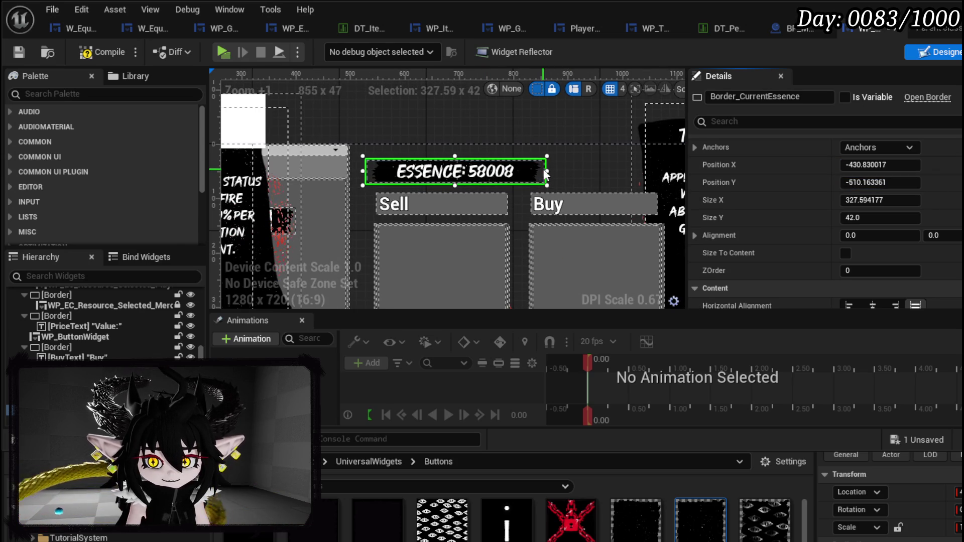
pyautogui.moveTo(546, 173)
pyautogui.mouseDown()
pyautogui.moveTo(434, 169)
pyautogui.moveTo(544, 167)
pyautogui.mouseUp()
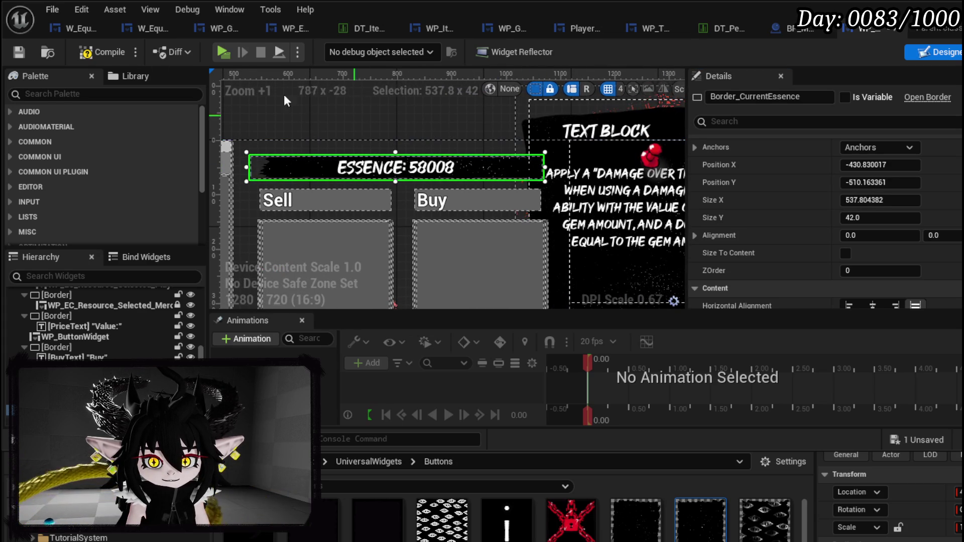
pyautogui.click(20, 55)
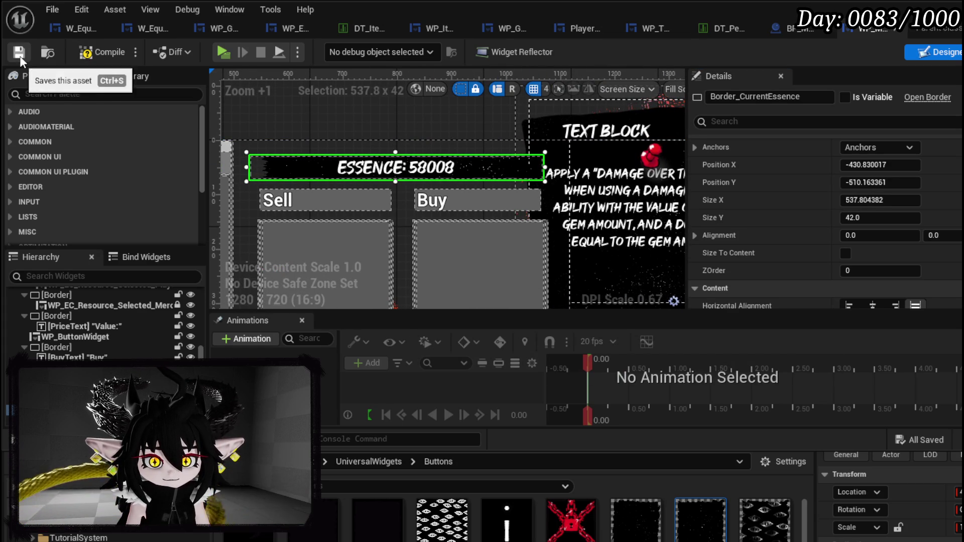
# - Try alignment and size-to-content options, leaving the essence text horizontally centred
pyautogui.press('F7')
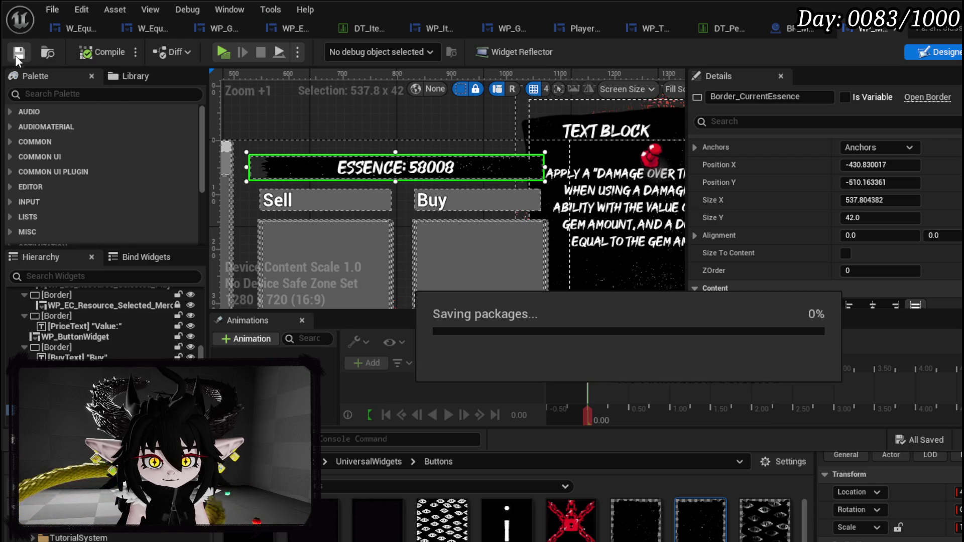
pyautogui.scroll(-2, 884, 239)
pyautogui.click(849, 265)
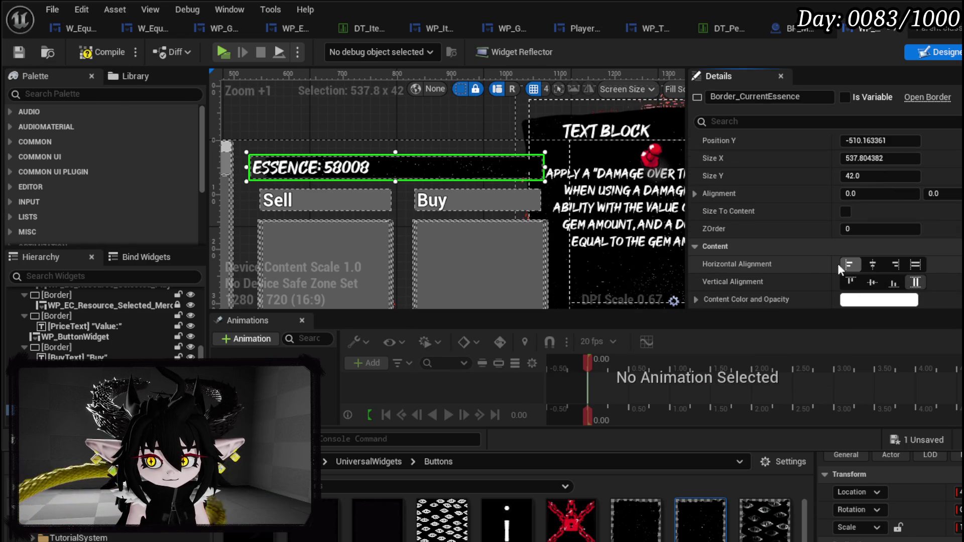
pyautogui.click(95, 49)
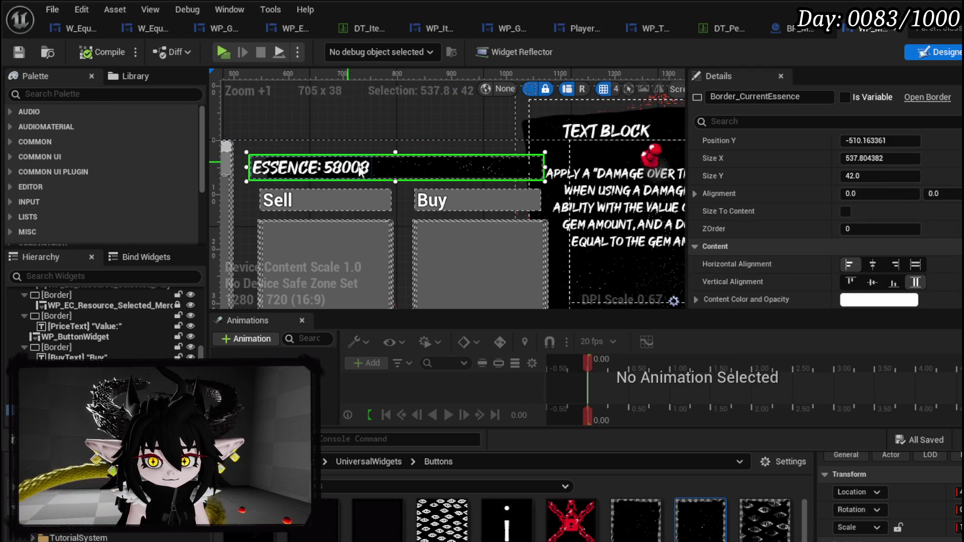
pyautogui.click(846, 211)
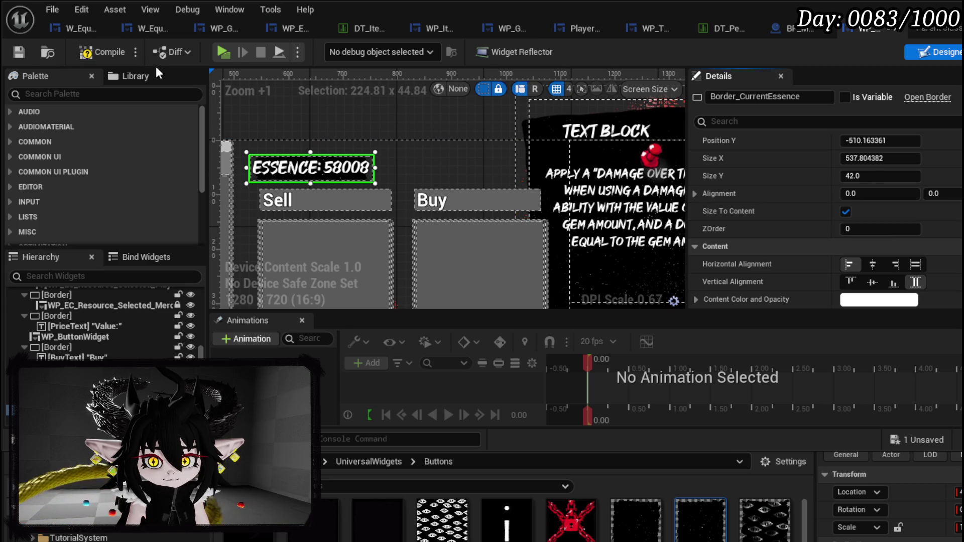
pyautogui.click(845, 210)
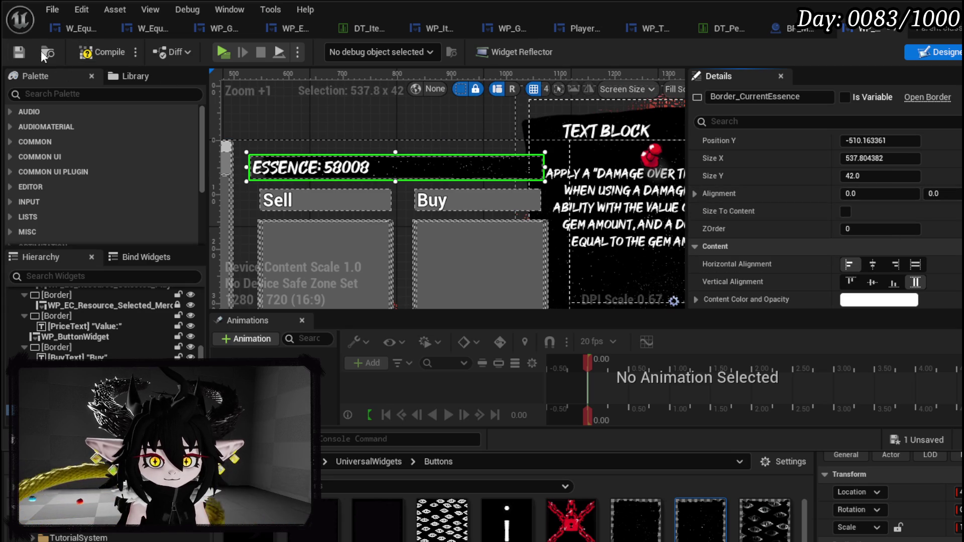
pyautogui.click(90, 50)
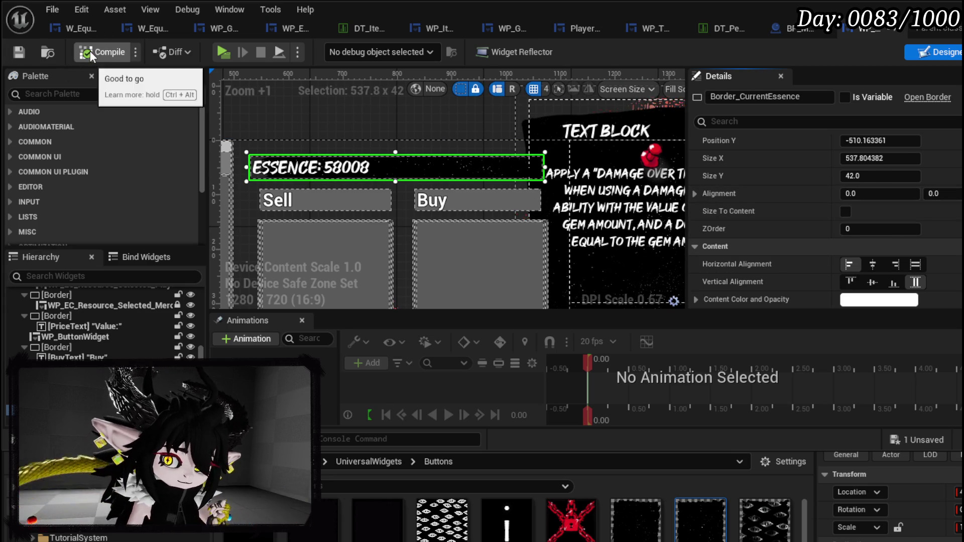
pyautogui.click(872, 264)
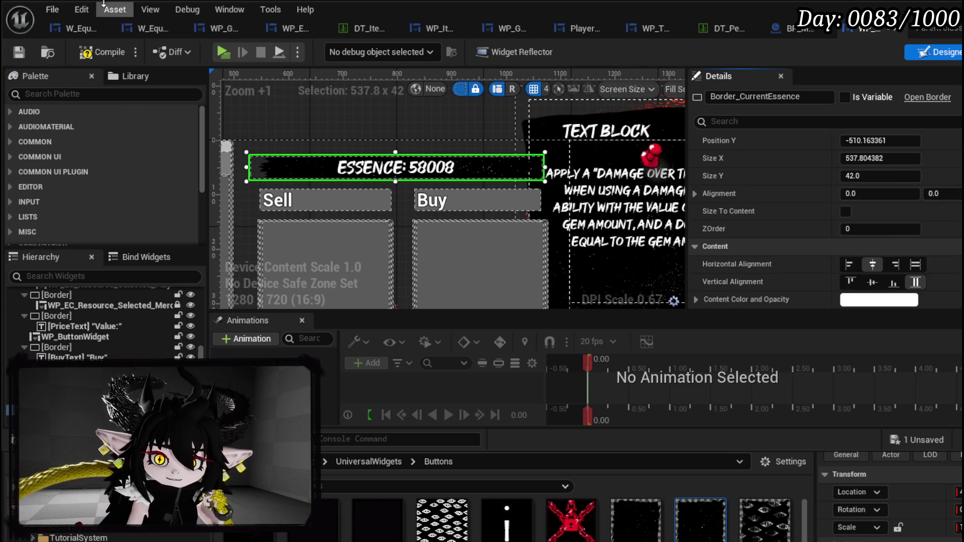
# - Compile and save the widget, launch a test play, and accept the merchant's trade offer
pyautogui.click(10, 51)
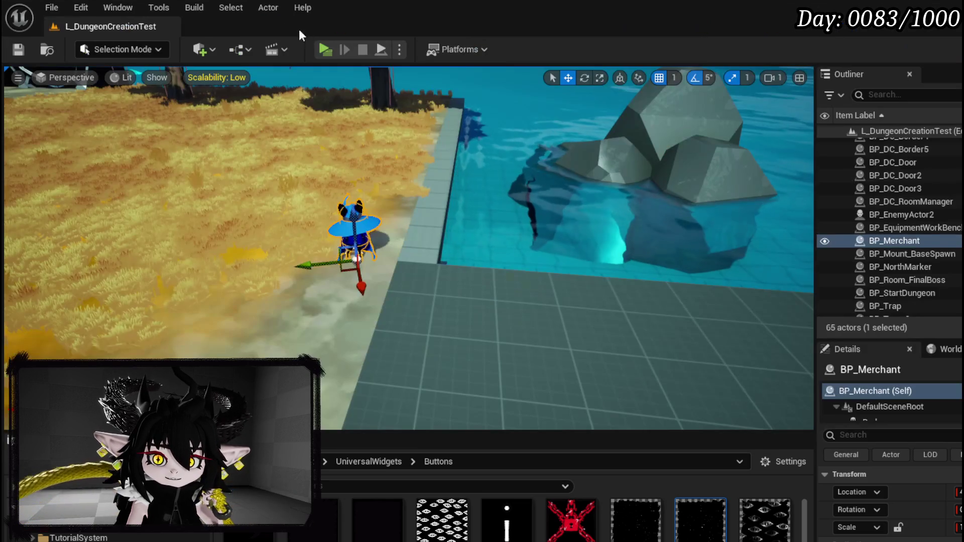
pyautogui.click(326, 50)
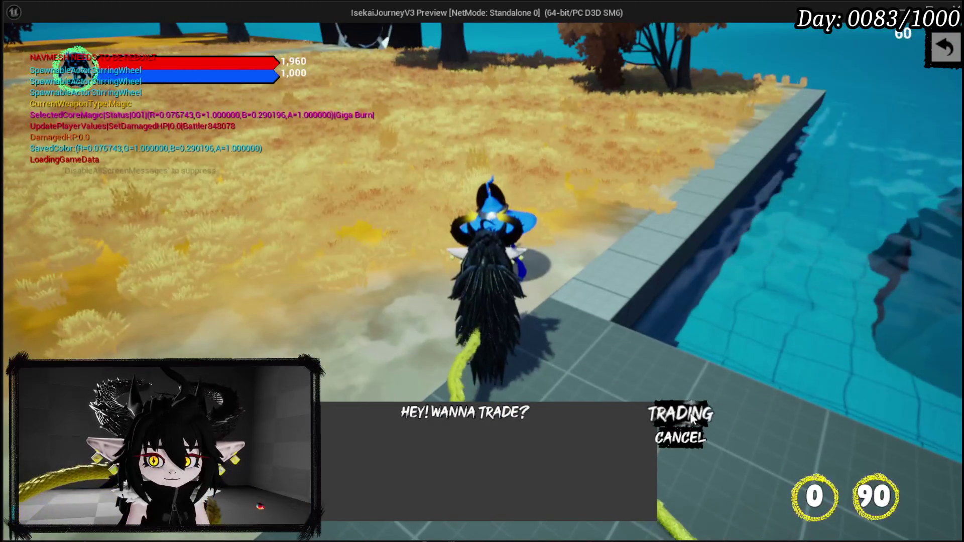
pyautogui.click(680, 413)
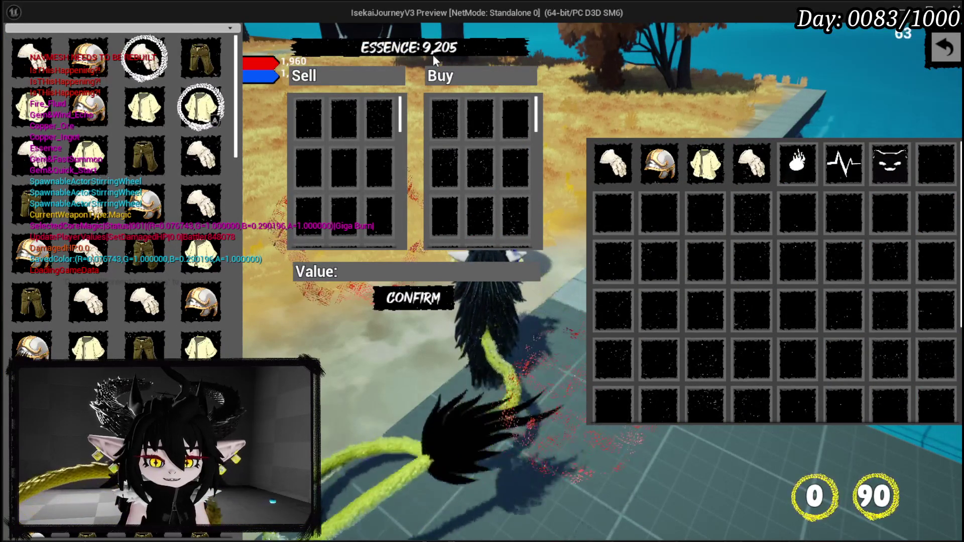
# - Add the iron hands, iron helmet and other inventory items to the Sell grid
pyautogui.click(132, 322)
pyautogui.click(180, 317)
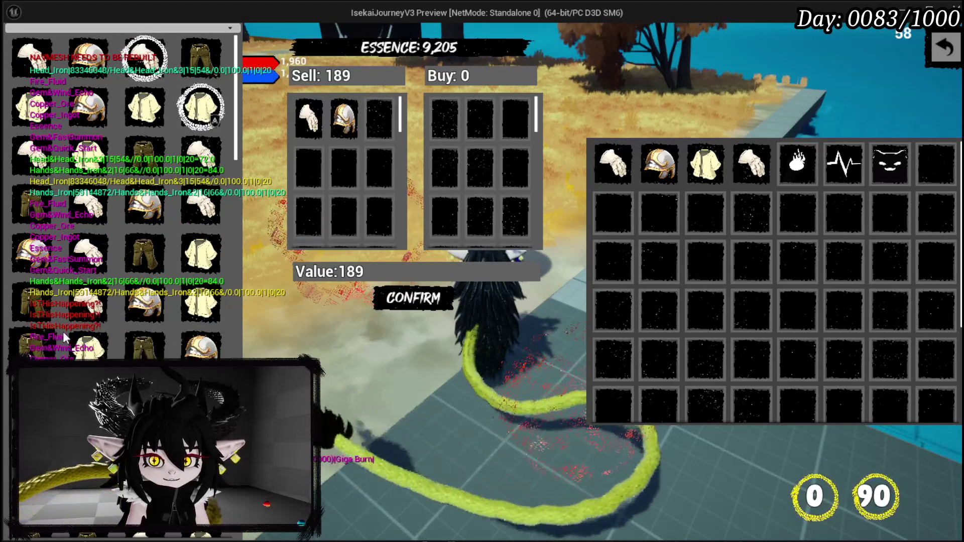
pyautogui.click(62, 332)
pyautogui.click(75, 322)
pyautogui.click(106, 309)
pyautogui.click(182, 305)
pyautogui.click(182, 306)
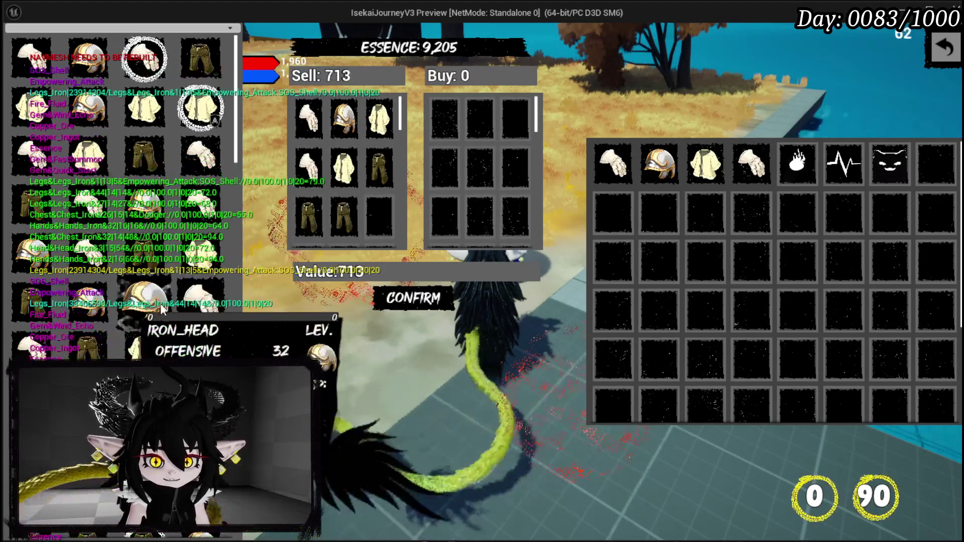
pyautogui.click(161, 305)
pyautogui.click(140, 305)
pyautogui.click(113, 308)
pyautogui.click(149, 260)
pyautogui.click(160, 215)
pyautogui.click(118, 221)
pyautogui.click(168, 214)
pyautogui.click(187, 206)
pyautogui.click(187, 207)
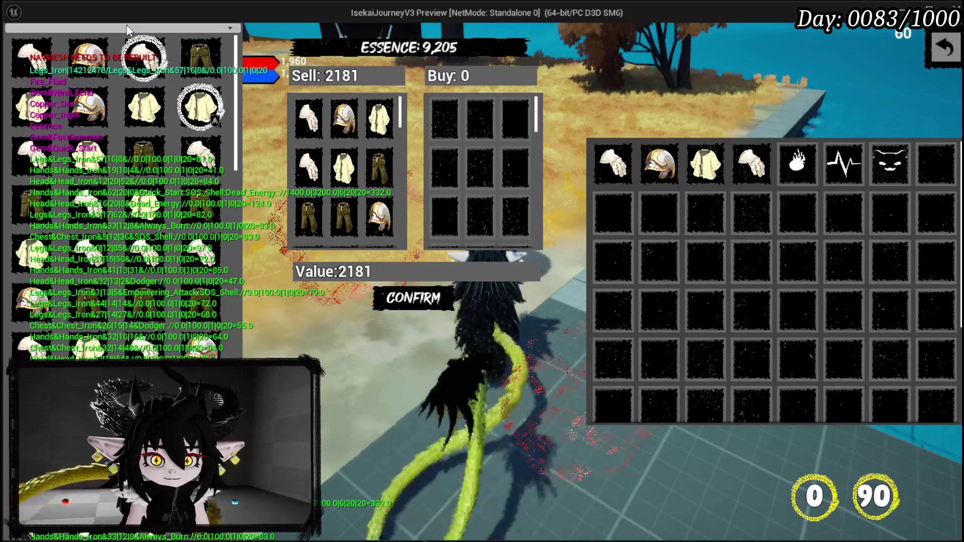
# - Sort the inventory by Value and add more equipment pieces to the sale
pyautogui.click(126, 27)
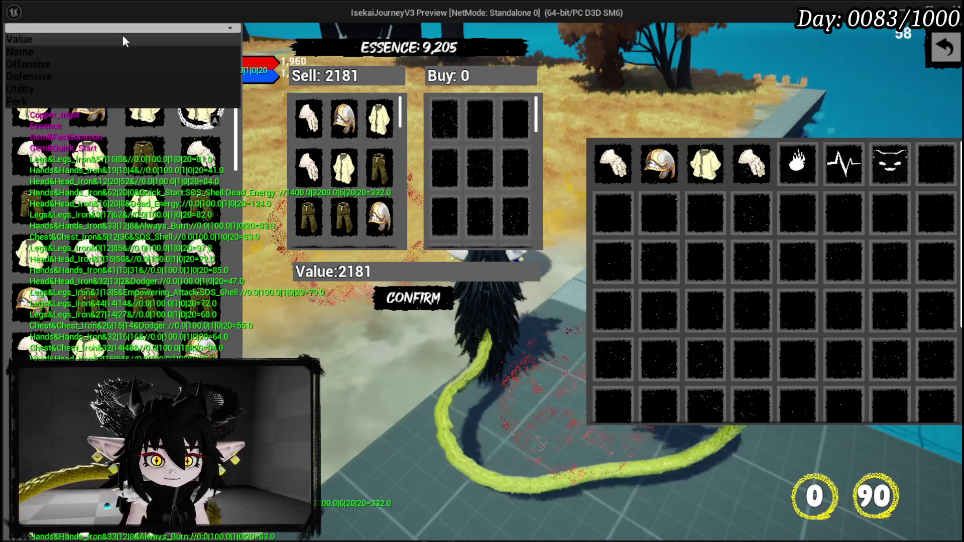
pyautogui.click(123, 37)
pyautogui.moveTo(146, 226)
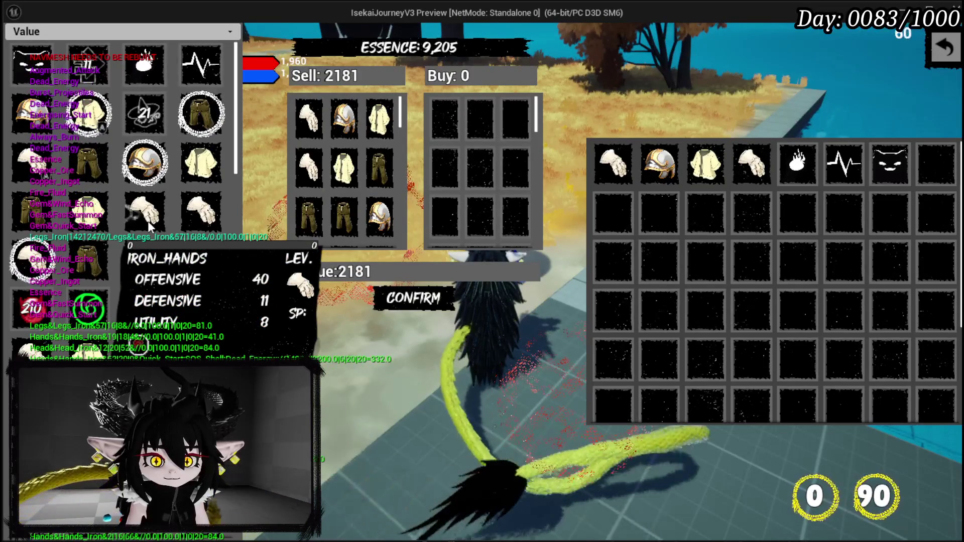
pyautogui.click(147, 221)
pyautogui.click(64, 279)
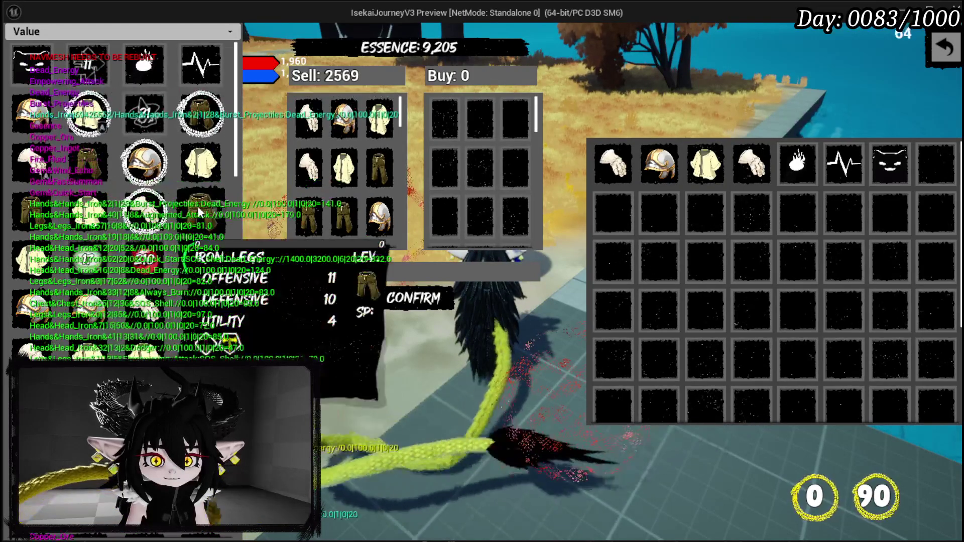
pyautogui.click(198, 209)
pyautogui.click(201, 209)
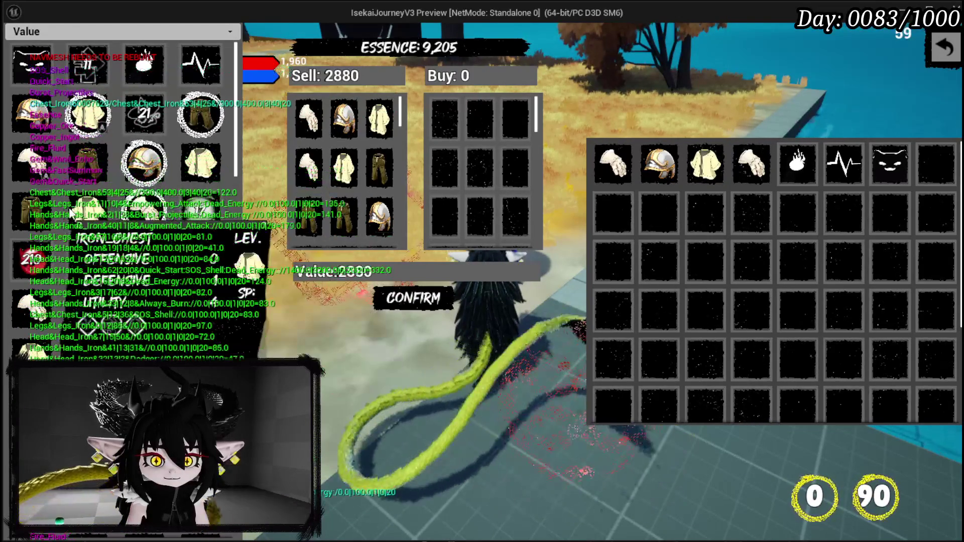
pyautogui.click(34, 208)
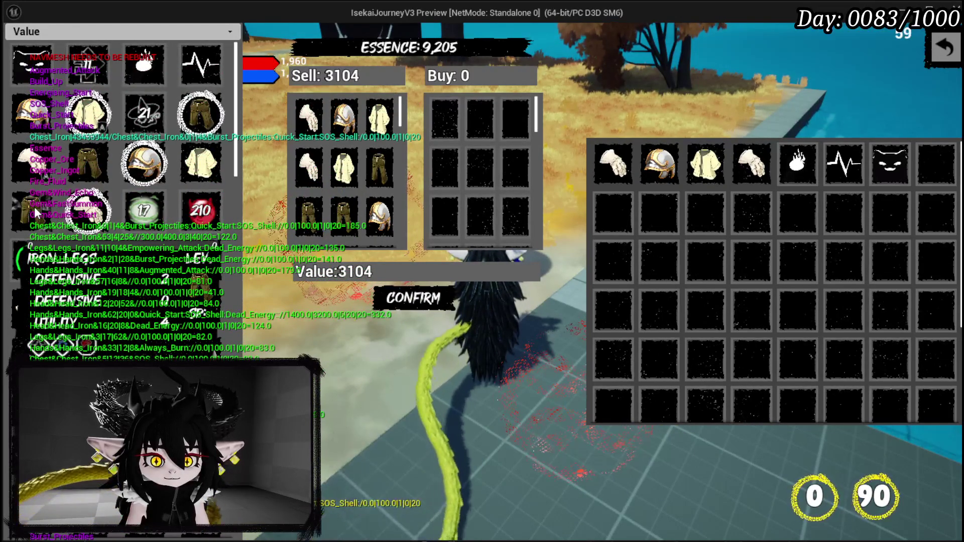
pyautogui.click(74, 171)
pyautogui.click(71, 169)
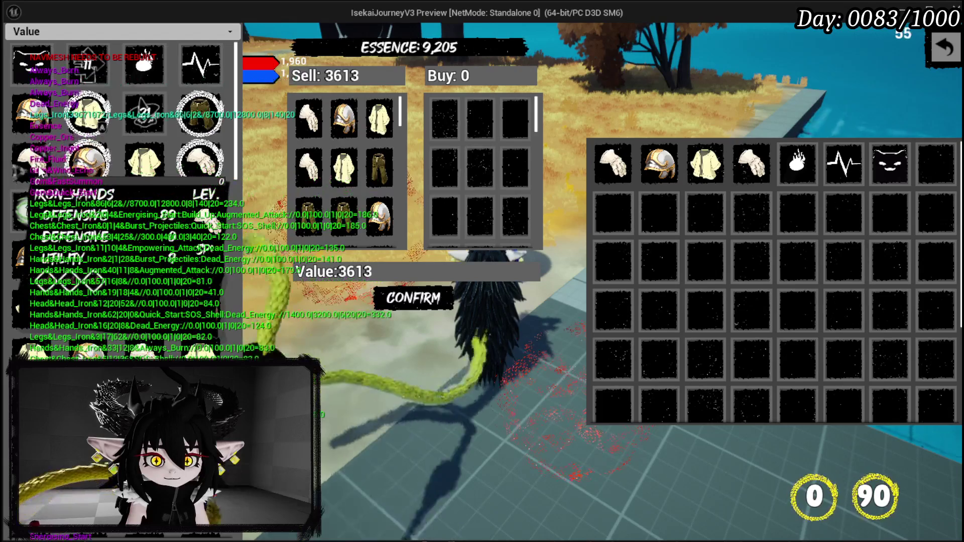
pyautogui.click(46, 173)
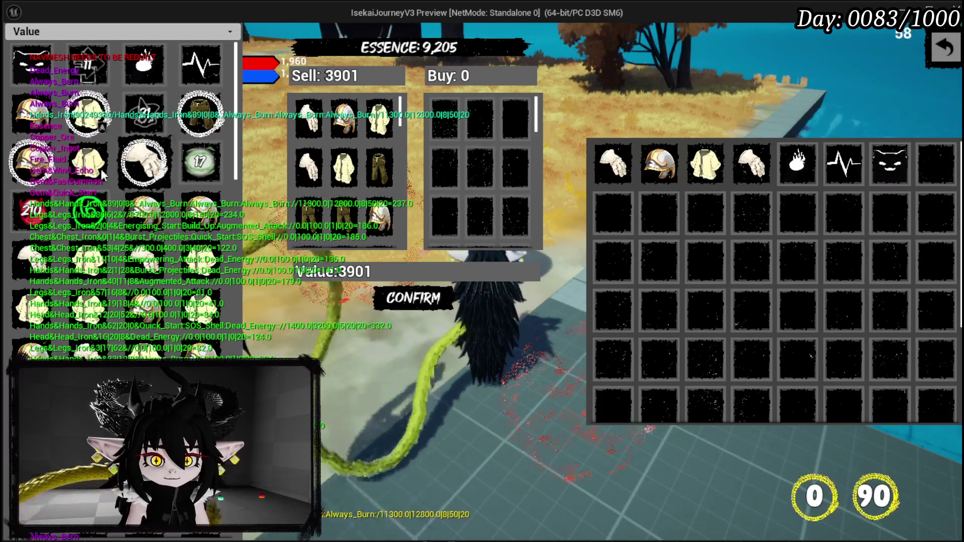
pyautogui.click(24, 115)
pyautogui.click(31, 121)
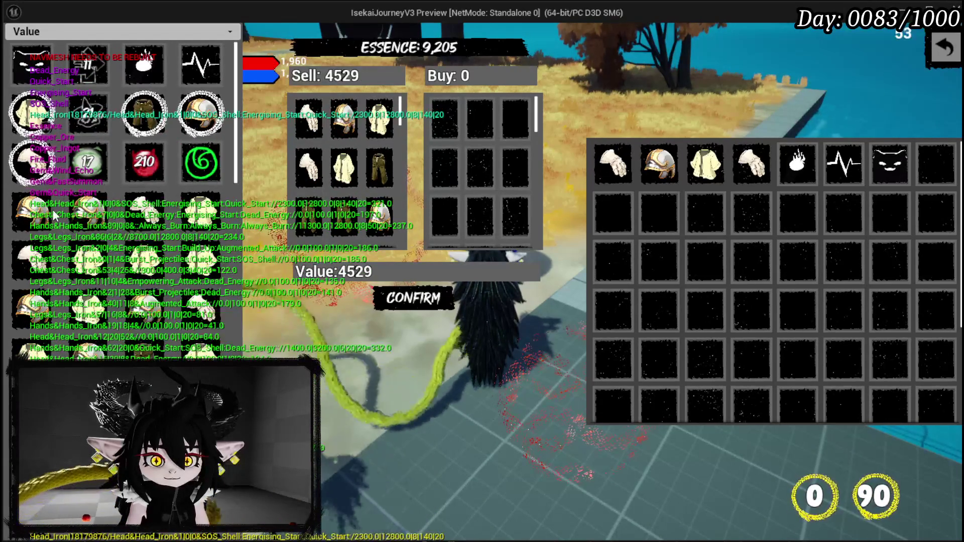
# - Move the remaining inventory items one by one into the Sell grid
pyautogui.click(55, 215)
pyautogui.click(55, 215)
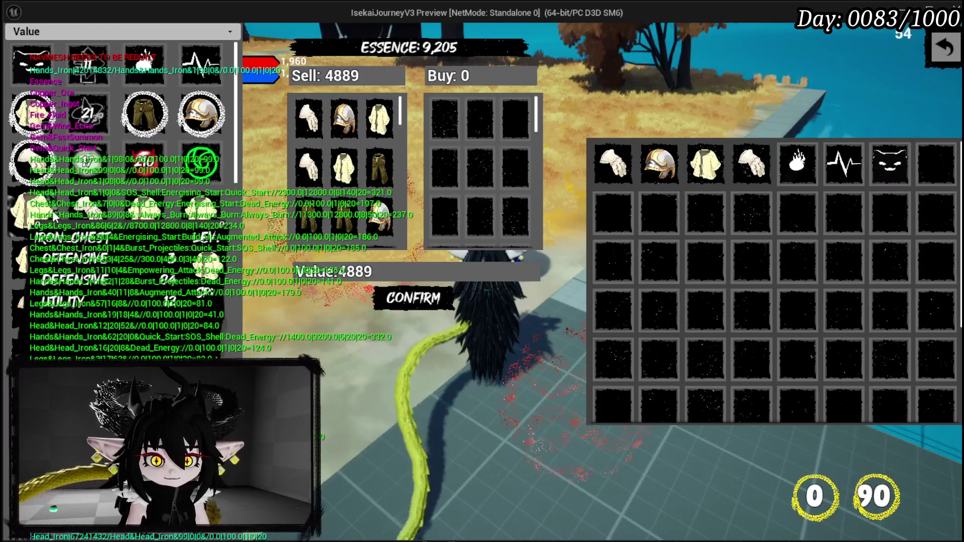
pyautogui.click(54, 215)
pyautogui.click(54, 214)
pyautogui.click(54, 215)
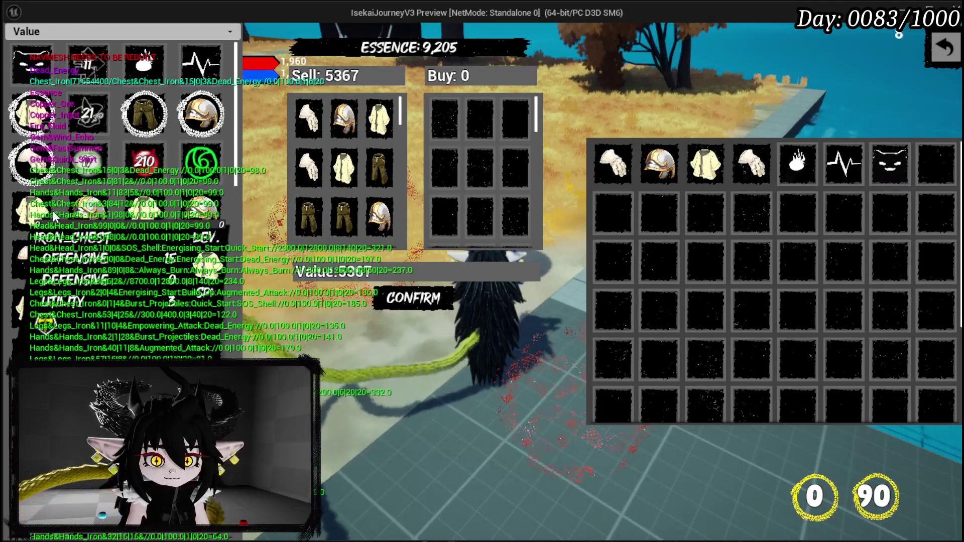
pyautogui.click(52, 213)
pyautogui.click(53, 213)
pyautogui.click(53, 213)
pyautogui.click(53, 213)
pyautogui.click(53, 213)
pyautogui.click(53, 213)
pyautogui.click(52, 210)
pyautogui.click(52, 210)
pyautogui.click(52, 210)
pyautogui.click(52, 210)
pyautogui.click(52, 209)
pyautogui.click(52, 209)
pyautogui.click(53, 210)
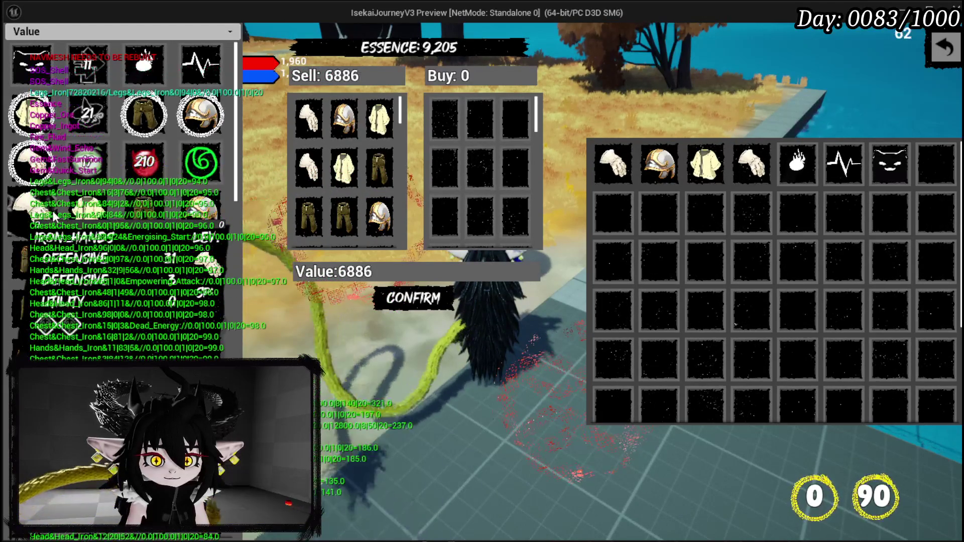
pyautogui.click(53, 210)
pyautogui.click(52, 210)
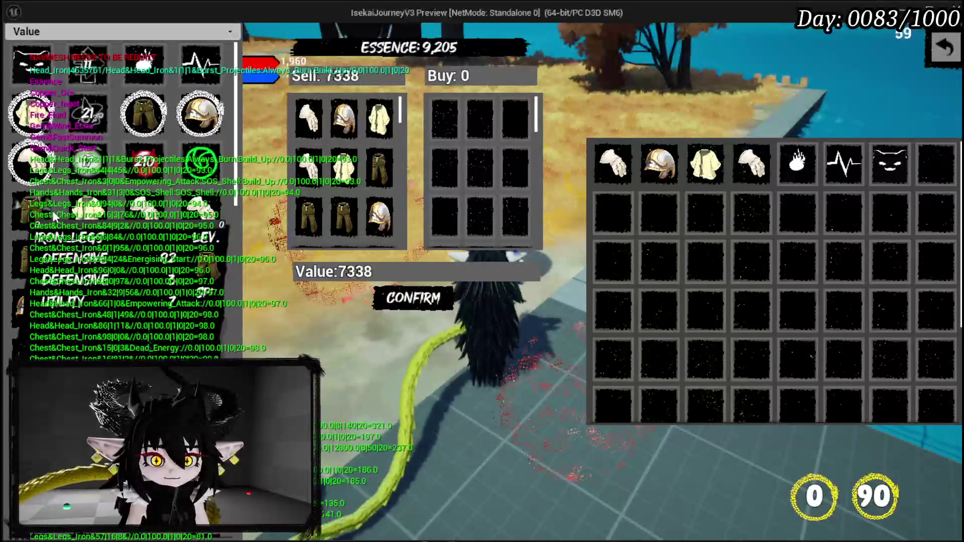
pyautogui.click(52, 210)
pyautogui.click(52, 210)
pyautogui.click(53, 210)
pyautogui.click(52, 210)
pyautogui.click(52, 210)
pyautogui.click(52, 210)
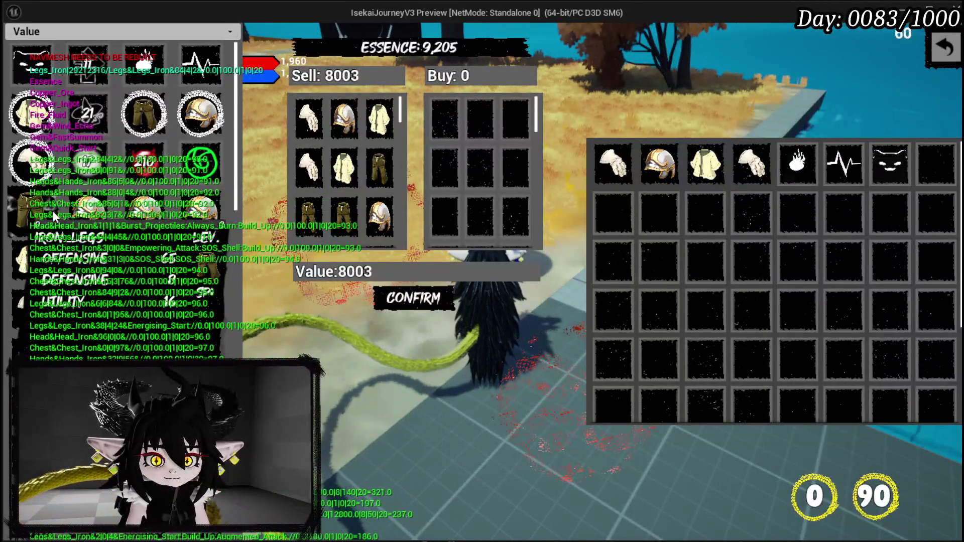
pyautogui.click(52, 210)
pyautogui.click(52, 210)
pyautogui.click(52, 210)
pyautogui.click(52, 210)
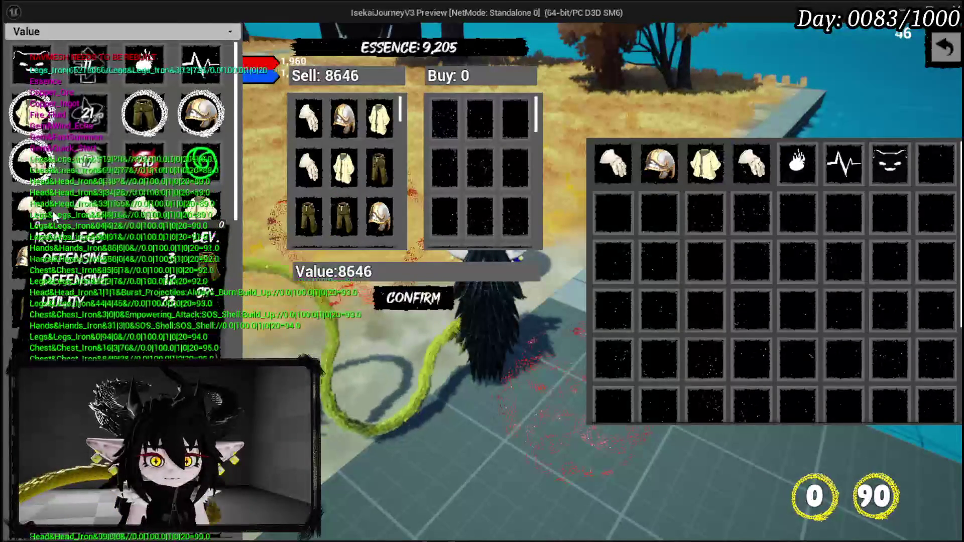
pyautogui.click(52, 210)
pyautogui.click(52, 210)
pyautogui.click(53, 210)
pyautogui.click(53, 210)
pyautogui.click(52, 210)
pyautogui.click(52, 210)
pyautogui.click(52, 210)
pyautogui.click(52, 209)
pyautogui.click(52, 210)
pyautogui.click(52, 210)
pyautogui.click(52, 209)
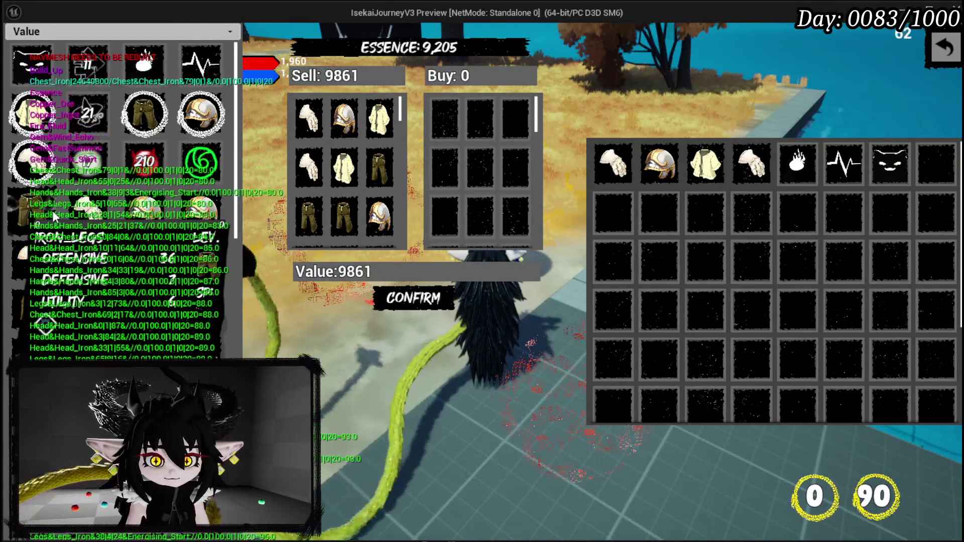
pyautogui.click(52, 210)
pyautogui.click(53, 210)
pyautogui.click(52, 210)
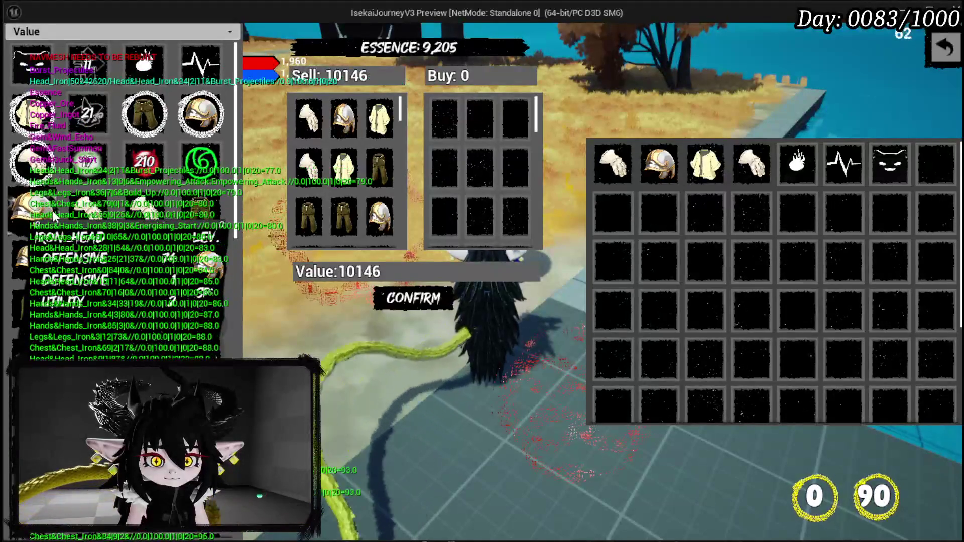
pyautogui.click(52, 210)
pyautogui.click(52, 210)
pyautogui.click(52, 209)
pyautogui.click(52, 210)
pyautogui.click(52, 210)
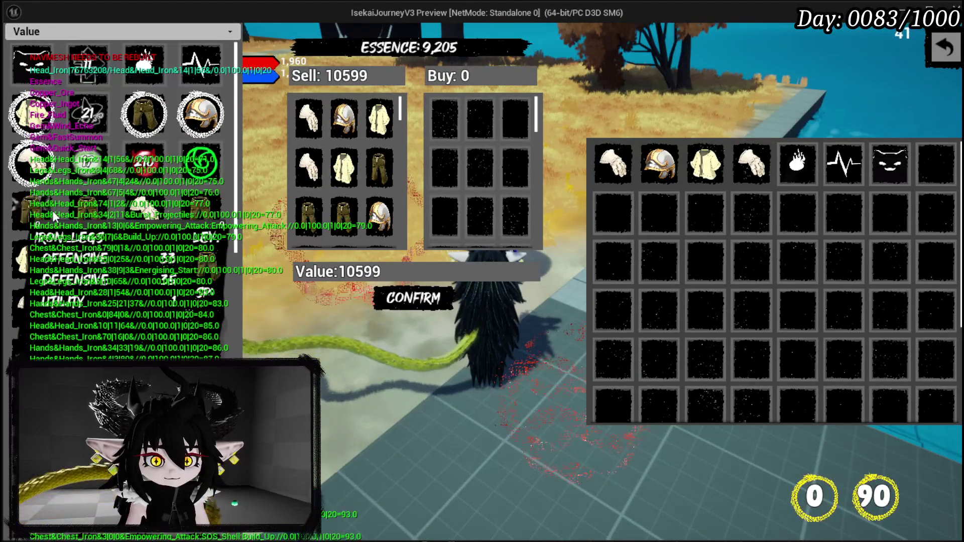
pyautogui.click(52, 210)
pyautogui.click(52, 210)
pyautogui.click(52, 210)
pyautogui.click(52, 210)
pyautogui.click(52, 210)
pyautogui.click(52, 210)
pyautogui.click(52, 210)
pyautogui.click(52, 210)
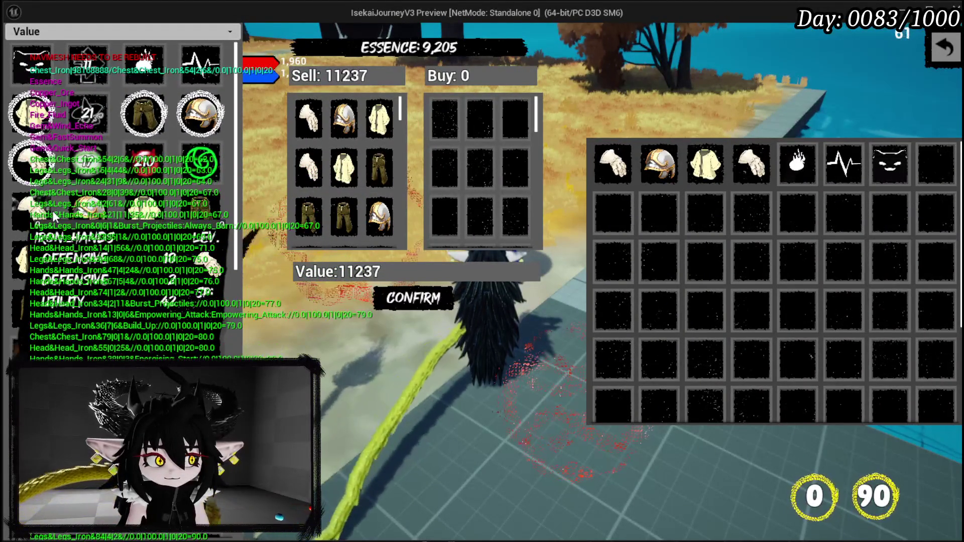
pyautogui.click(52, 210)
pyautogui.click(52, 210)
pyautogui.click(53, 210)
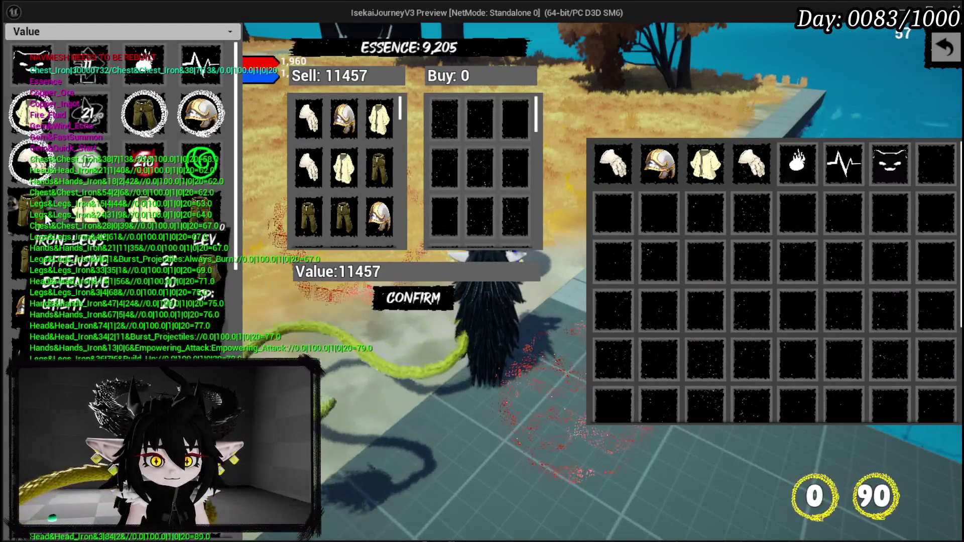
pyautogui.click(45, 213)
pyautogui.click(44, 213)
pyautogui.click(44, 213)
pyautogui.click(44, 213)
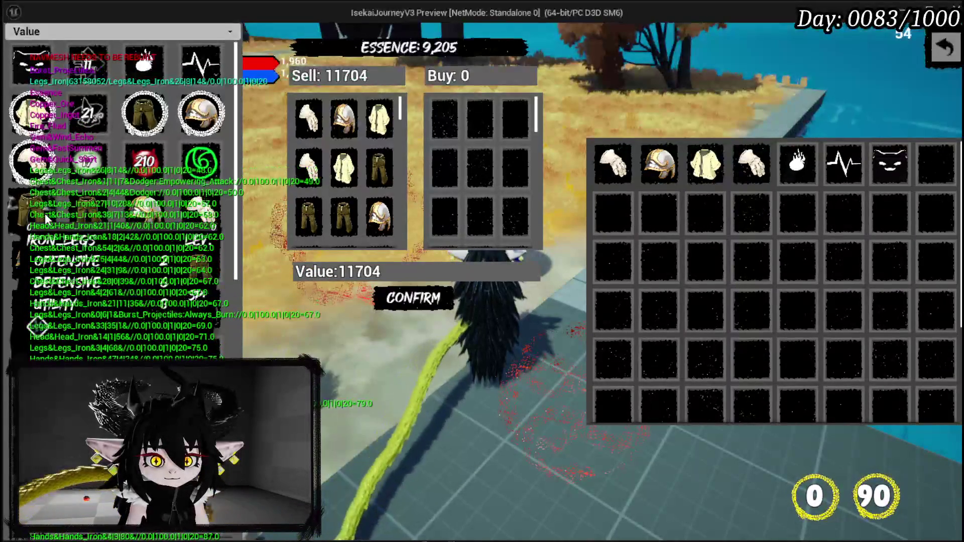
pyautogui.click(44, 213)
pyautogui.click(44, 213)
pyautogui.click(44, 213)
pyautogui.click(44, 213)
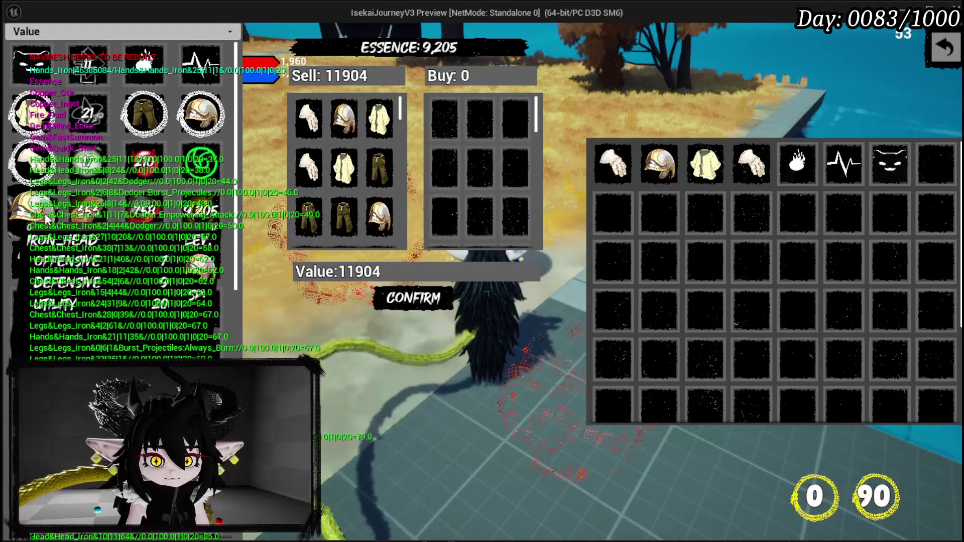
pyautogui.click(44, 213)
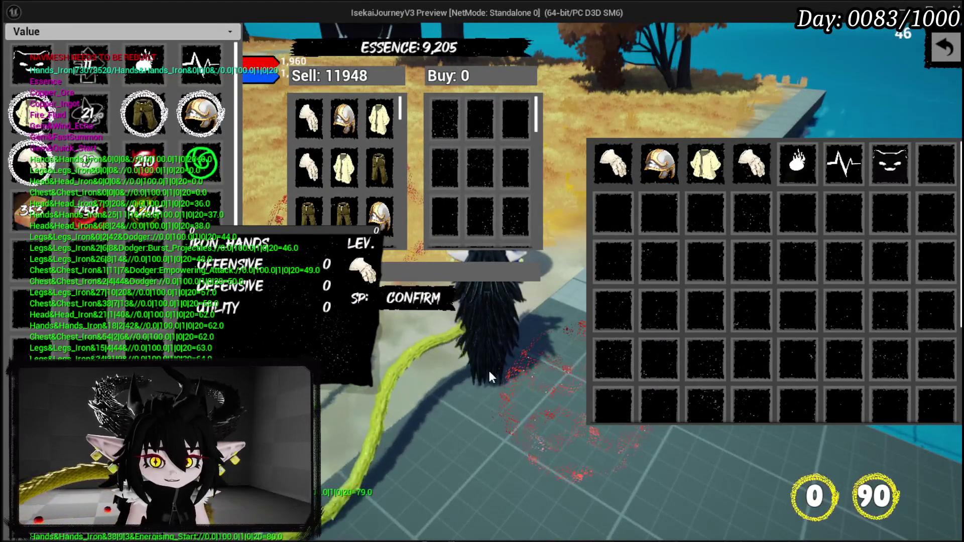
# - Confirm the 11,948 sale, bringing Essence to 21,153, and close the shop
pyautogui.click(412, 298)
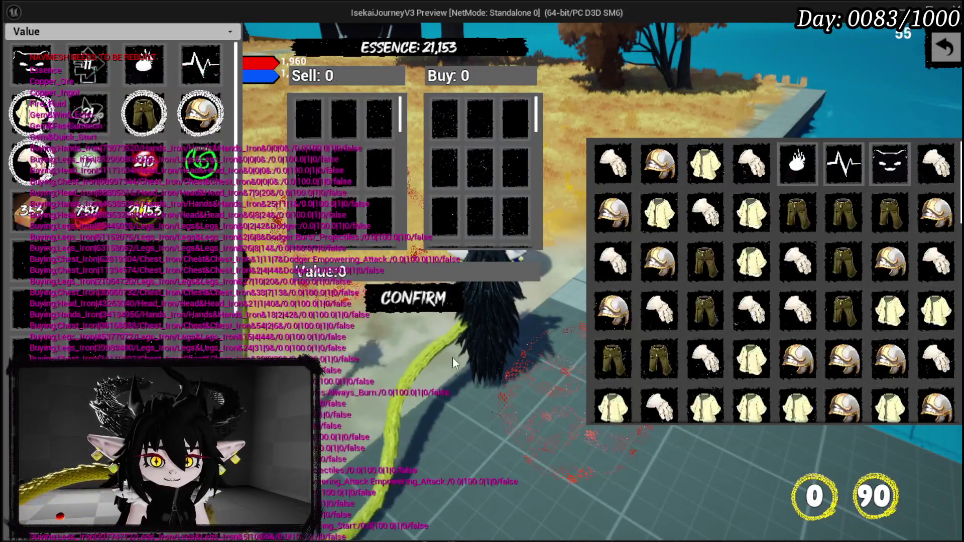
pyautogui.scroll(-5, 706, 284)
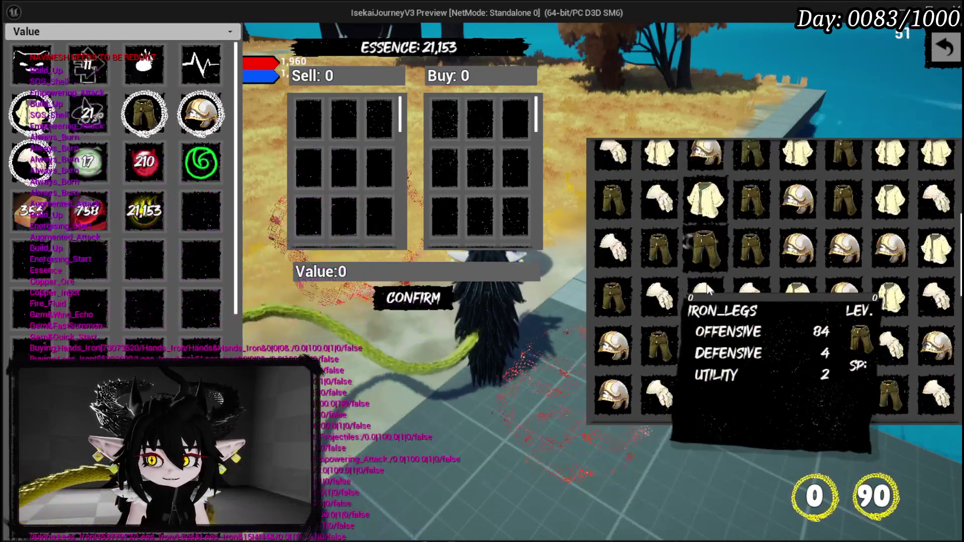
pyautogui.scroll(-3, 707, 283)
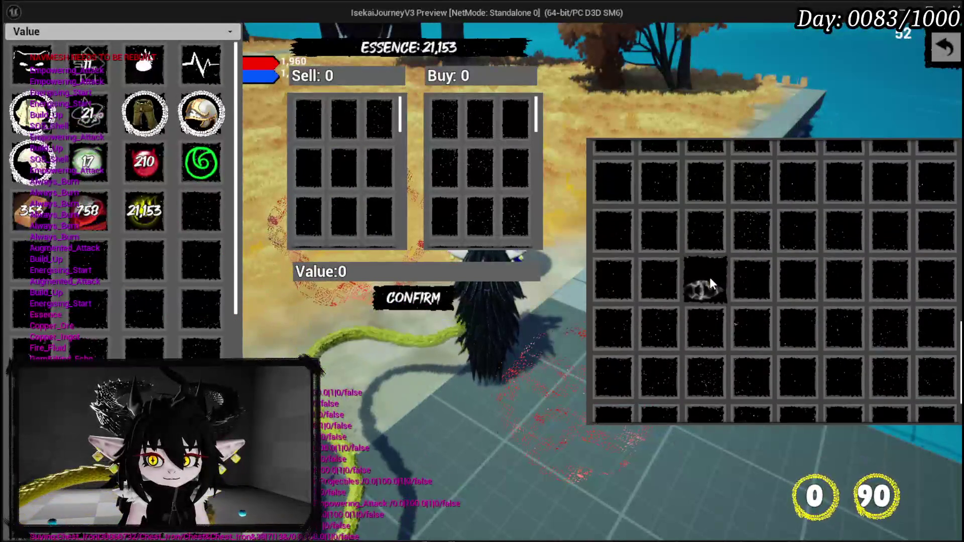
pyautogui.click(944, 52)
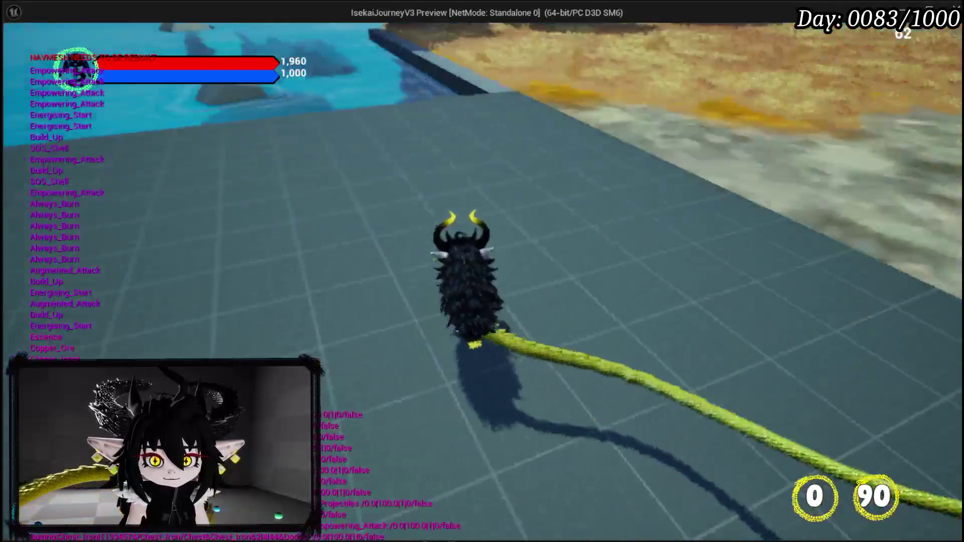
# - Save the game from the book menu and return to play
pyautogui.press('Escape')
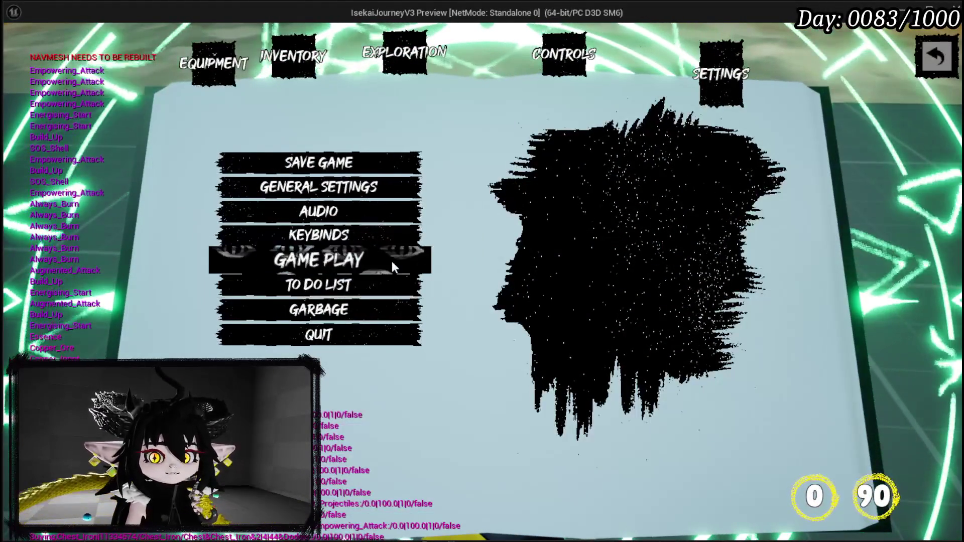
pyautogui.click(360, 165)
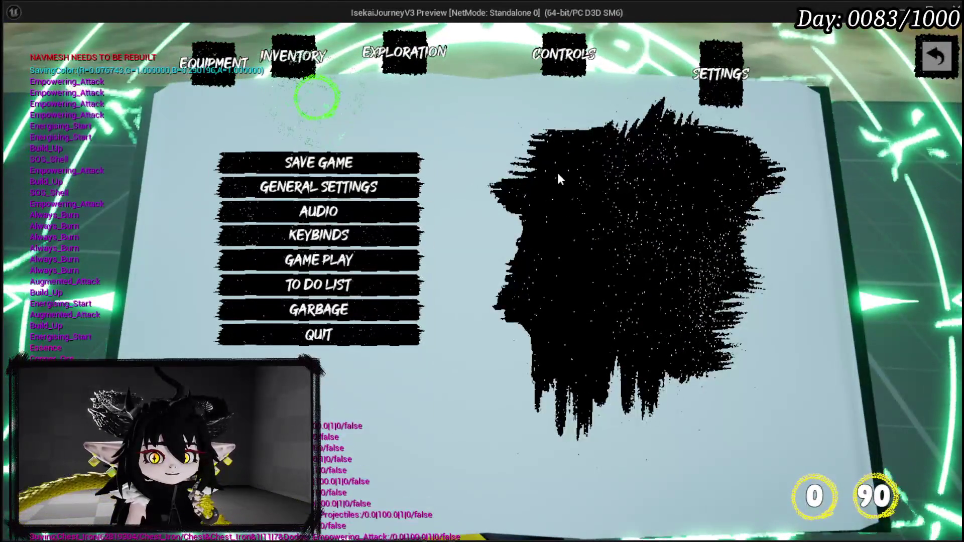
pyautogui.click(937, 56)
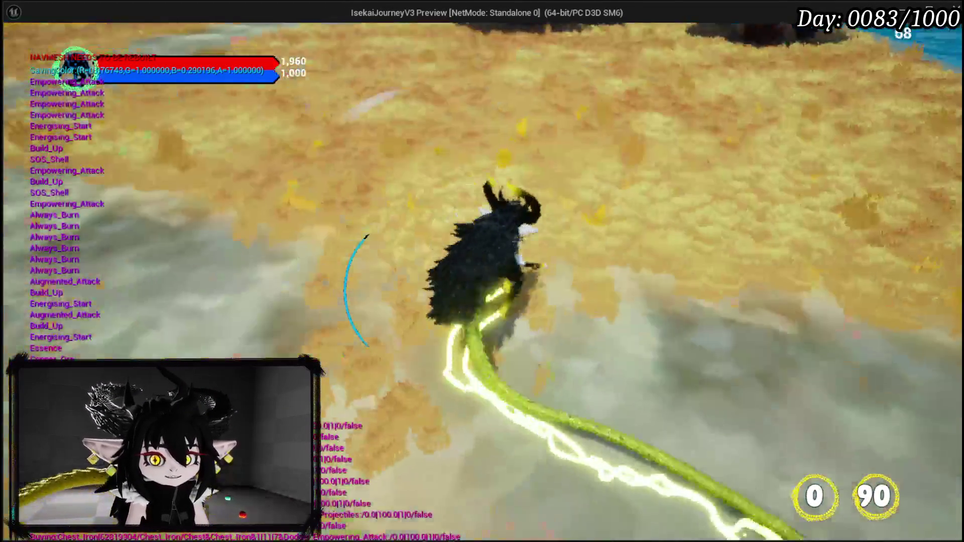
# - Run the character over to the bench and open its BUILD/UPGRADE/CRAFT GEM menu
pyautogui.press('Tab')
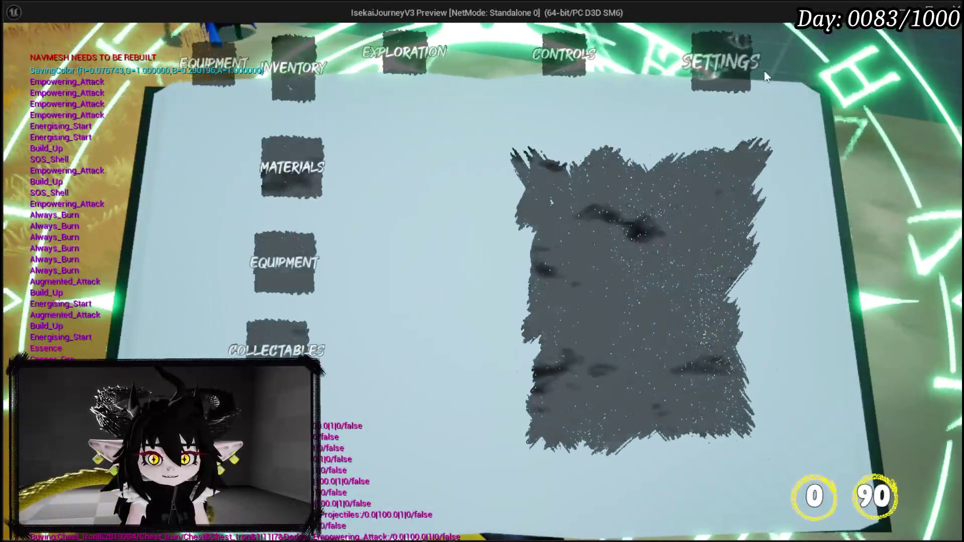
pyautogui.press('Tab')
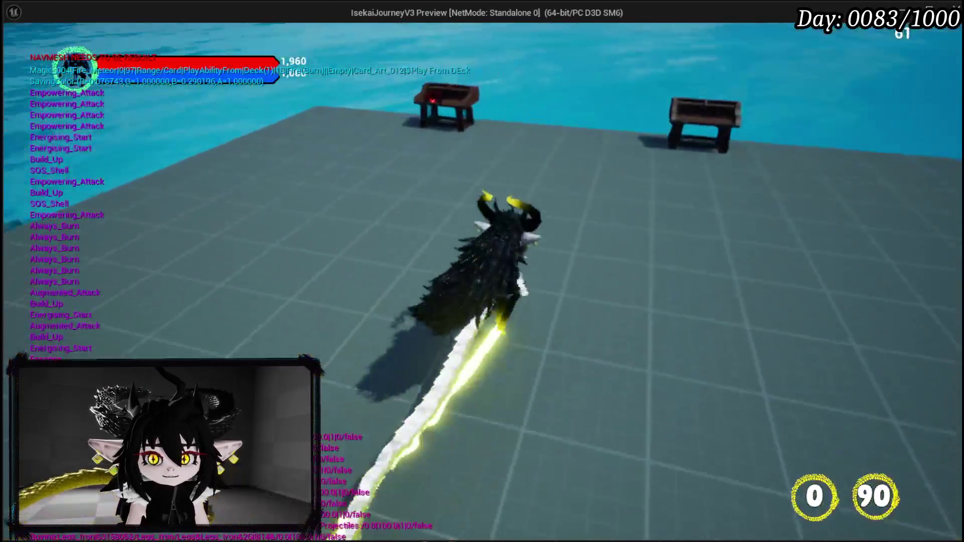
pyautogui.press('w')
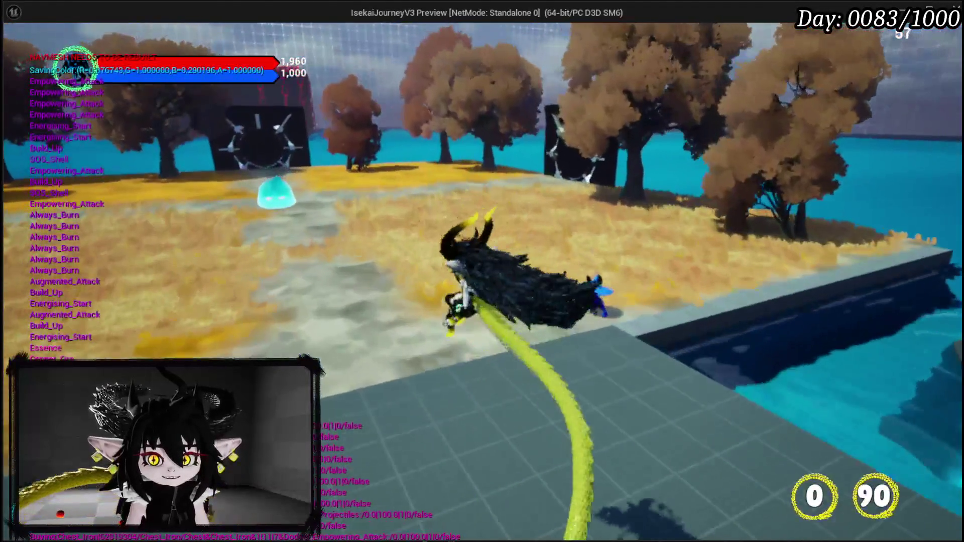
pyautogui.press('w')
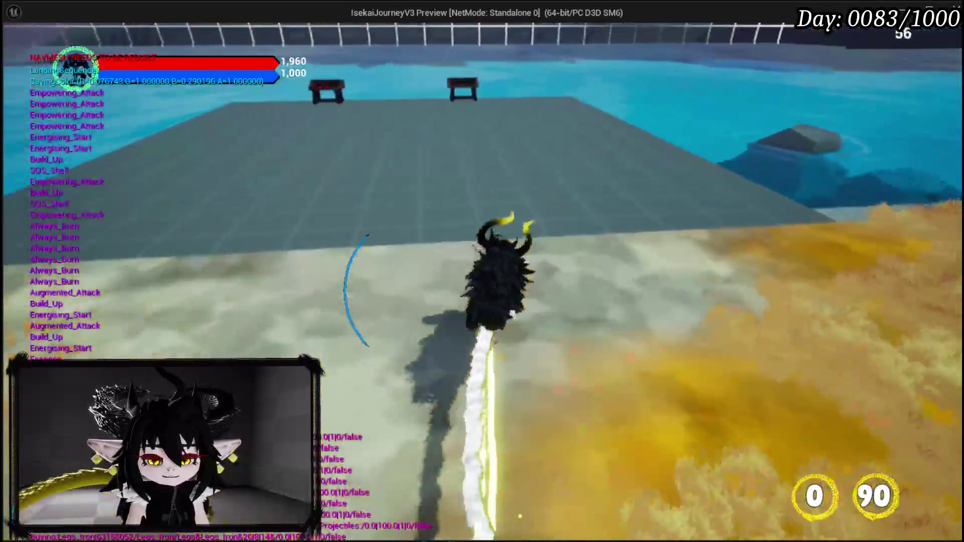
pyautogui.press('w')
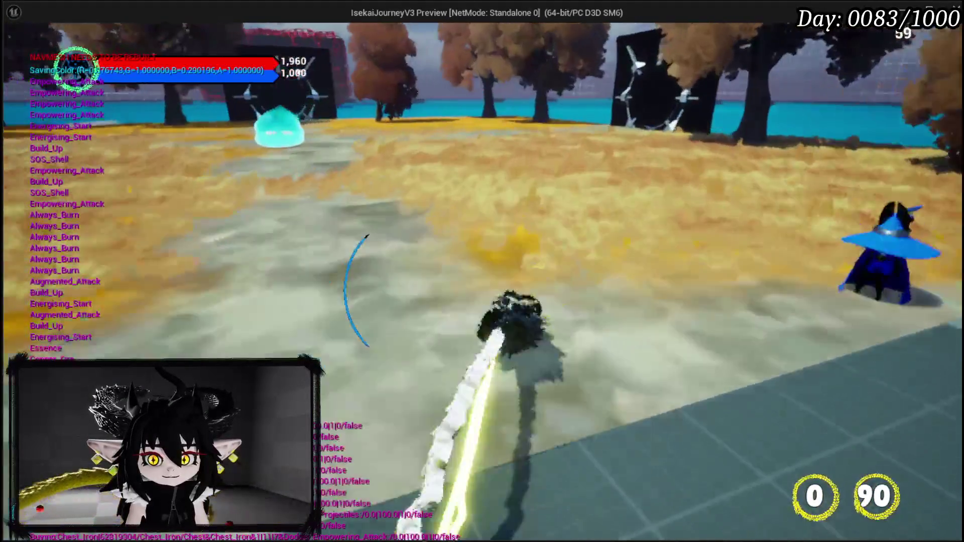
pyautogui.press('w')
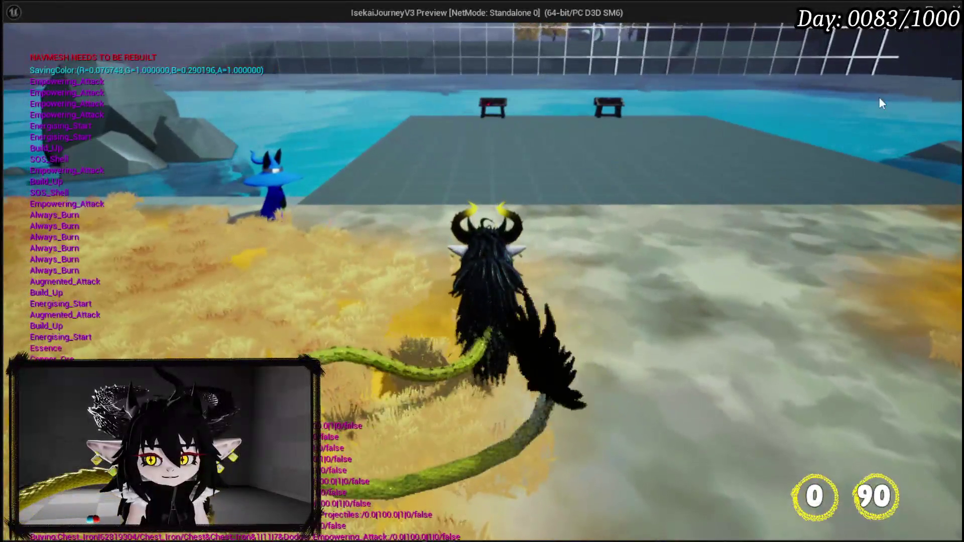
pyautogui.press('Tab')
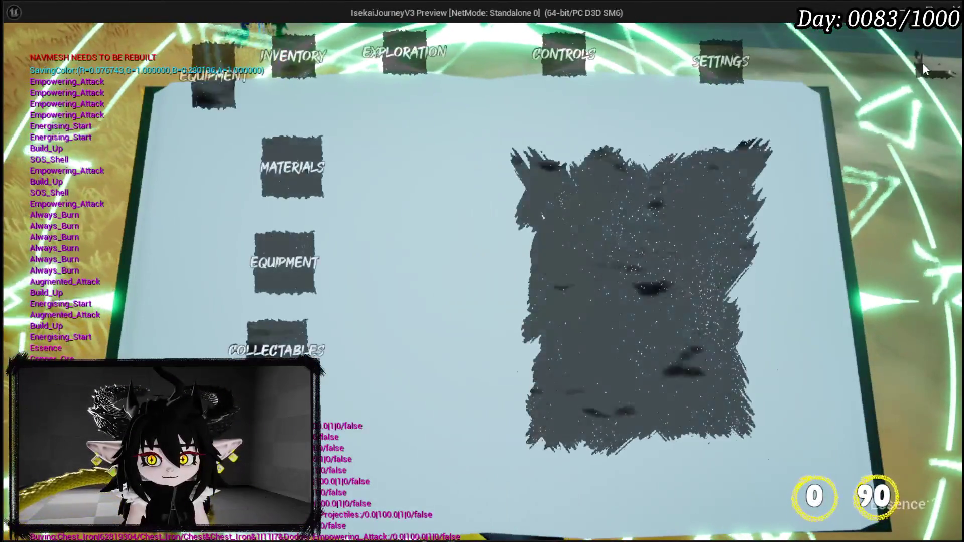
pyautogui.press('Tab')
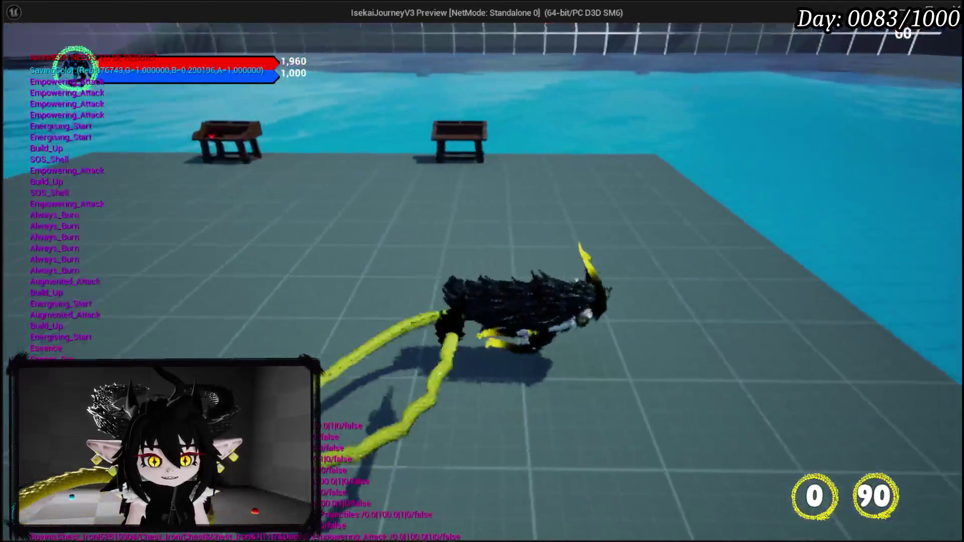
pyautogui.press('w')
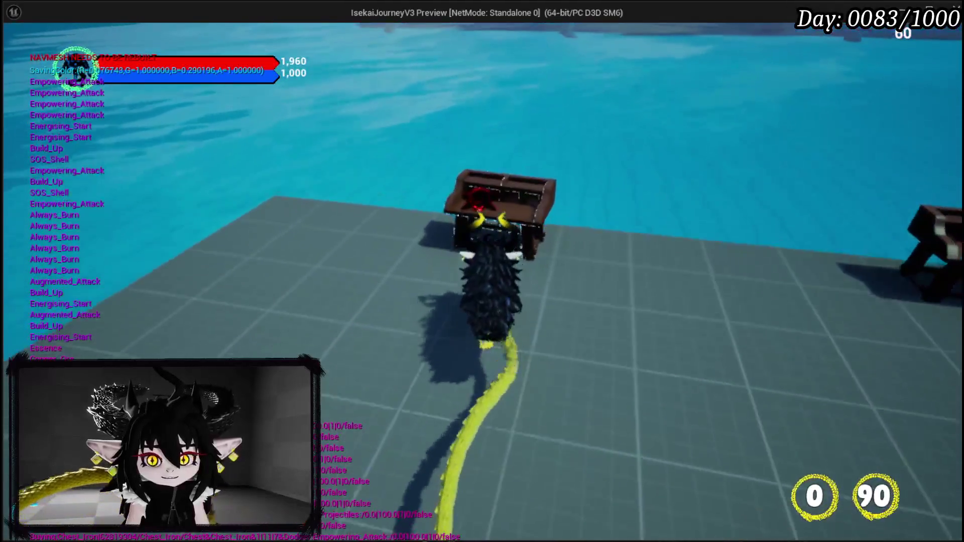
pyautogui.press('e')
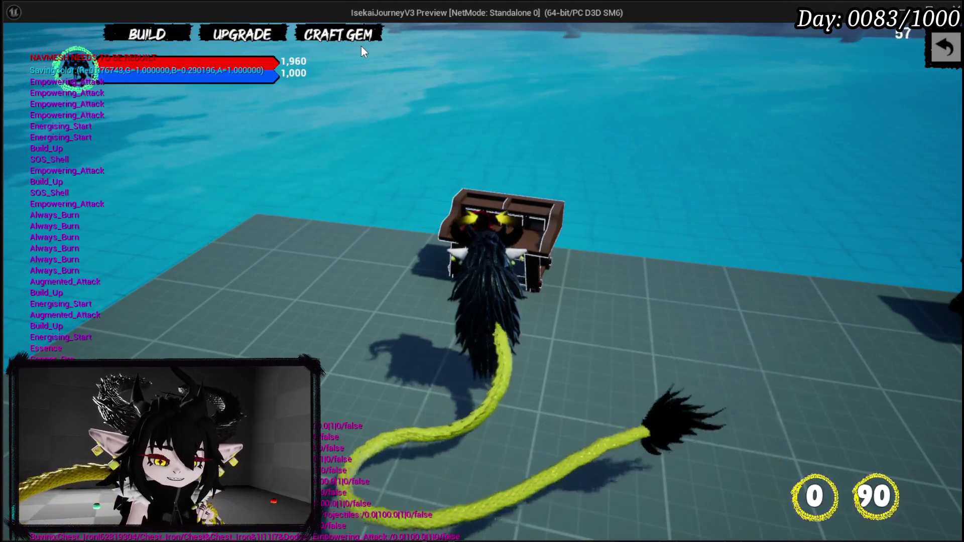
# - Open the equipment upgrade panel and choose the IRON_HANDS gear
pyautogui.click(254, 37)
pyautogui.moveTo(97, 216)
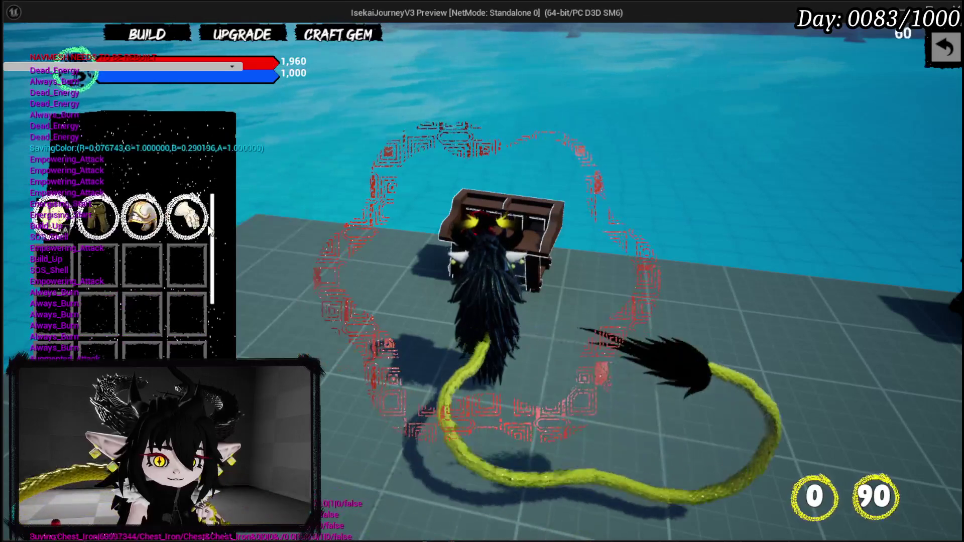
pyautogui.moveTo(190, 225)
pyautogui.moveTo(145, 227)
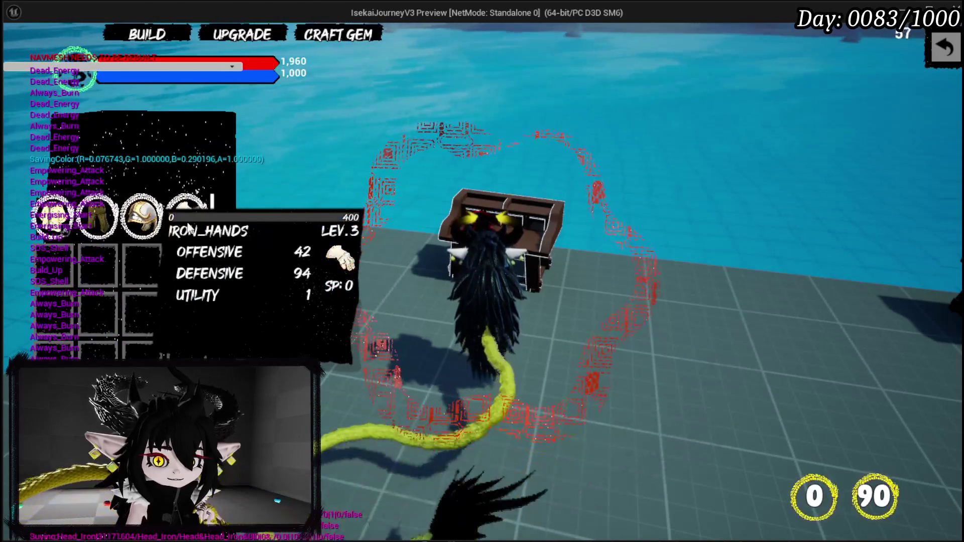
pyautogui.click(188, 226)
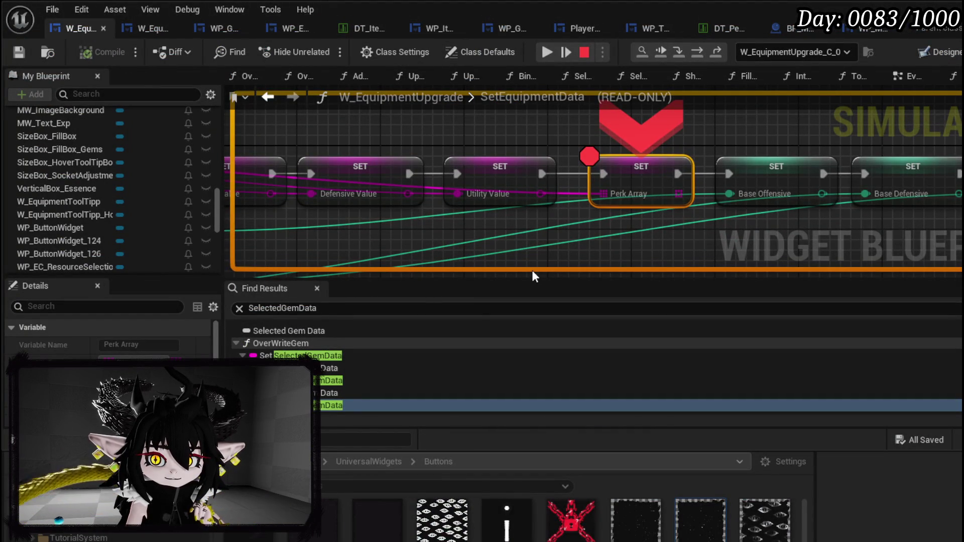
# - Remove the breakpoint on the SET Perk Array node and resume the game
pyautogui.rightClick(641, 174)
pyautogui.click(694, 231)
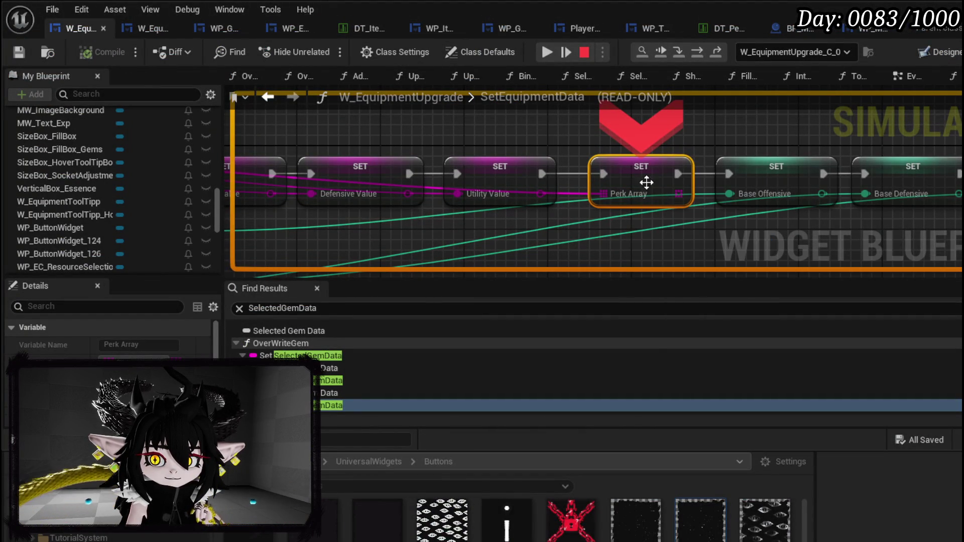
pyautogui.click(547, 53)
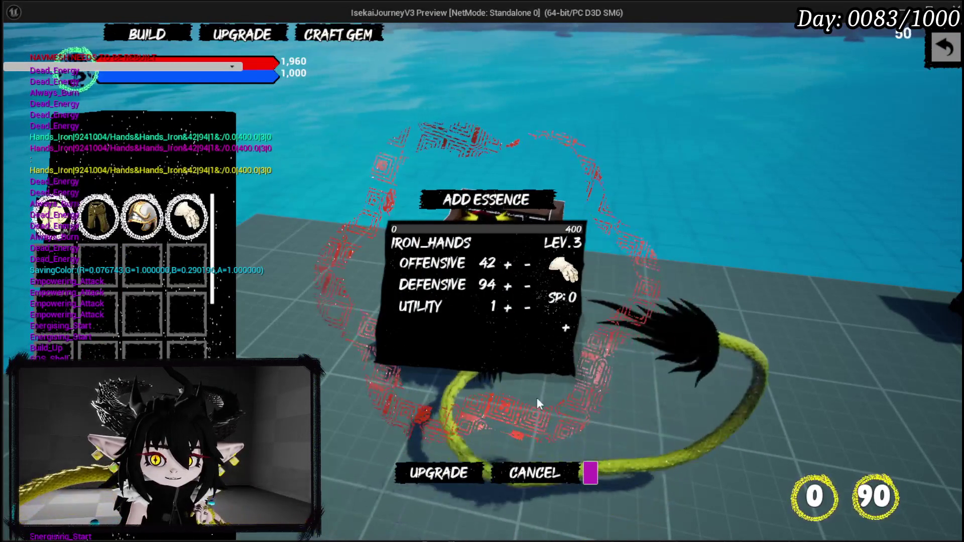
# - Add 10000 essence to the Iron Hands, leveling them to 7
pyautogui.click(491, 203)
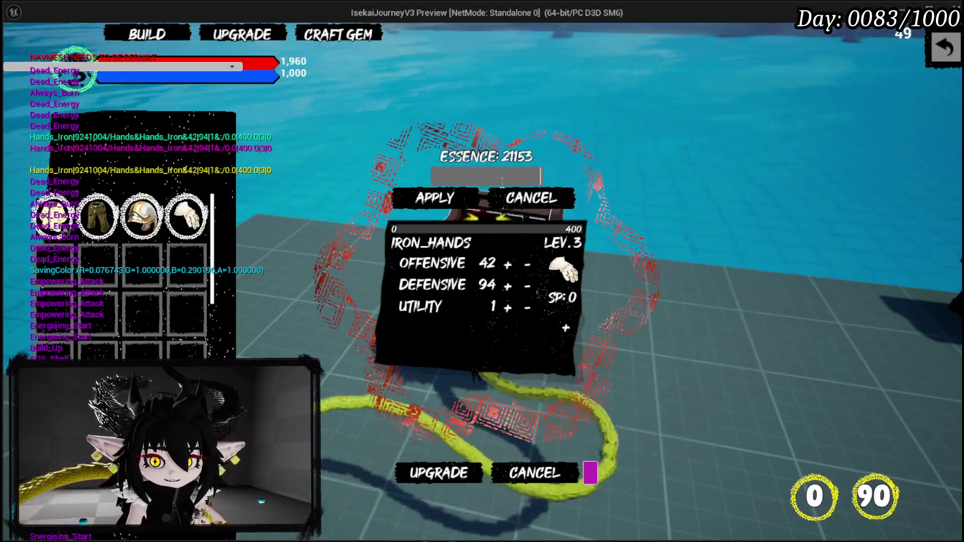
pyautogui.write('10000')
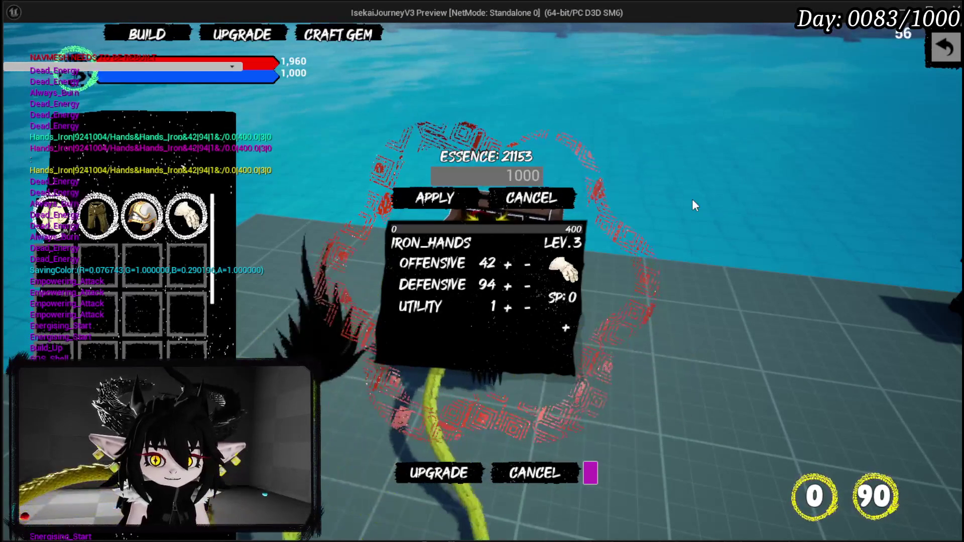
pyautogui.click(420, 203)
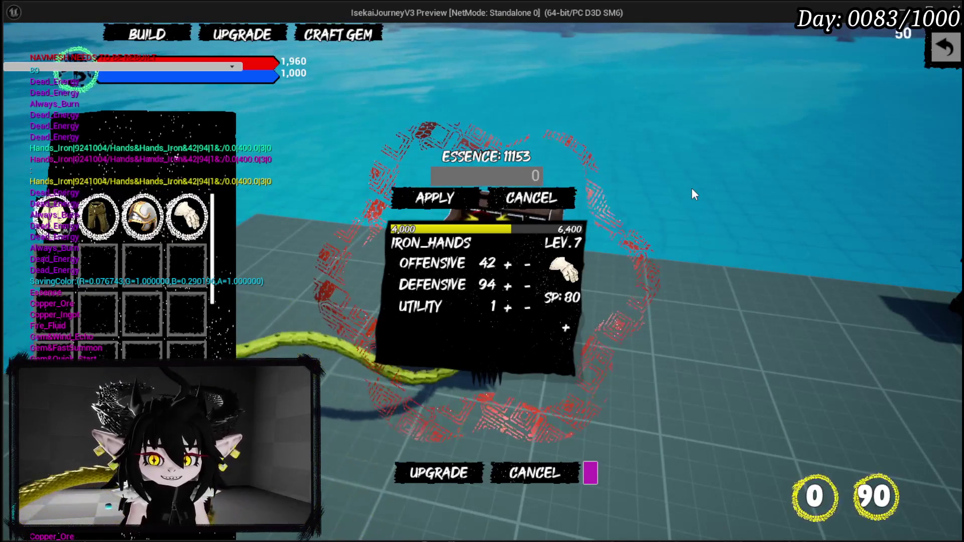
# - Open the gem sockets, spend all skill points on Offensive, and apply the upgrade
pyautogui.click(564, 328)
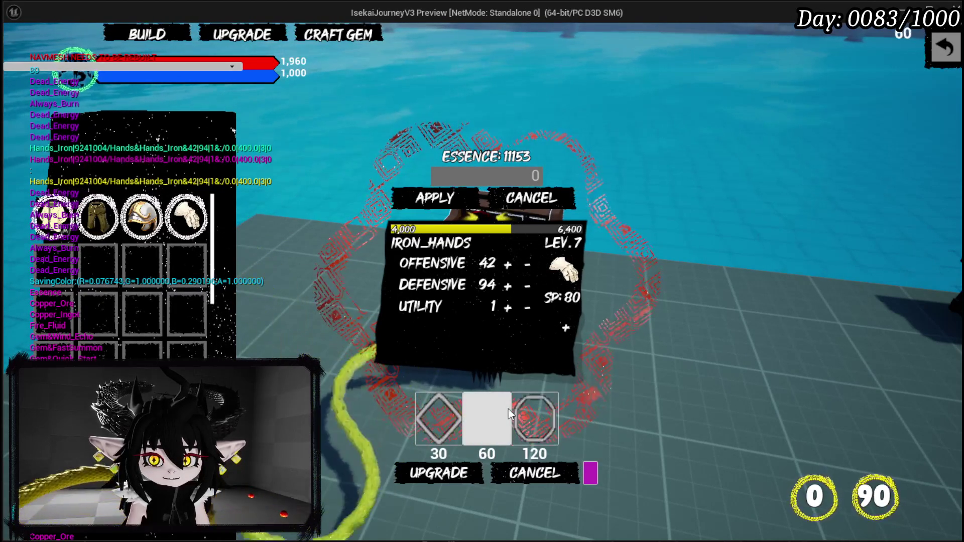
pyautogui.moveTo(133, 215)
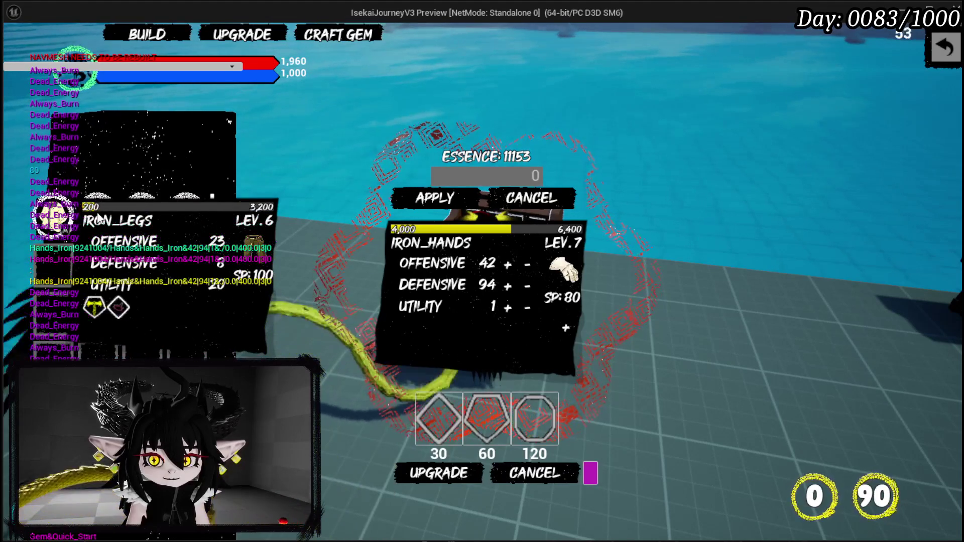
pyautogui.moveTo(178, 221)
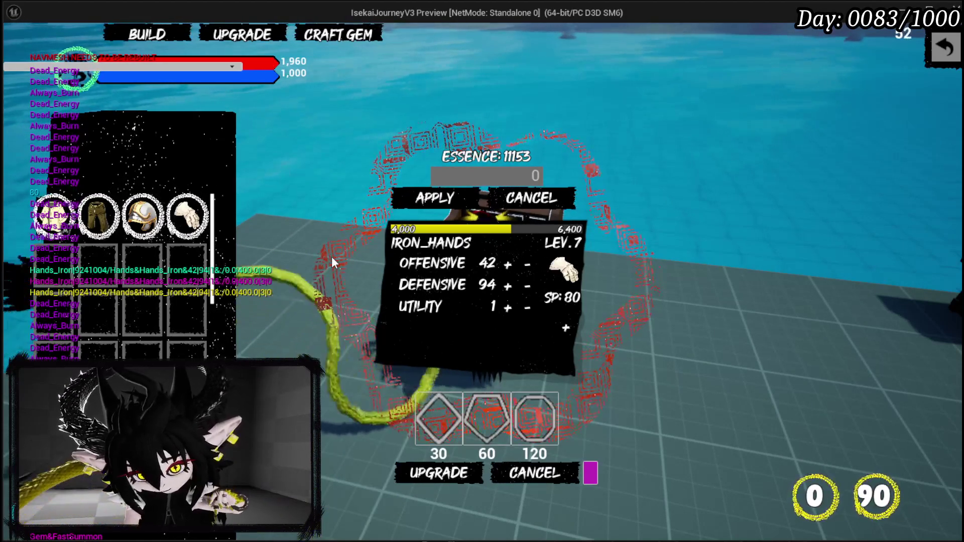
pyautogui.moveTo(65, 220)
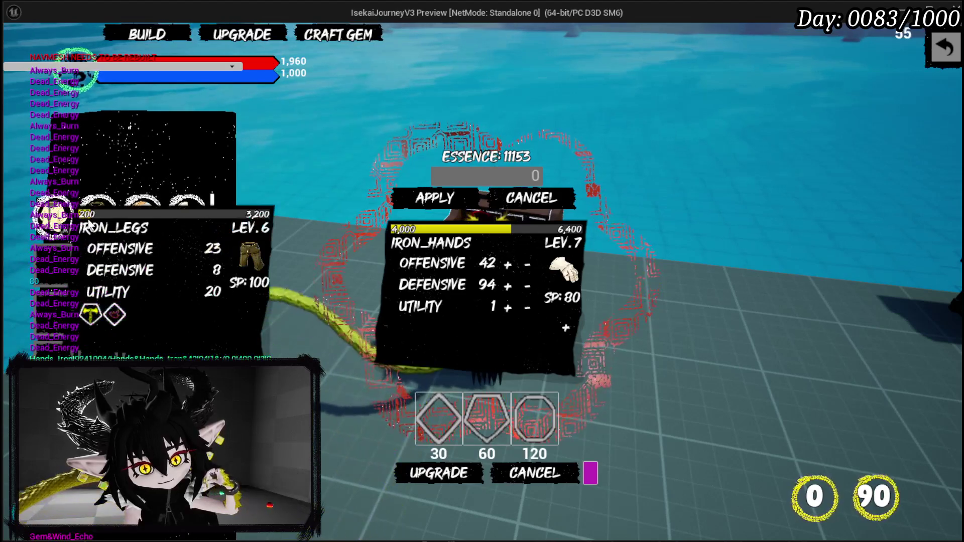
pyautogui.click(507, 263)
pyautogui.click(507, 264)
pyautogui.click(507, 264)
pyautogui.click(507, 264)
pyautogui.click(507, 264)
pyautogui.click(426, 472)
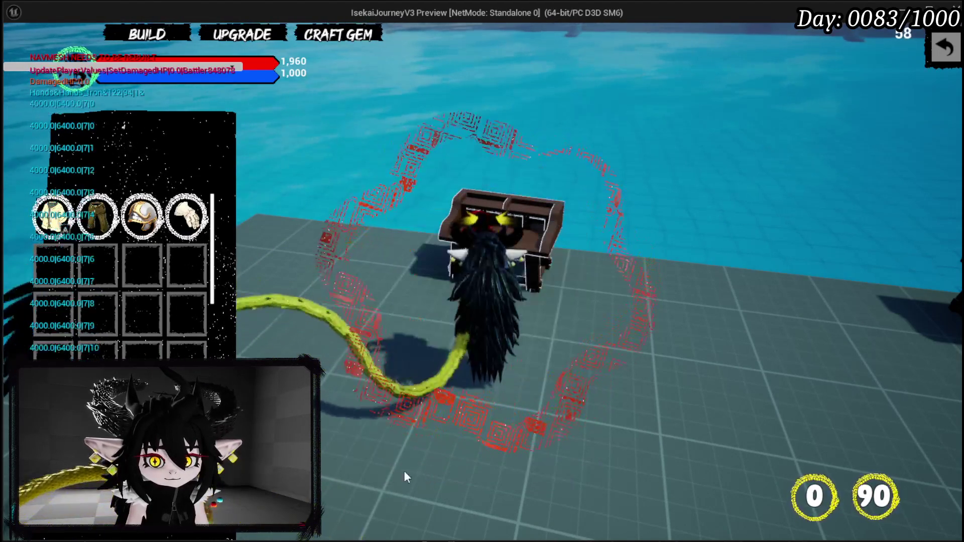
# - Close the bench menu, save the game, then run across and engage the cyan slime
pyautogui.moveTo(91, 212)
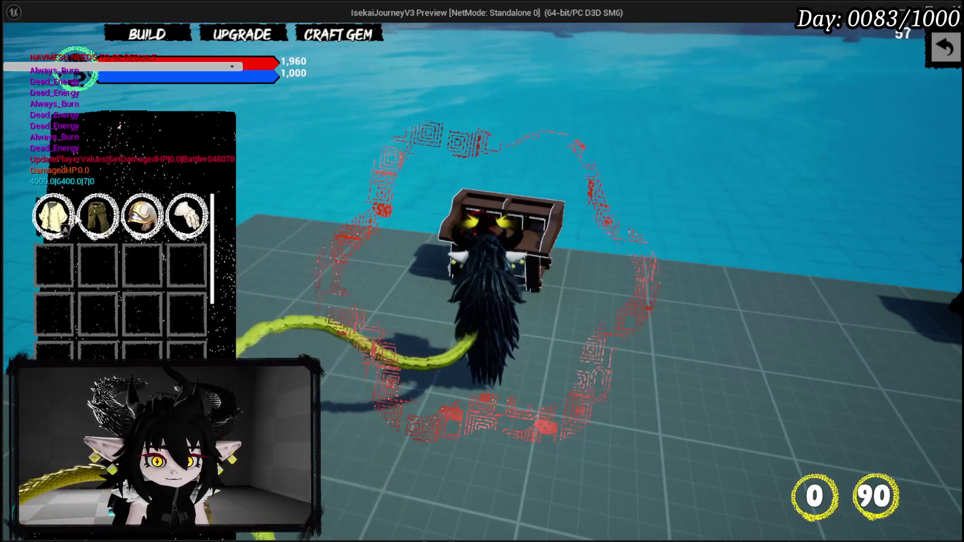
pyautogui.moveTo(62, 220)
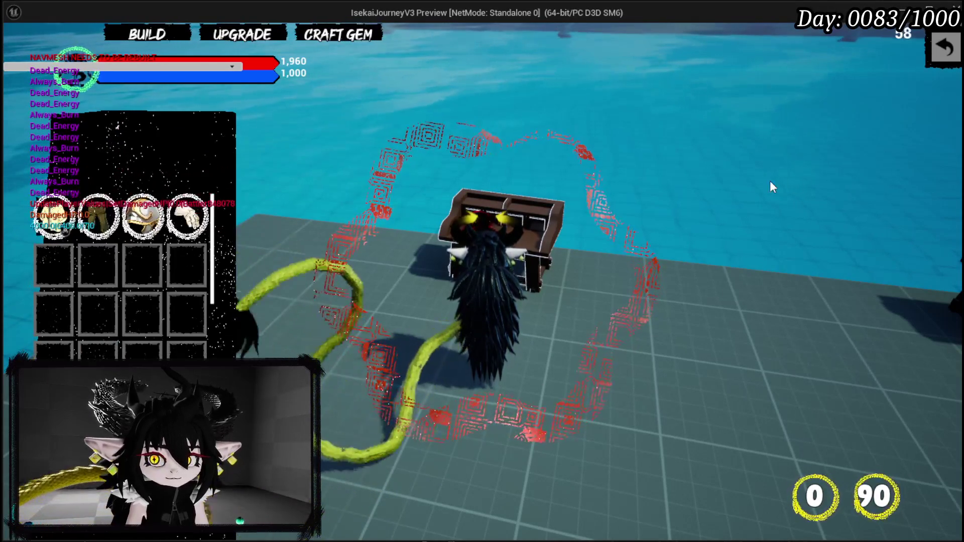
pyautogui.click(934, 45)
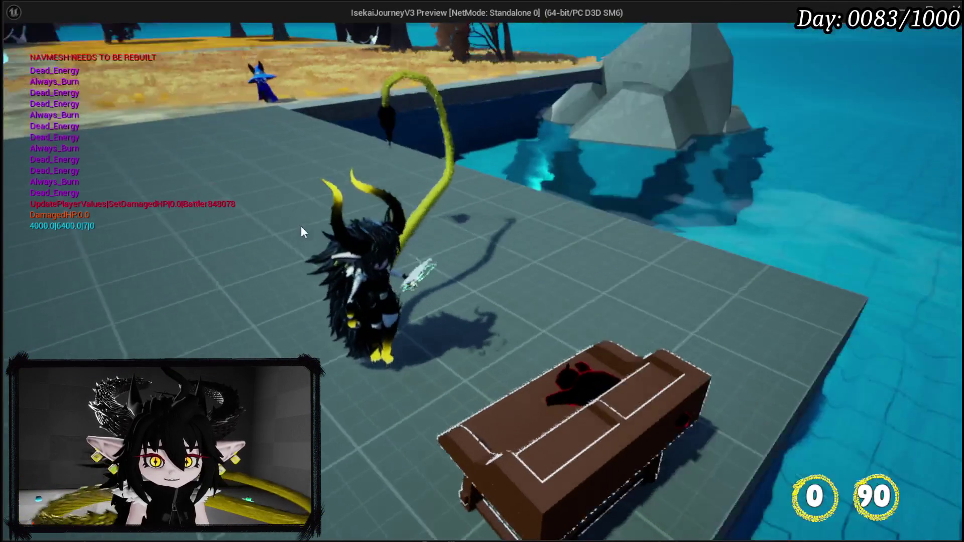
pyautogui.click(300, 225)
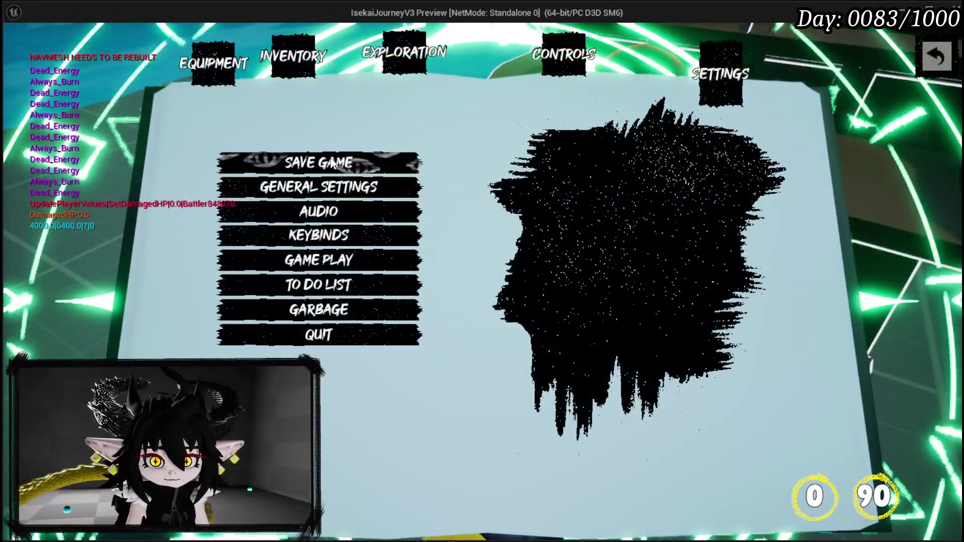
pyautogui.click(333, 163)
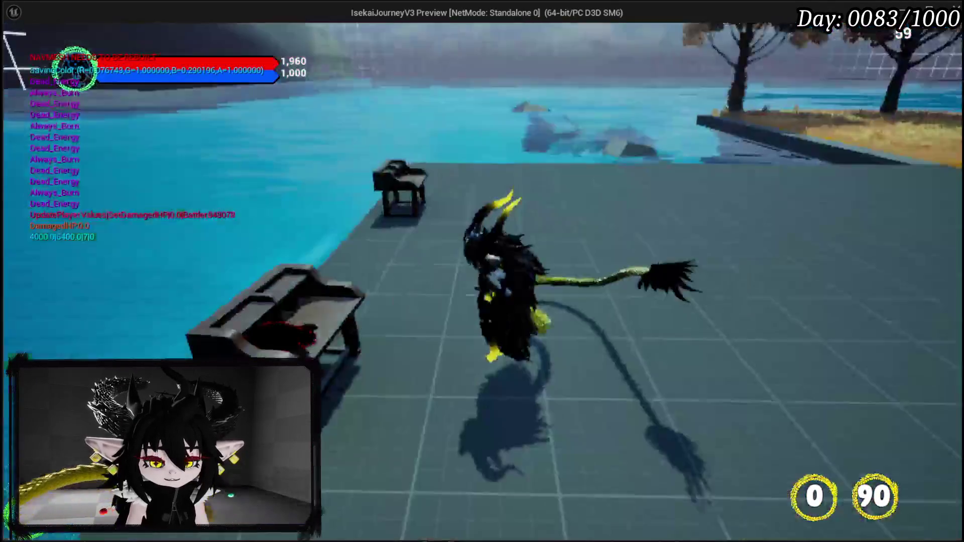
pyautogui.press('w')
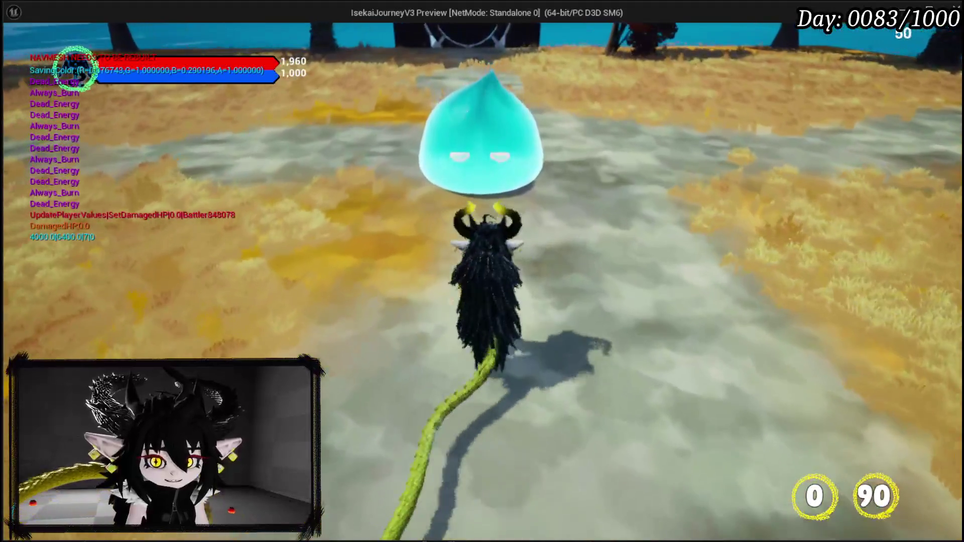
pyautogui.press('e')
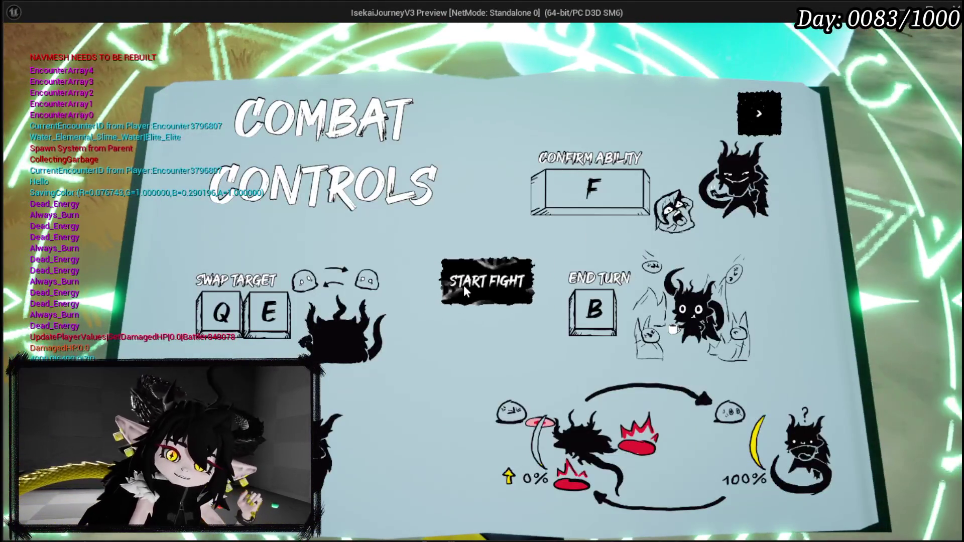
# - Start the slime fight and play the fire booming-time, Play From Deck and Claw cards
pyautogui.click(463, 285)
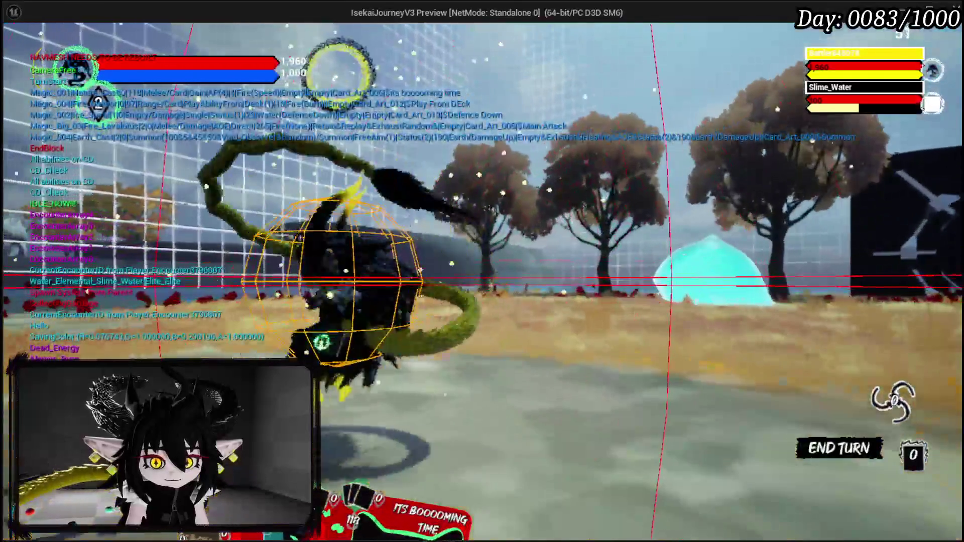
pyautogui.click(413, 423)
pyautogui.click(412, 421)
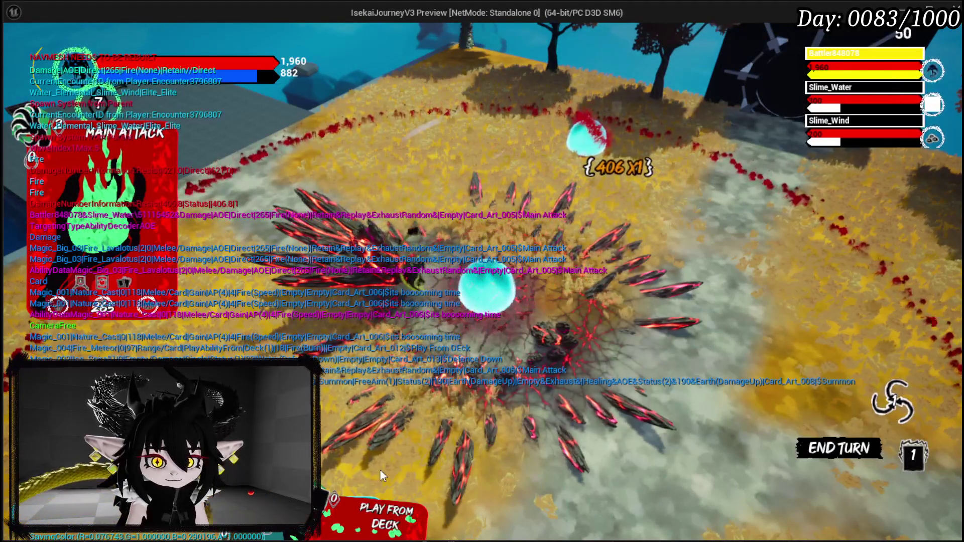
pyautogui.click(393, 409)
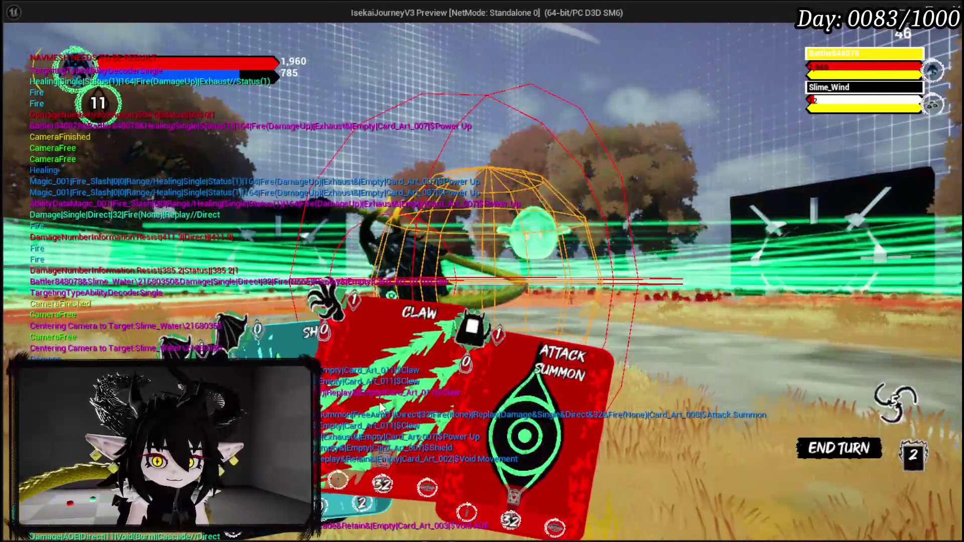
pyautogui.click(344, 380)
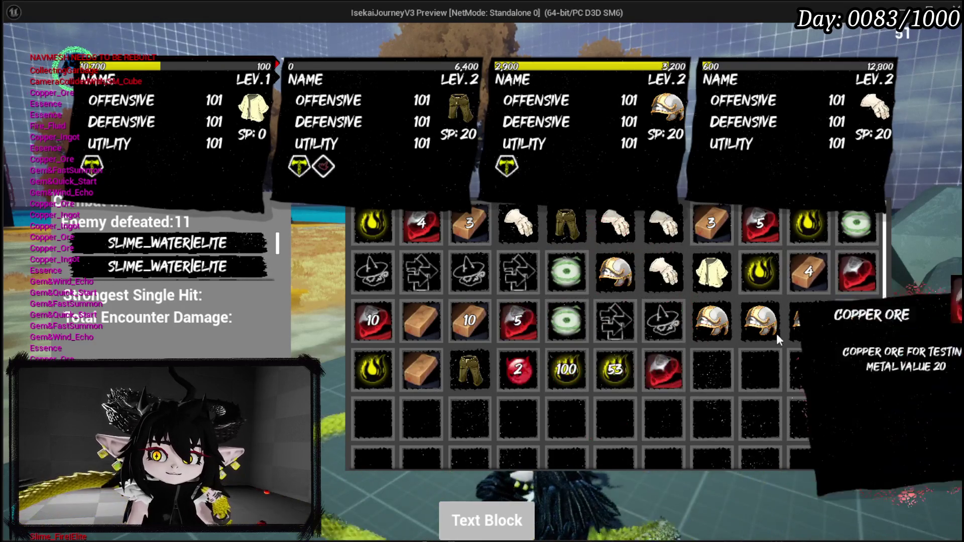
# - Inspect the inventory item tooltips and scroll through the enemy list in the running preview
pyautogui.moveTo(572, 343)
pyautogui.moveTo(424, 268)
pyautogui.moveTo(388, 320)
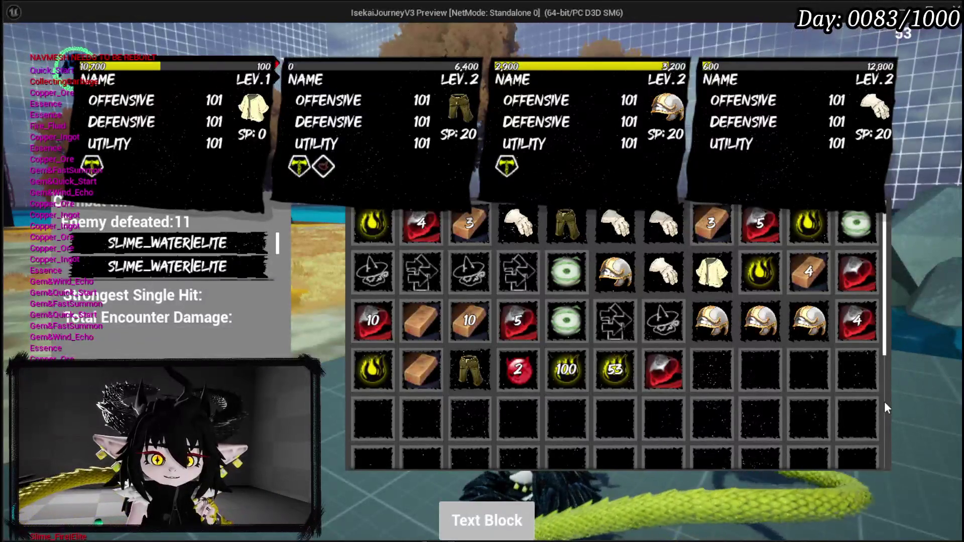
pyautogui.moveTo(547, 309)
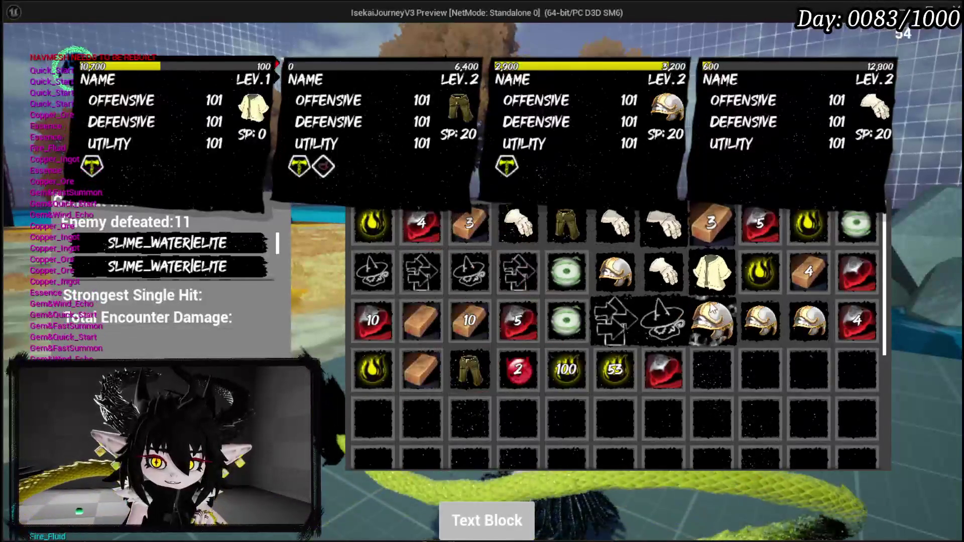
pyautogui.scroll(-2, 199, 244)
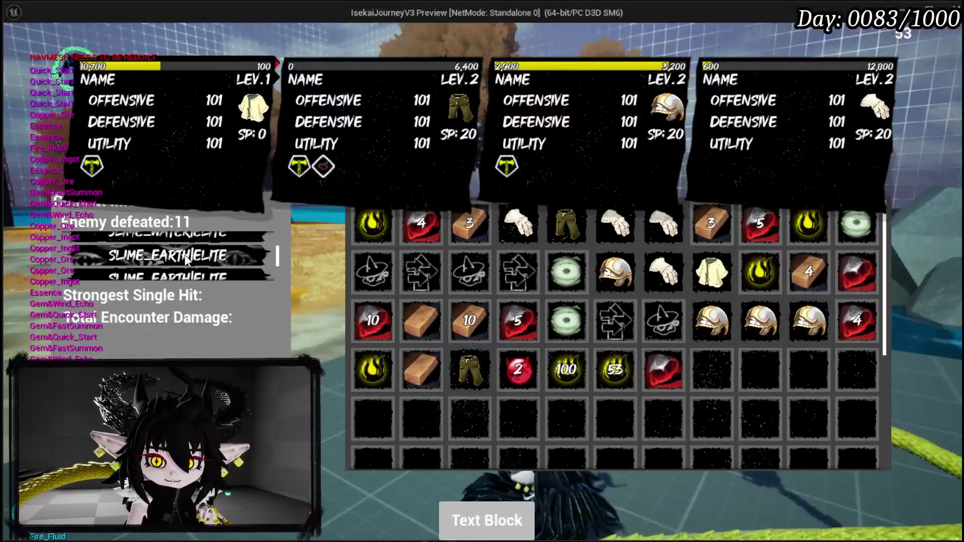
pyautogui.scroll(-2, 186, 257)
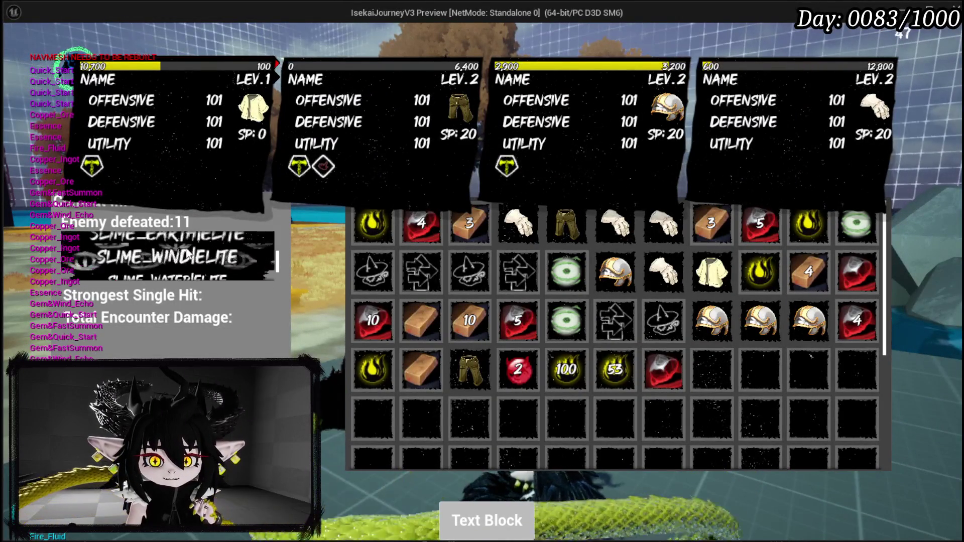
pyautogui.scroll(-1, 187, 252)
pyautogui.scroll(2, 185, 264)
pyautogui.scroll(-1, 185, 265)
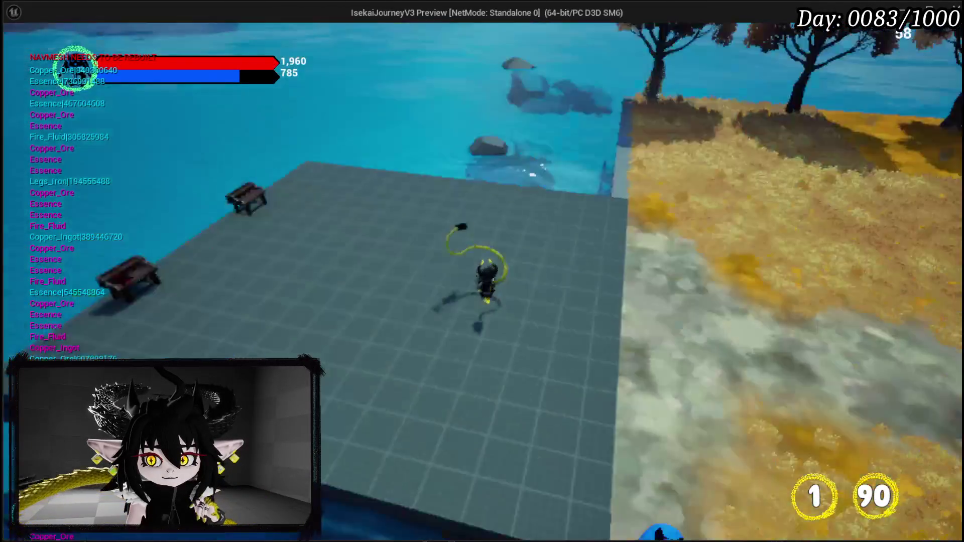
# - Walk the character off and back onto the platform, toggle the settings book, then press Escape
pyautogui.press('w')
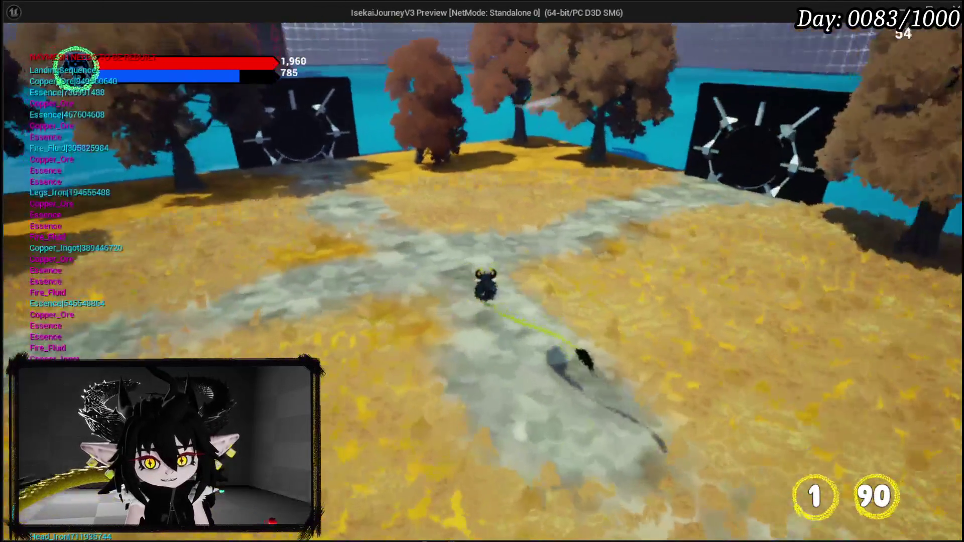
pyautogui.press('w')
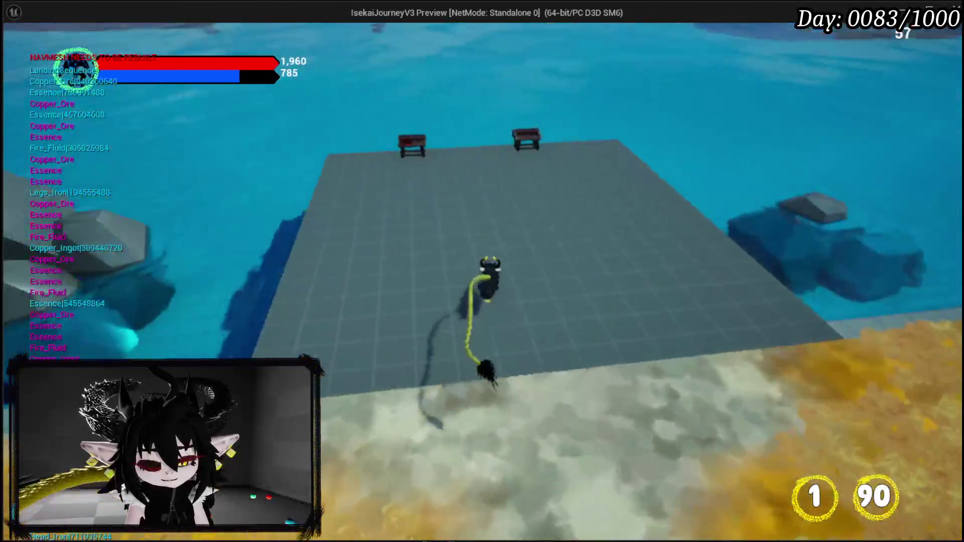
pyautogui.press('Tab')
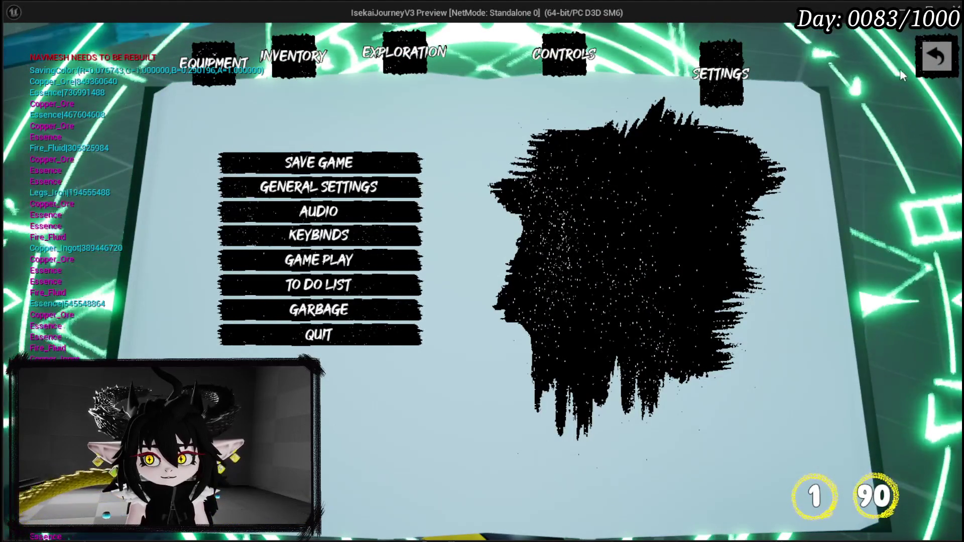
pyautogui.click(936, 56)
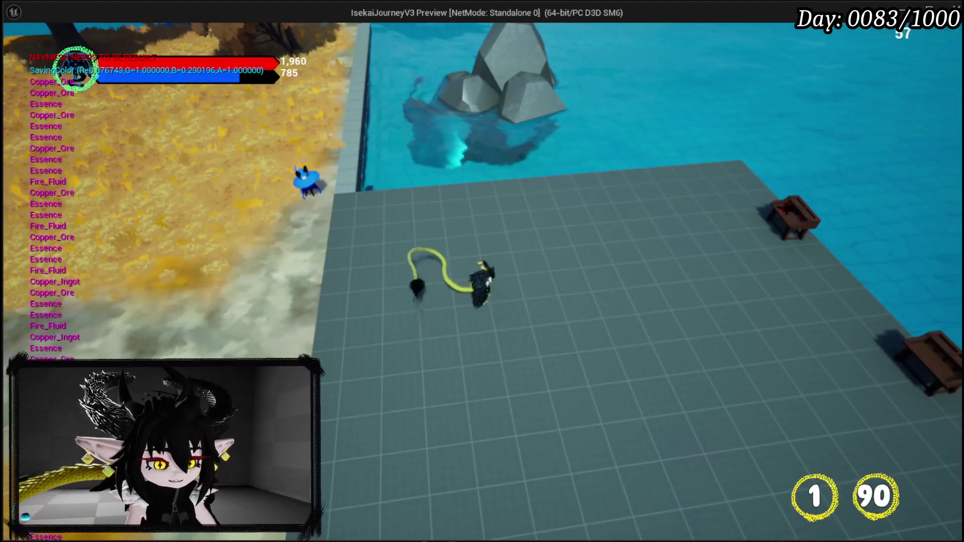
pyautogui.press('Escape')
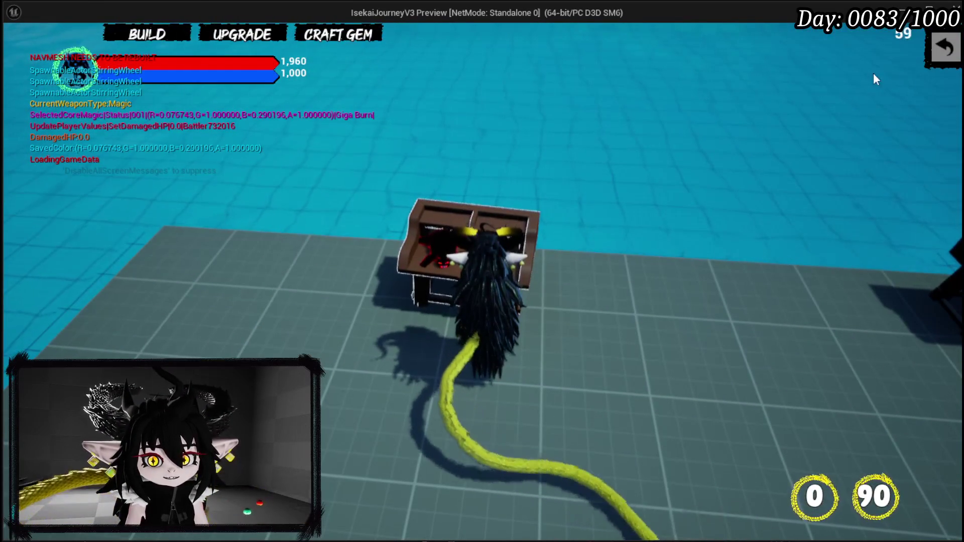
# - Try the workbench Core and Craft Gem menus, then stop the preview and save L_DungeonCreationTest
pyautogui.click(940, 47)
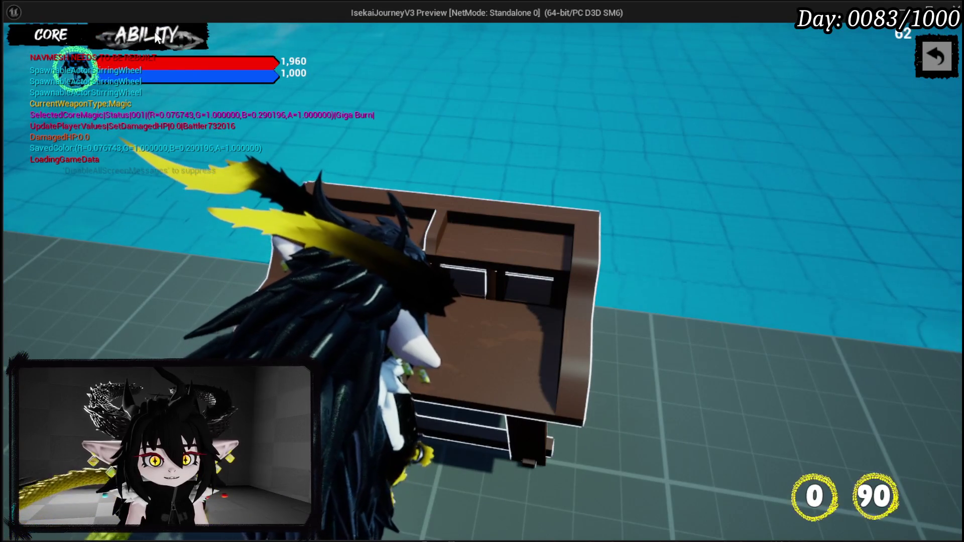
pyautogui.click(50, 35)
pyautogui.click(924, 71)
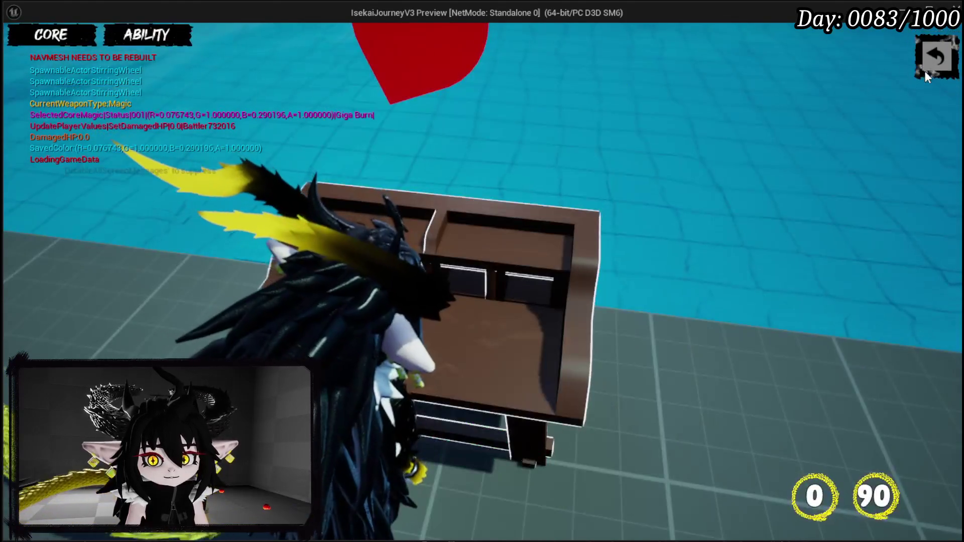
pyautogui.click(925, 56)
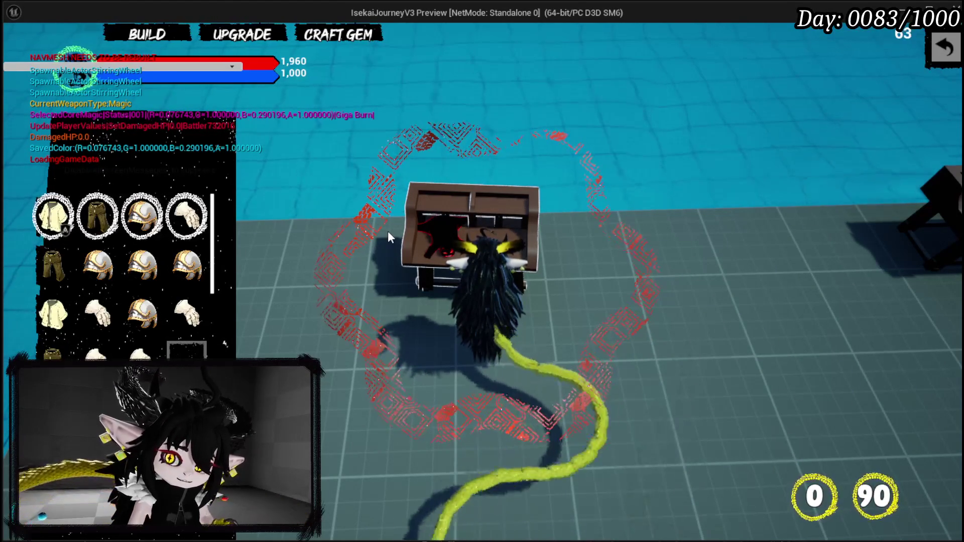
pyautogui.click(336, 39)
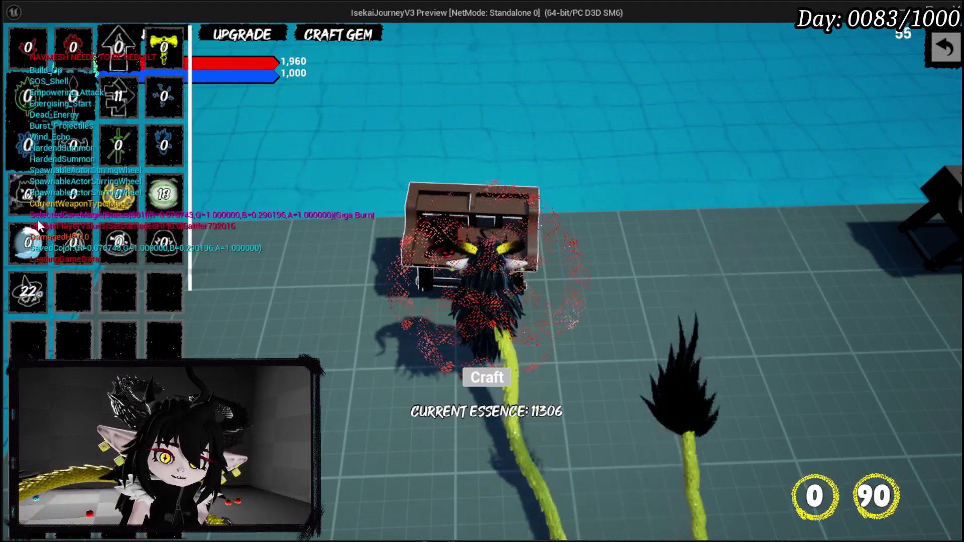
pyautogui.click(944, 47)
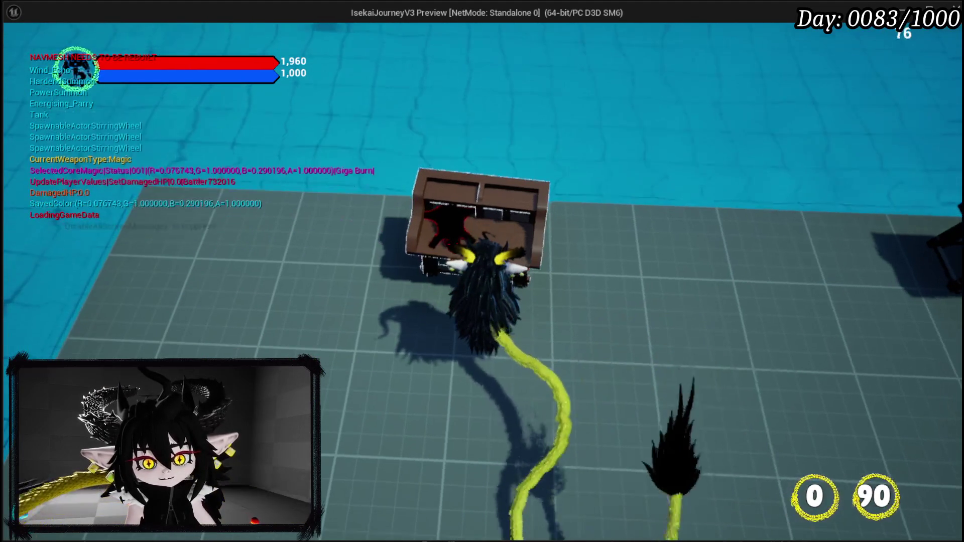
pyautogui.press('Escape')
pyautogui.click(18, 50)
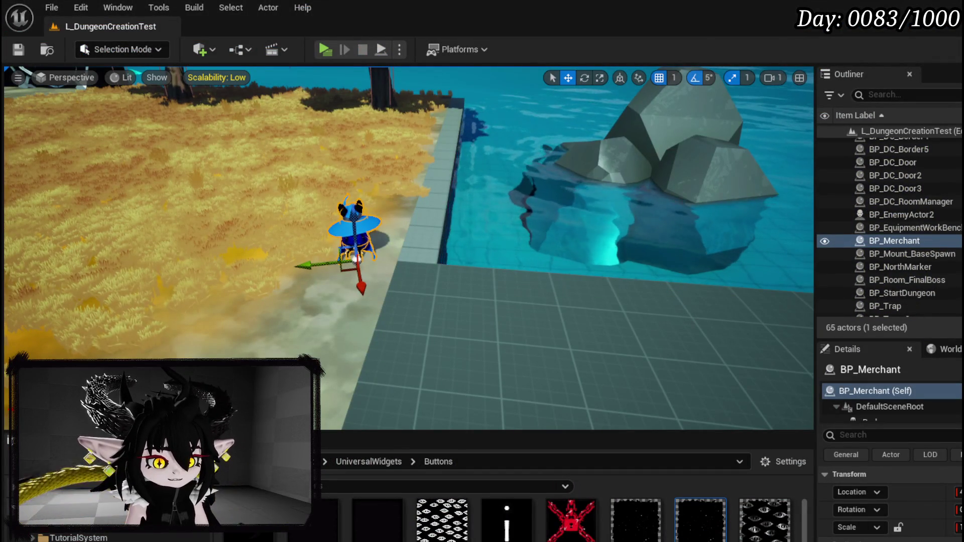
# - Bring up the W_EquipmentUpgrade blueprint and open its SelectionEvent function graph
pyautogui.hotkey('alt', 'Tab')
pyautogui.scroll(10, 94, 157)
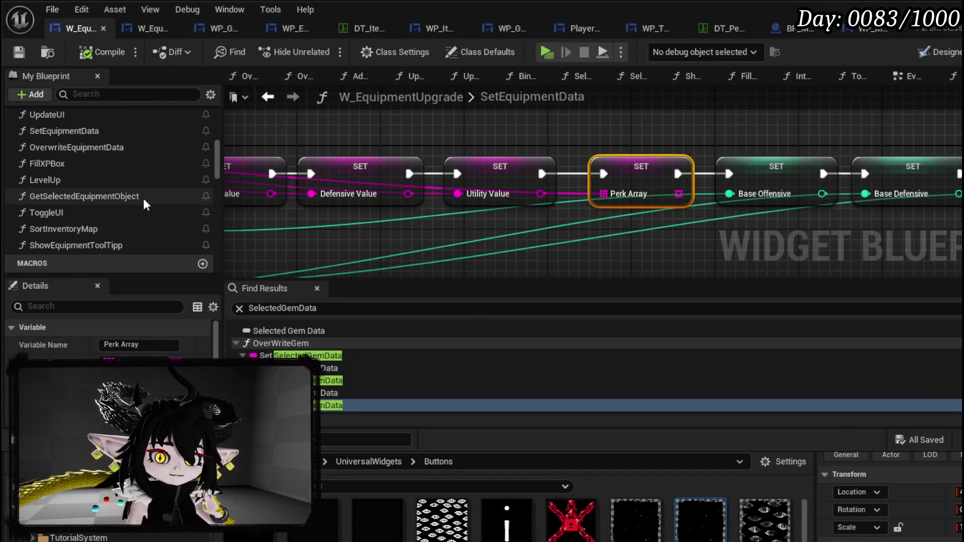
pyautogui.scroll(3, 136, 198)
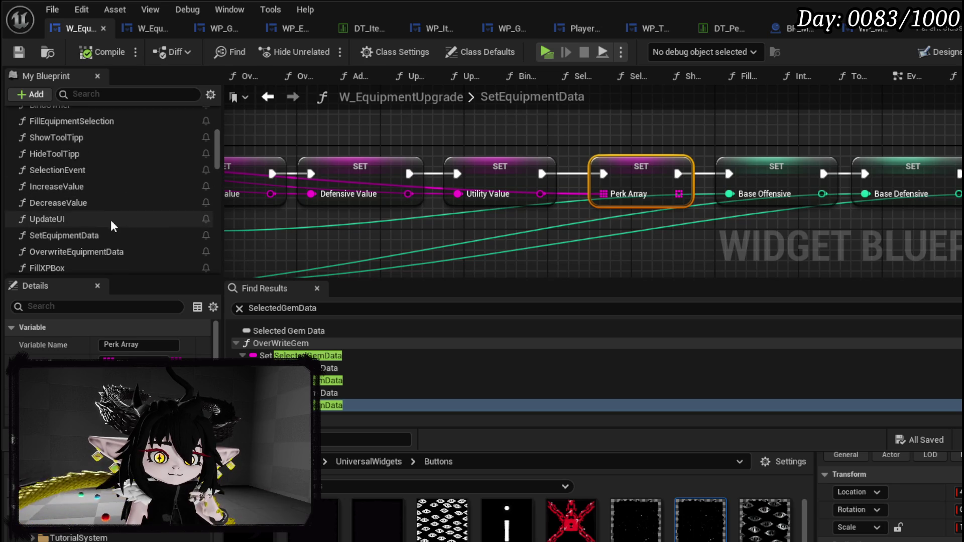
pyautogui.scroll(2, 90, 236)
pyautogui.scroll(-2, 106, 216)
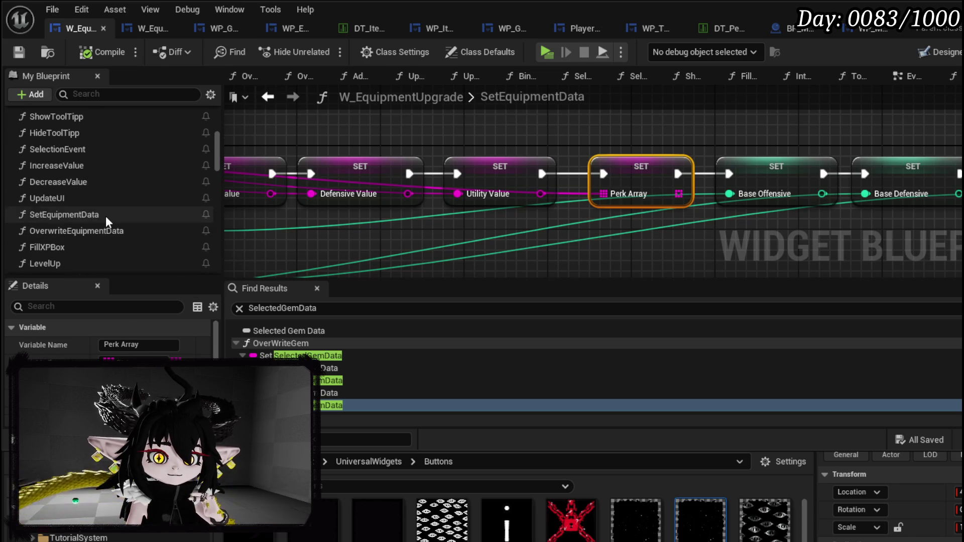
pyautogui.doubleClick(77, 150)
# - Delete the Button Add XP and Set Visibility nodes and compile the widget blueprint
pyautogui.scroll(5, 384, 202)
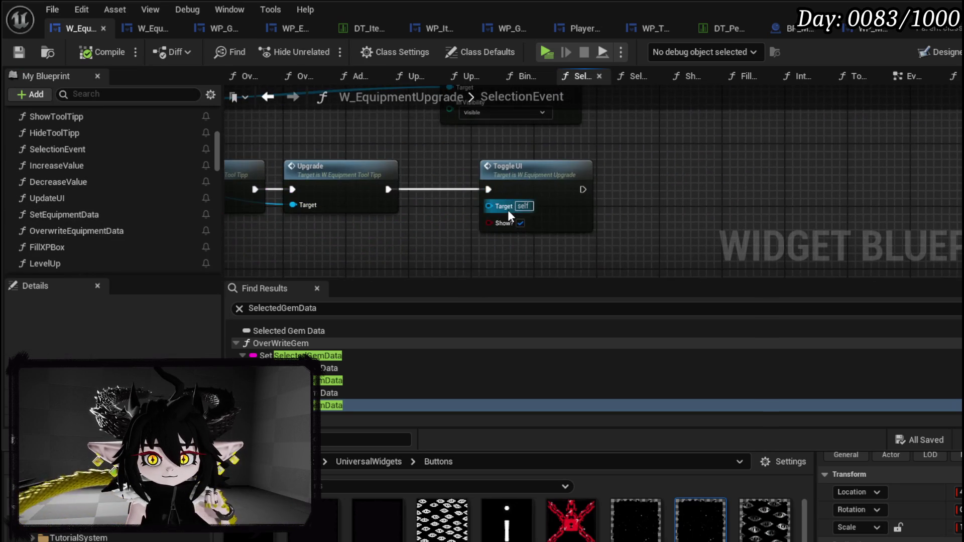
pyautogui.moveTo(458, 214); pyautogui.dragTo(746, 232)
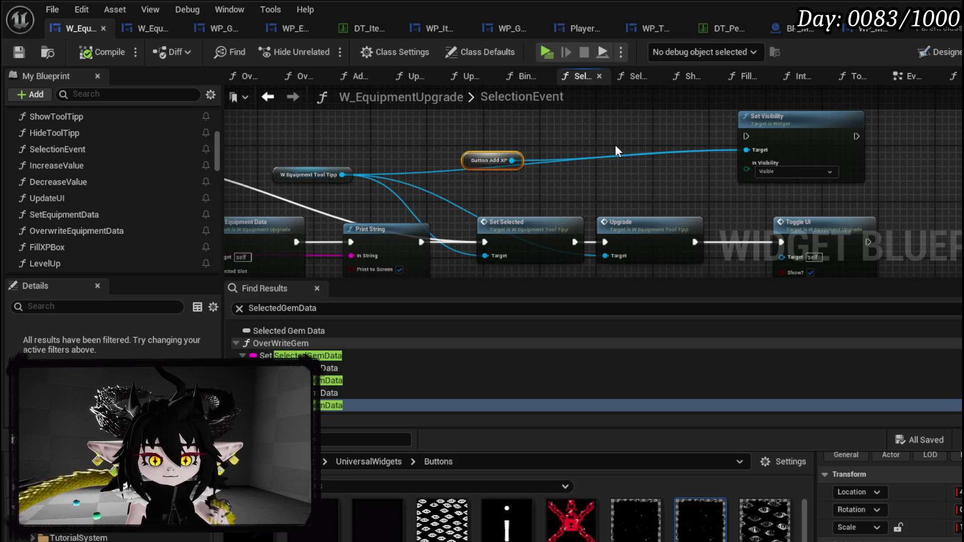
pyautogui.press('Delete')
pyautogui.click(801, 120)
pyautogui.press('Delete')
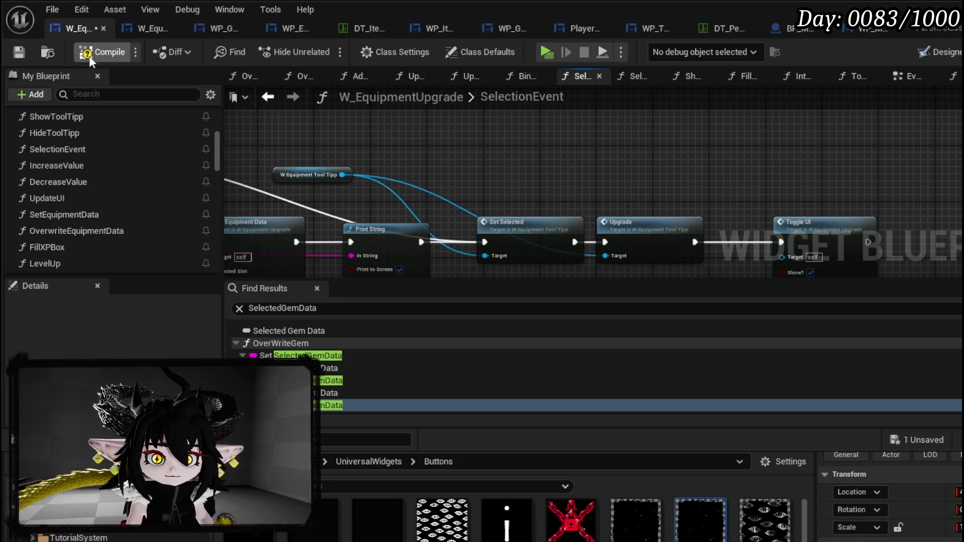
pyautogui.click(23, 56)
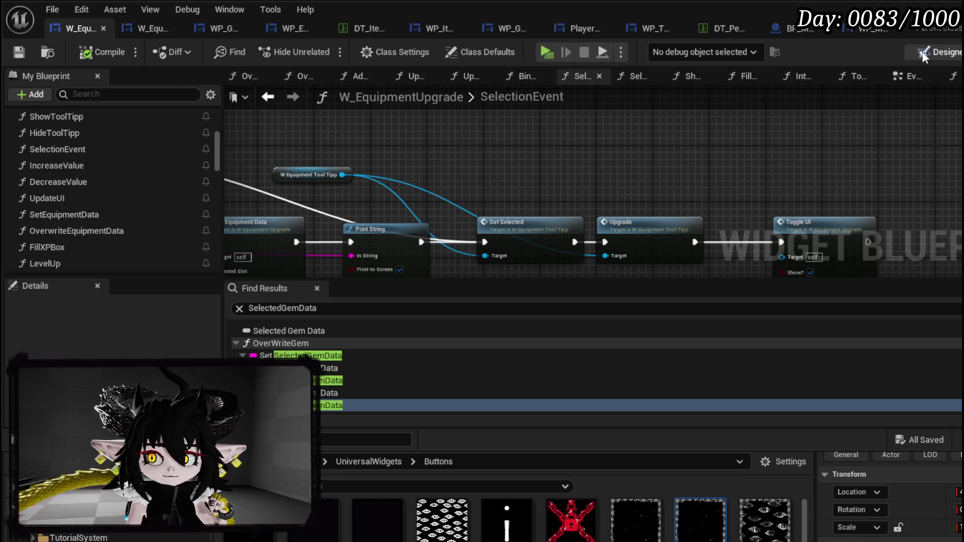
pyautogui.click(934, 52)
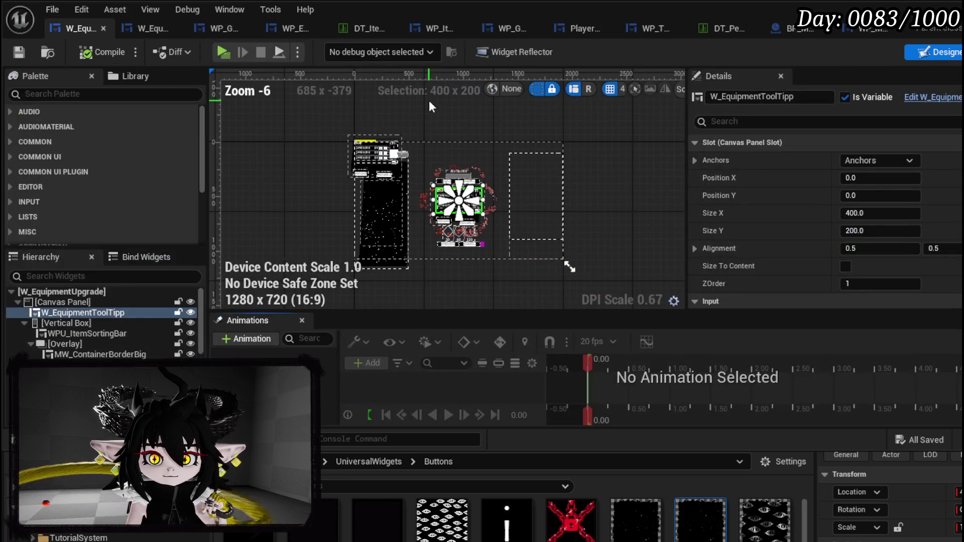
# - Select SizeBox_HoverToolTipBox in Designer and place its Get node in the SelectionEvent graph
pyautogui.click(364, 149)
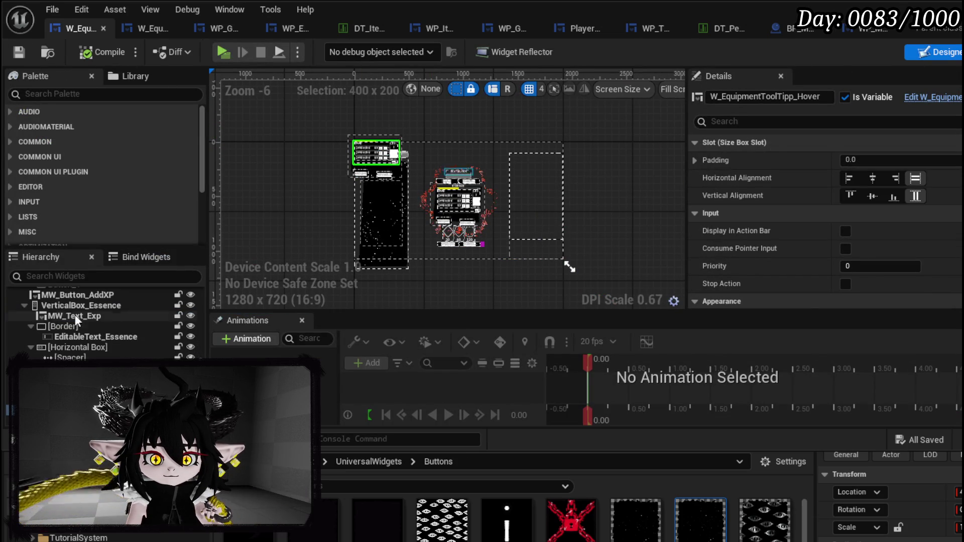
pyautogui.click(356, 146)
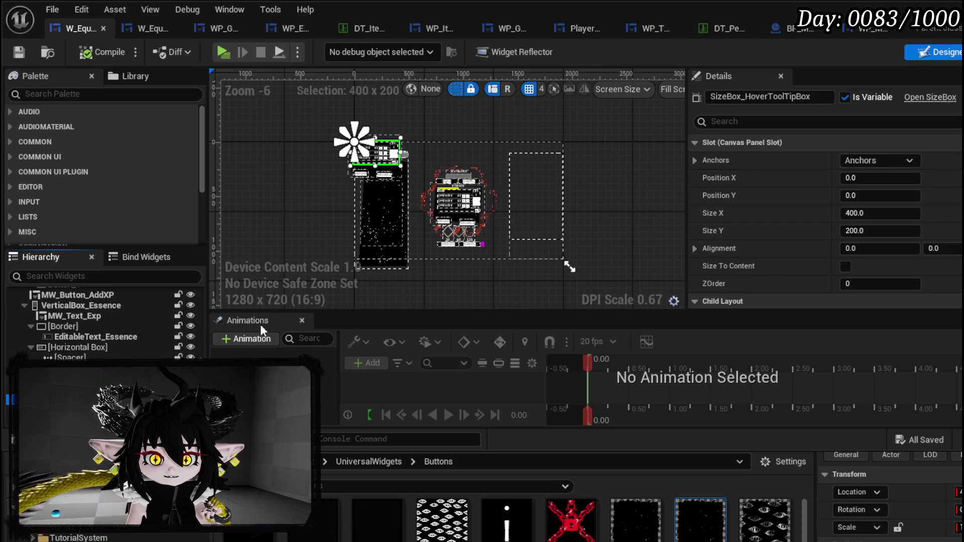
pyautogui.scroll(4, 324, 209)
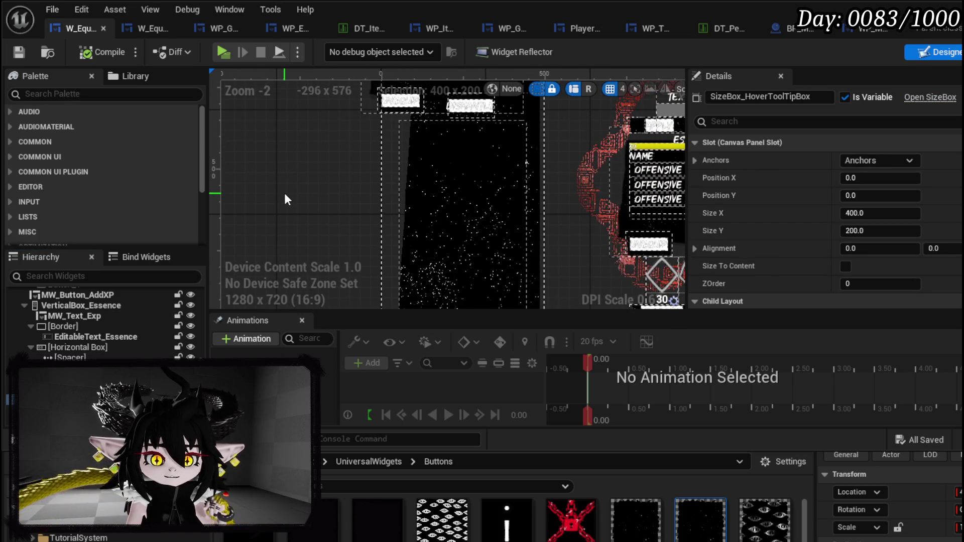
pyautogui.moveTo(344, 158)
pyautogui.mouseDown()
pyautogui.moveTo(285, 246)
pyautogui.moveTo(256, 182)
pyautogui.mouseUp()
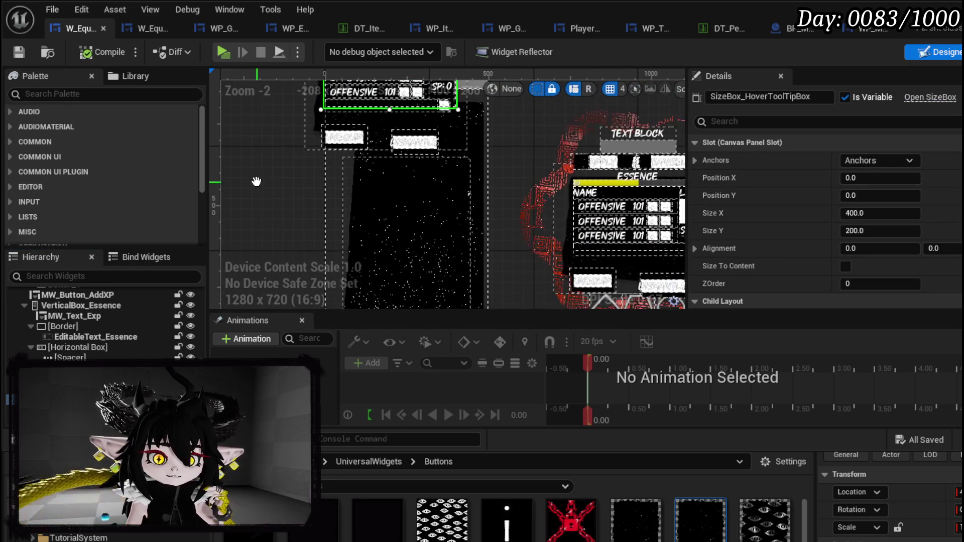
pyautogui.click(961, 52)
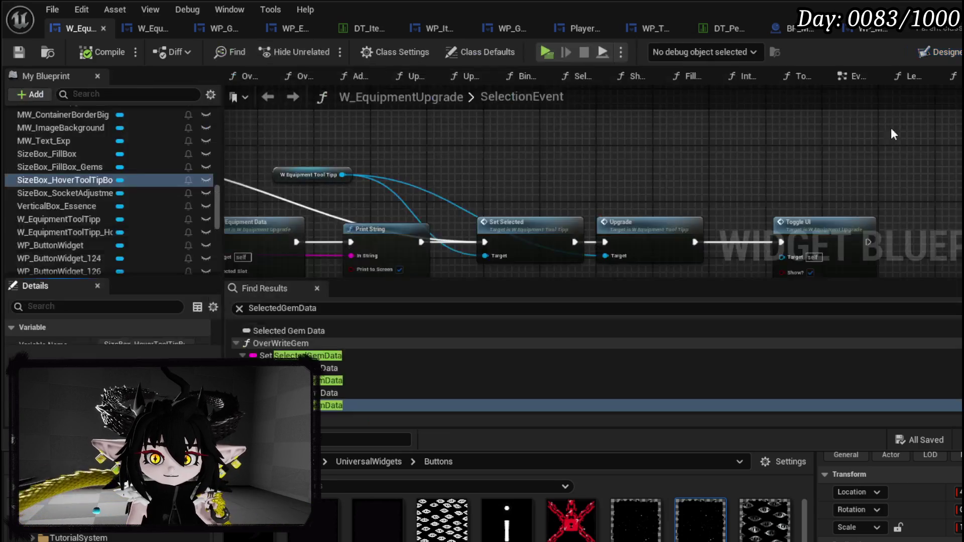
pyautogui.moveTo(85, 181)
pyautogui.mouseDown()
pyautogui.moveTo(306, 150)
pyautogui.moveTo(444, 161)
pyautogui.mouseUp()
pyautogui.click(444, 160)
pyautogui.moveTo(495, 140); pyautogui.dragTo(596, 159)
# - Add a Set Visibility node collapsing the hover tooltip size box, tidy the nodes, and save
pyautogui.write('Set')
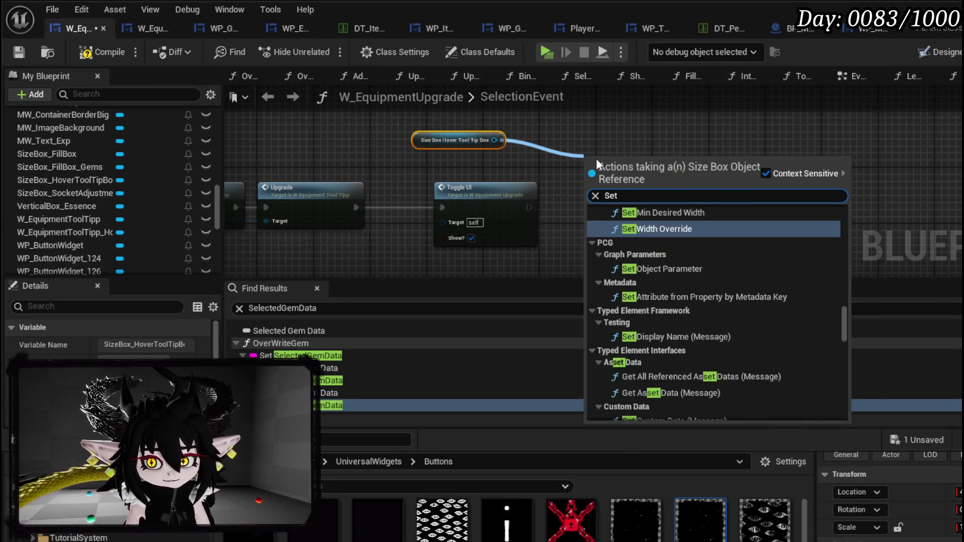
pyautogui.write(' Visi')
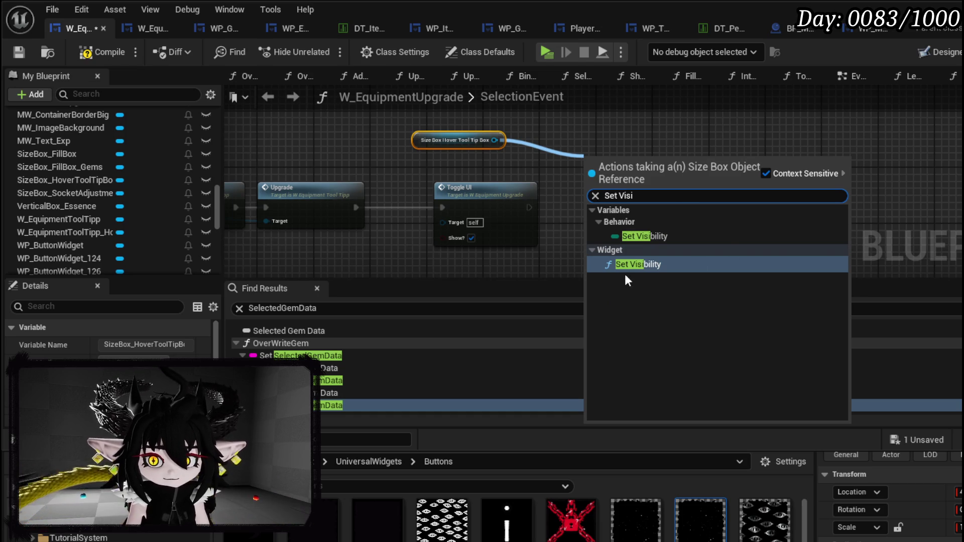
pyautogui.click(628, 265)
pyautogui.click(620, 216)
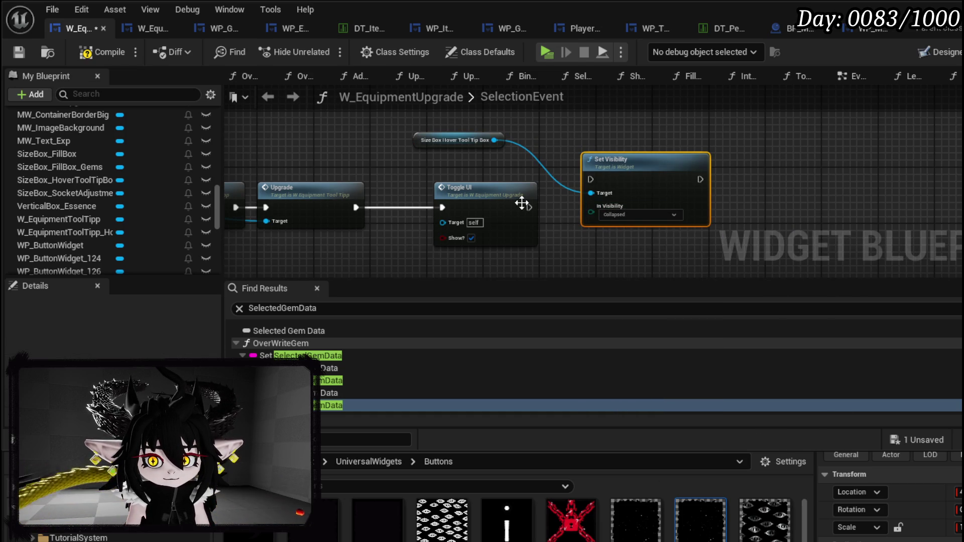
pyautogui.press('q')
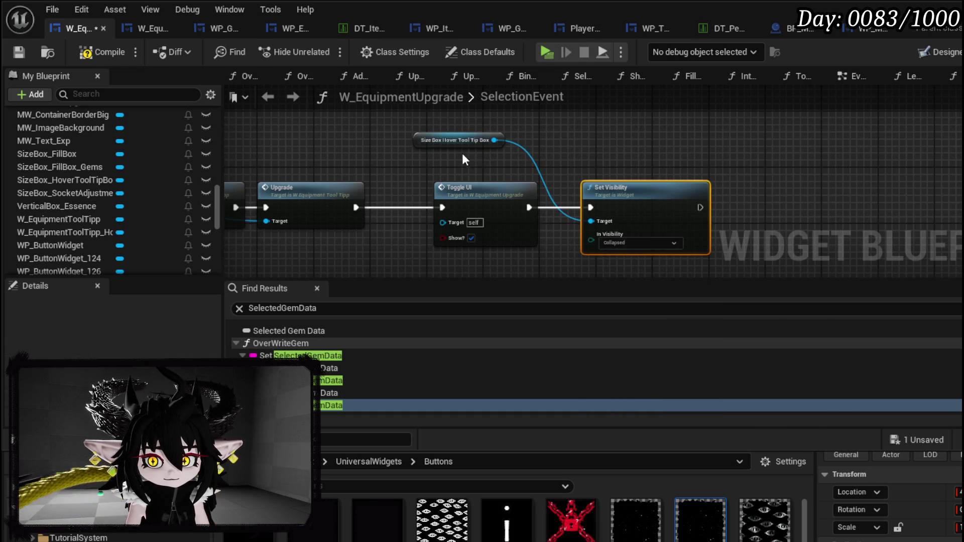
pyautogui.moveTo(429, 145); pyautogui.dragTo(576, 165)
pyautogui.click(426, 125)
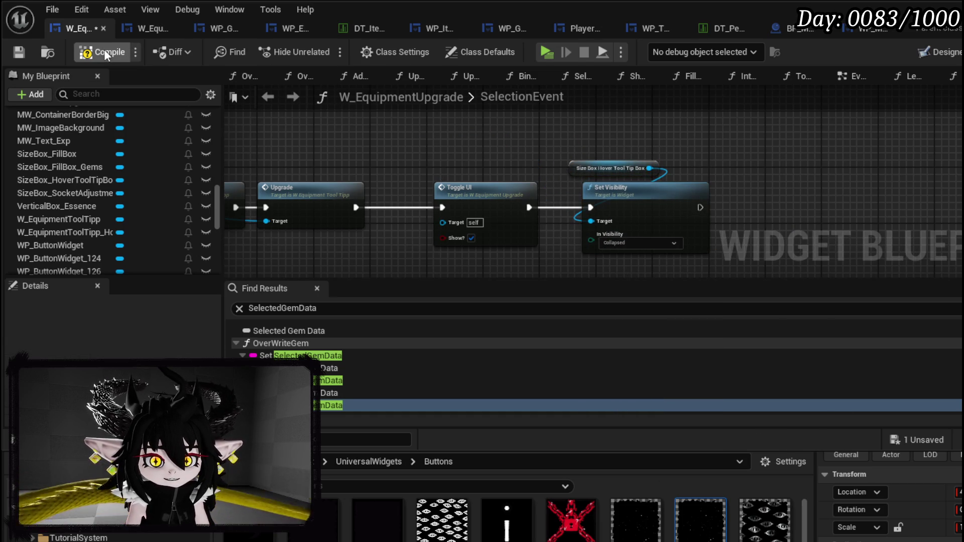
pyautogui.click(15, 56)
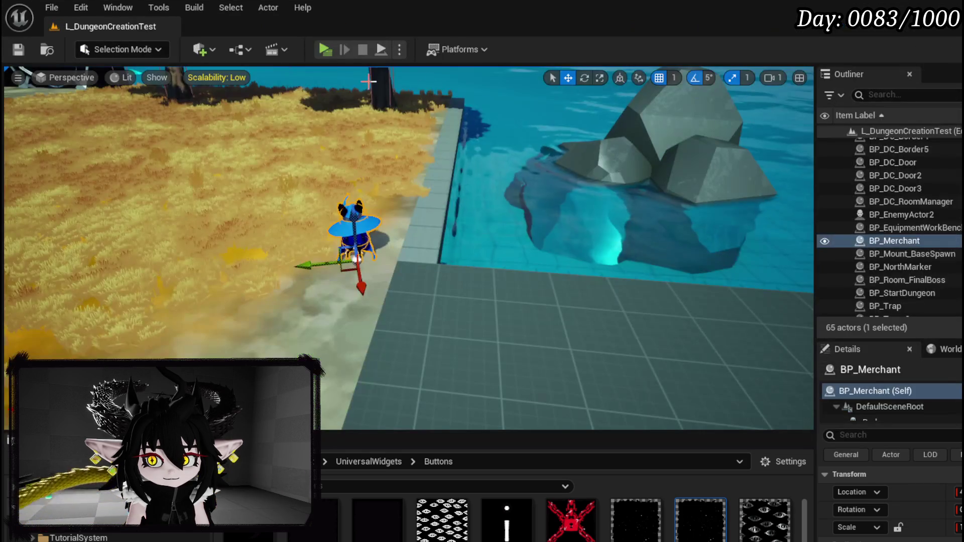
pyautogui.hotkey('alt', 'p')
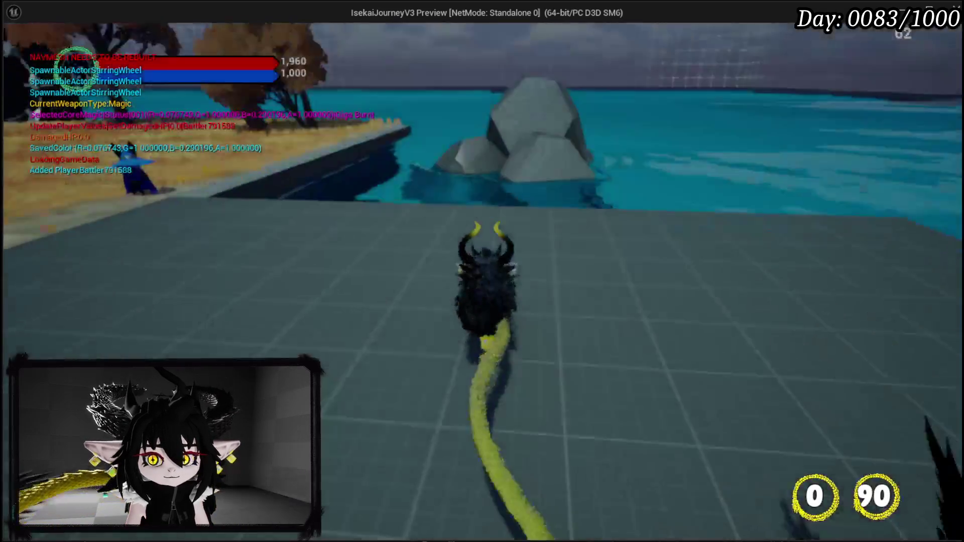
pyautogui.press('w')
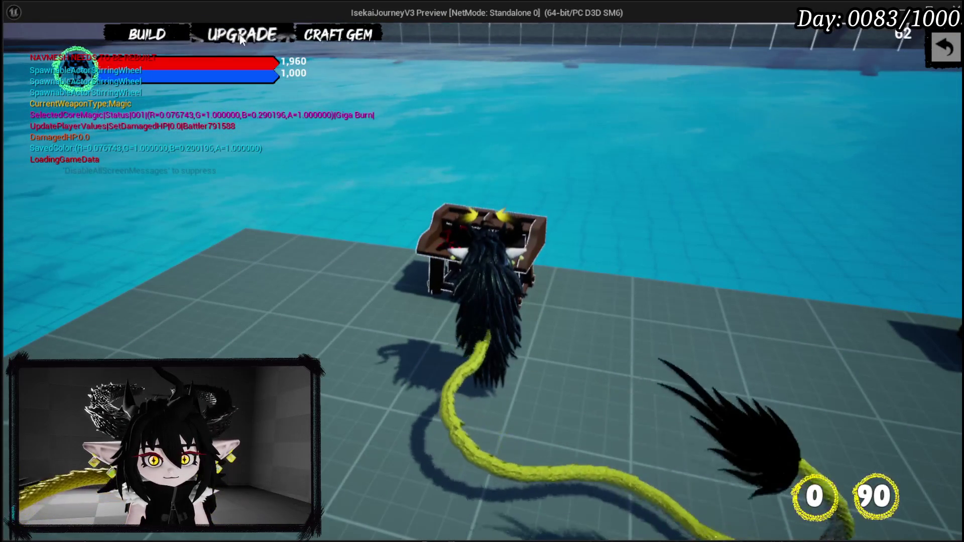
pyautogui.click(244, 38)
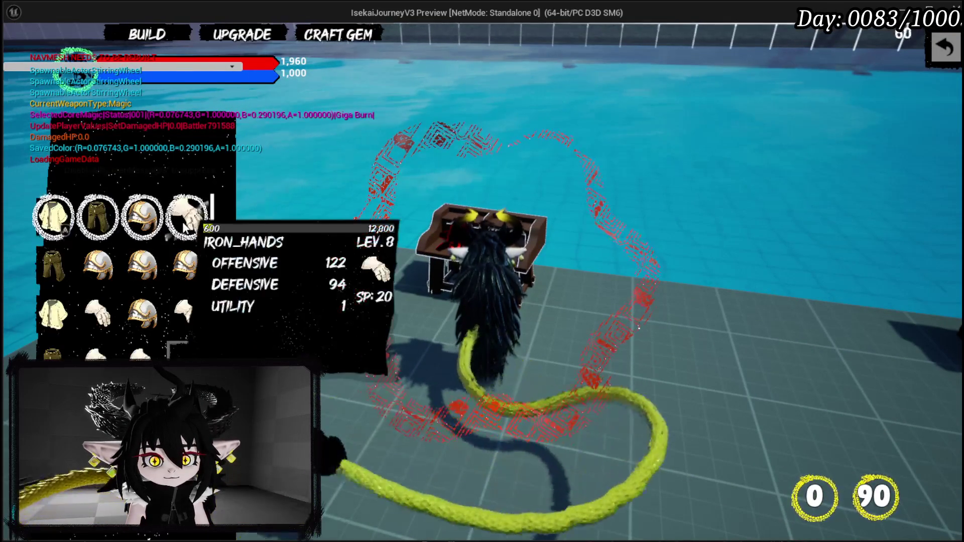
pyautogui.click(183, 223)
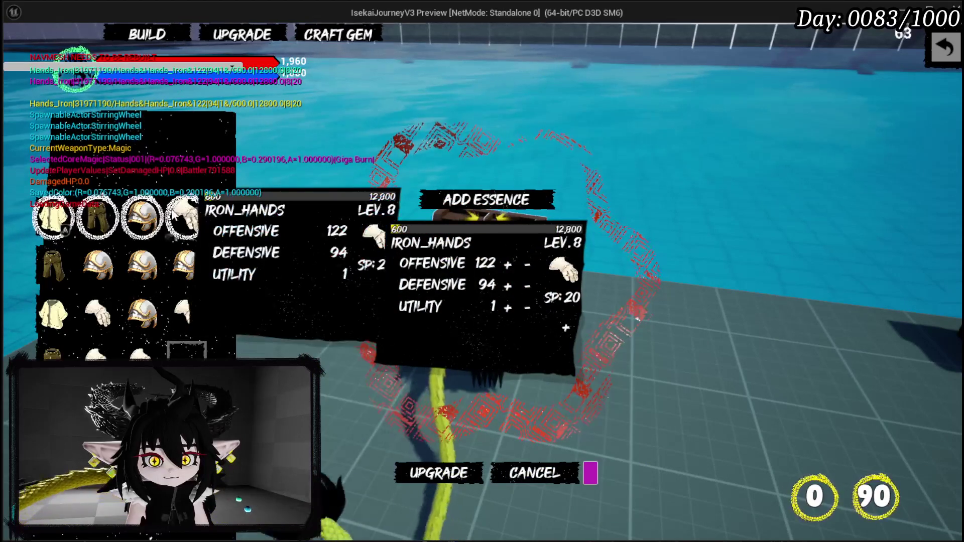
pyautogui.click(142, 214)
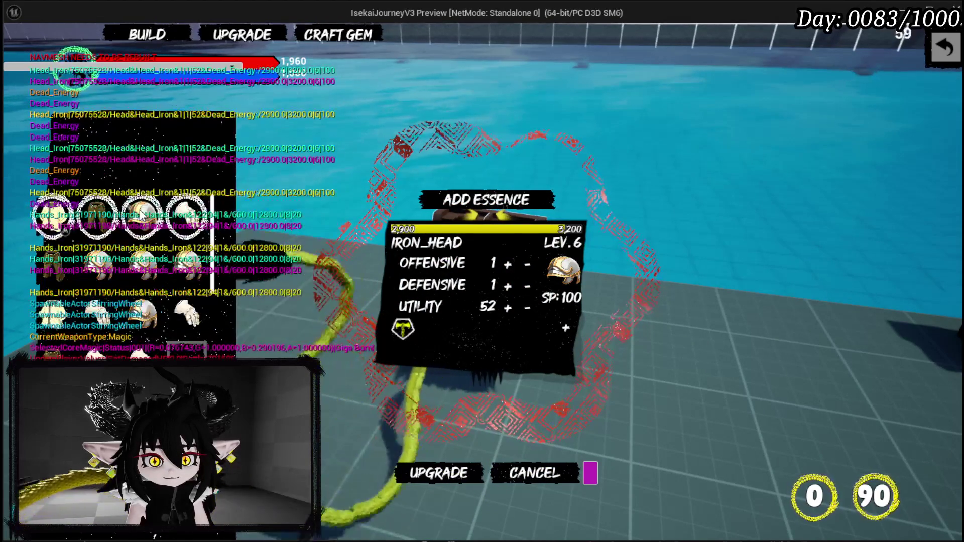
pyautogui.click(190, 268)
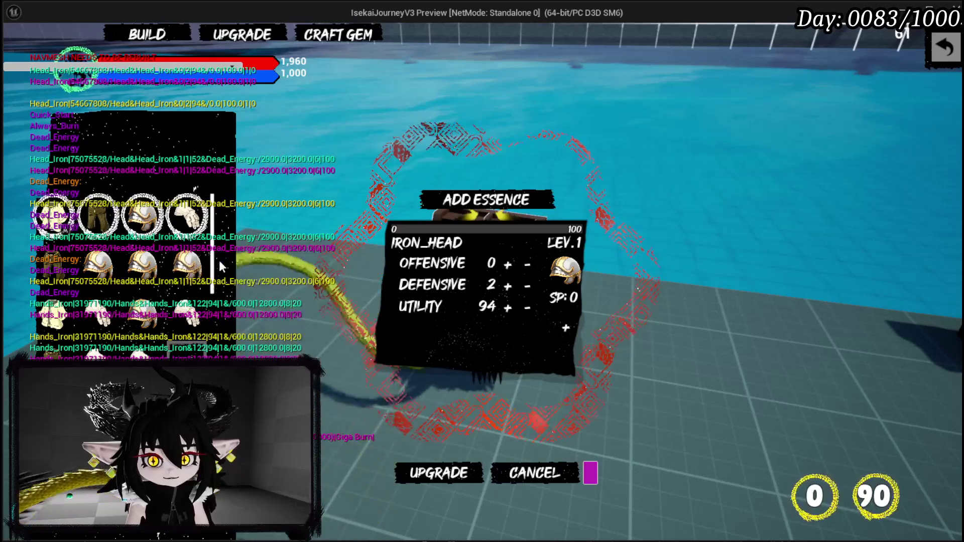
pyautogui.click(189, 213)
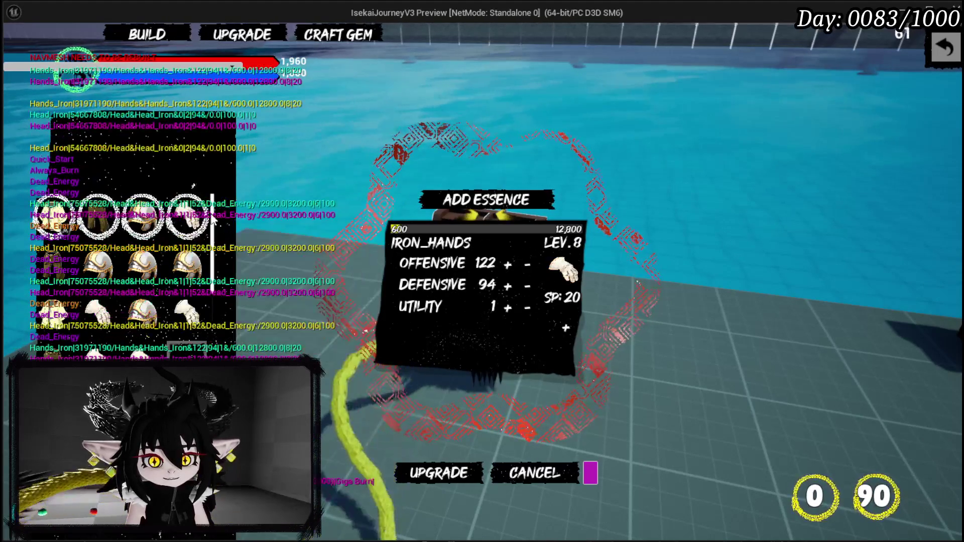
pyautogui.click(96, 308)
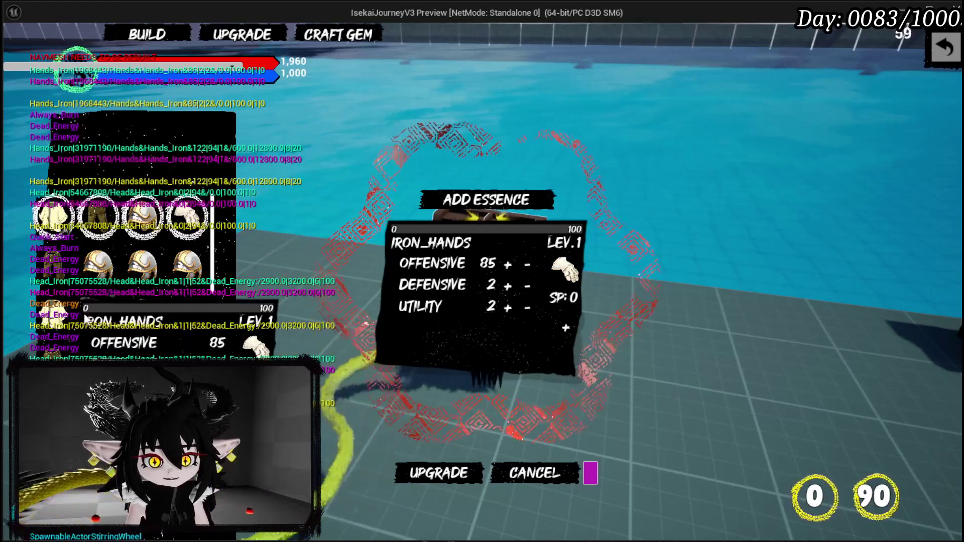
pyautogui.click(98, 272)
pyautogui.click(138, 276)
pyautogui.click(95, 276)
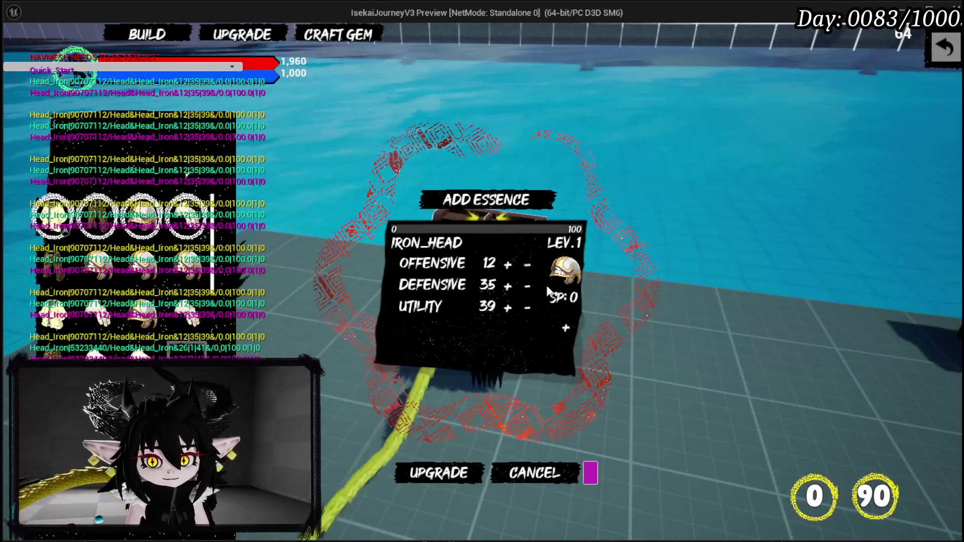
pyautogui.click(946, 48)
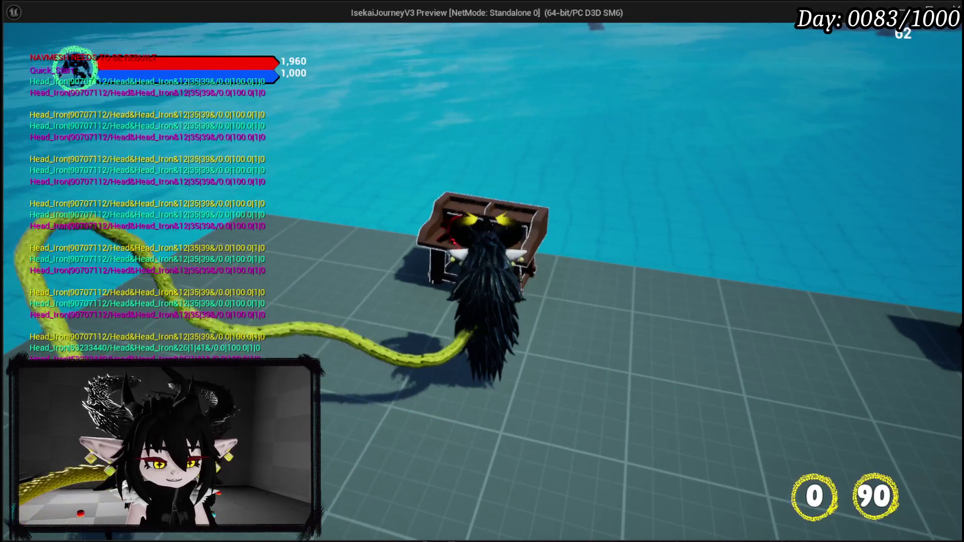
pyautogui.press('Escape')
pyautogui.click(17, 50)
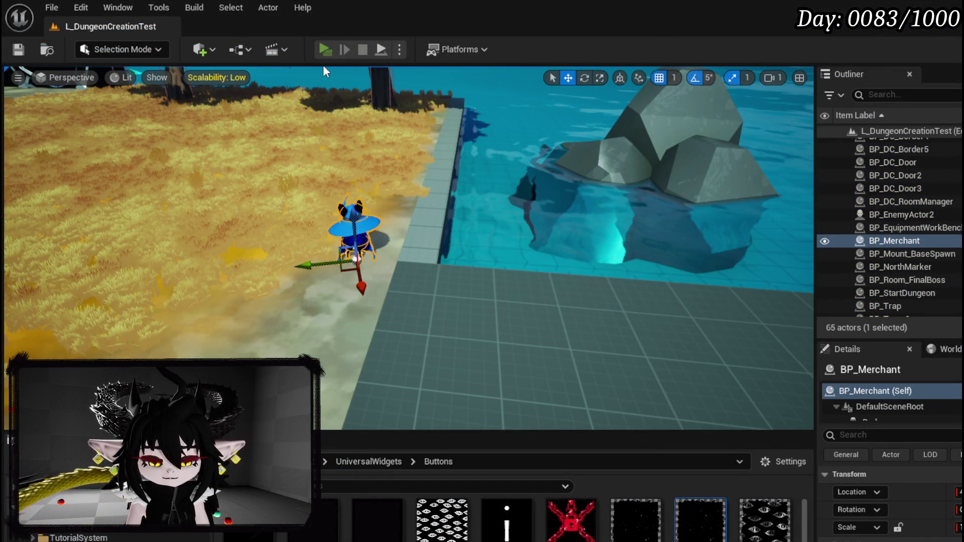
pyautogui.click(325, 49)
pyautogui.press('e')
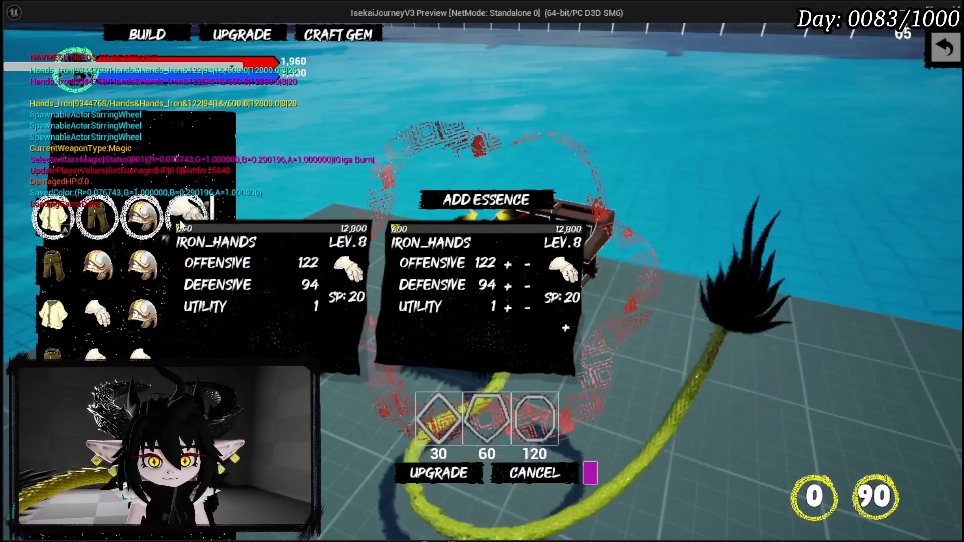
pyautogui.click(143, 216)
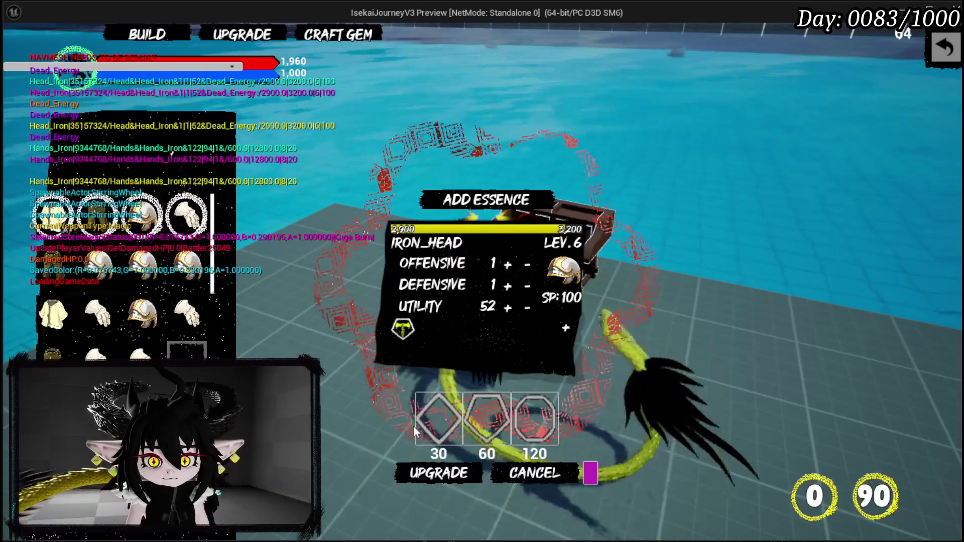
pyautogui.click(413, 427)
pyautogui.click(427, 329)
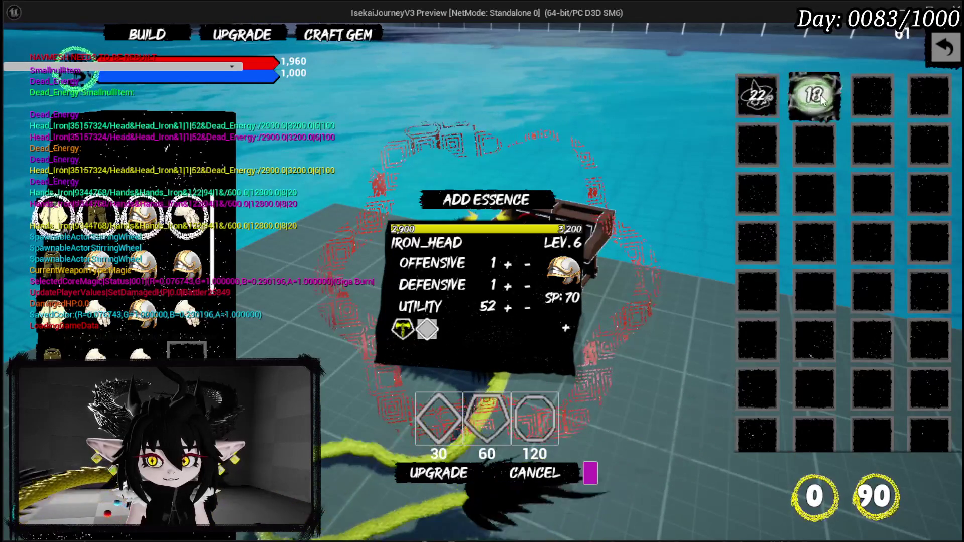
pyautogui.press('Escape')
pyautogui.hotkey('ctrl', 's')
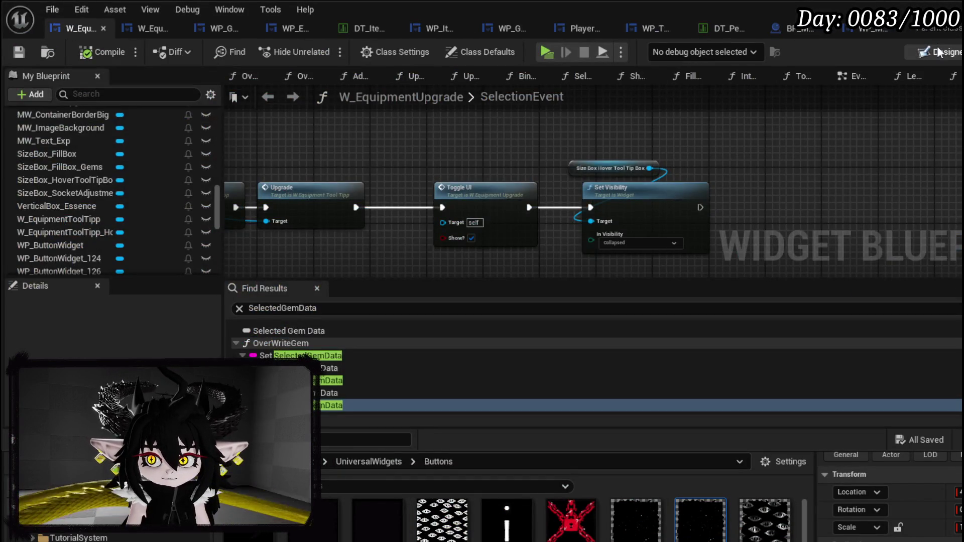
pyautogui.click(937, 50)
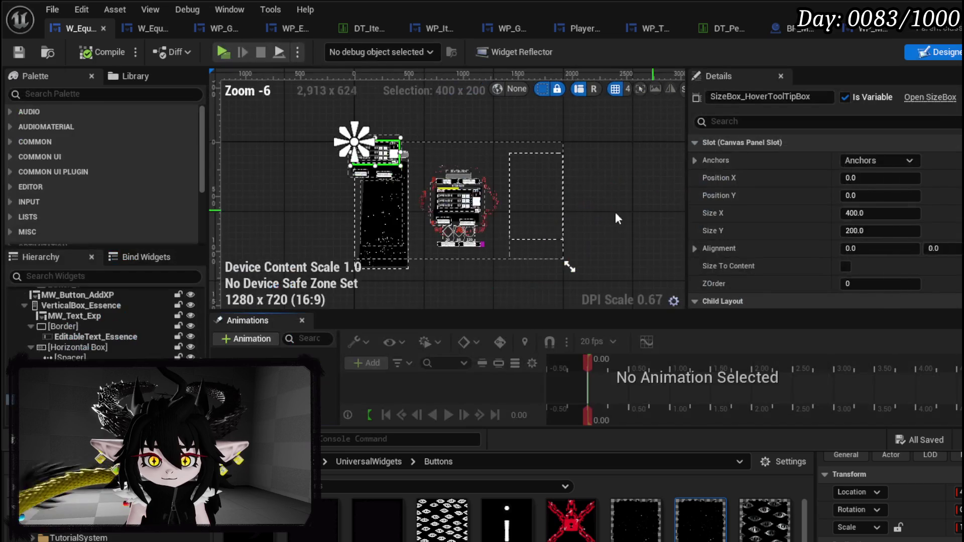
# - Select the W_EquipmentToolTipp_Hover widget on the Designer canvas and delete it
pyautogui.click(354, 143)
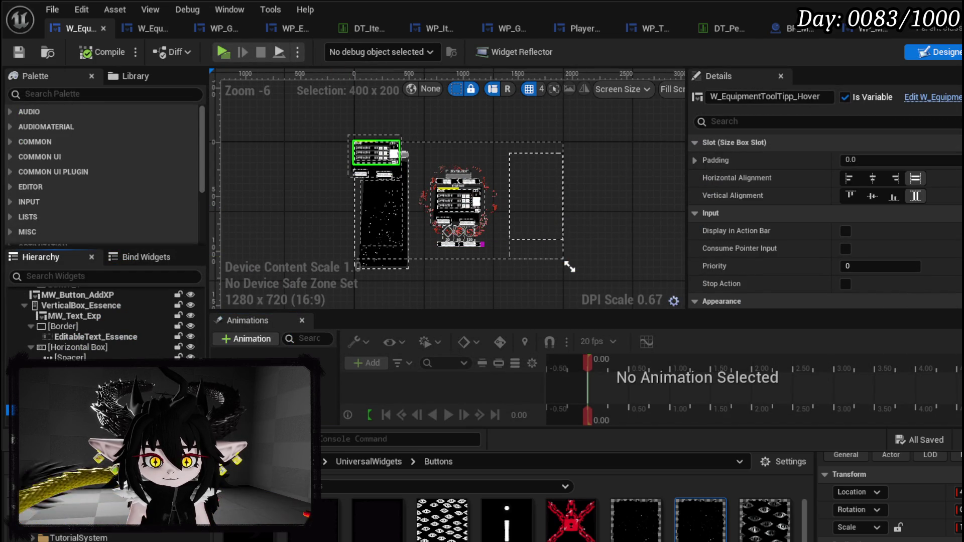
pyautogui.scroll(2, 317, 158)
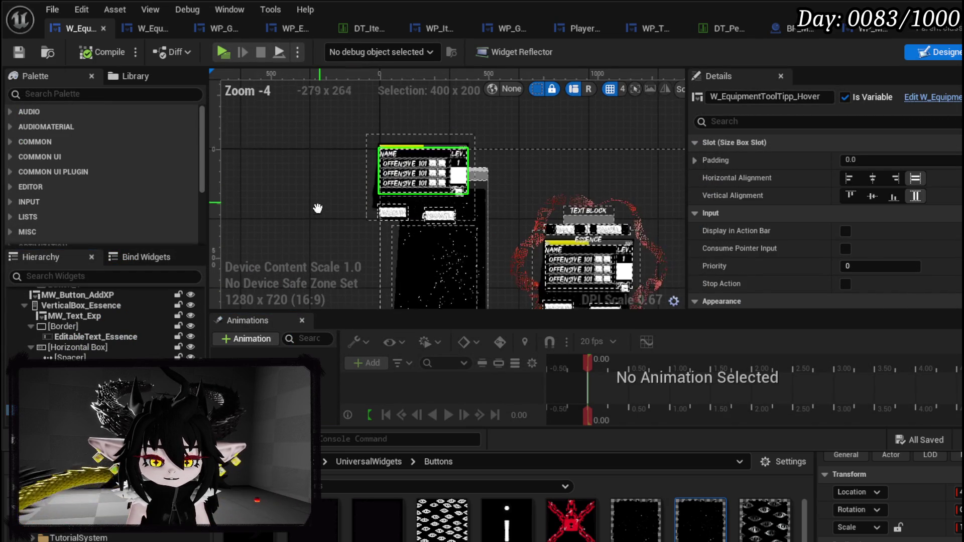
pyautogui.moveTo(314, 223); pyautogui.dragTo(294, 201)
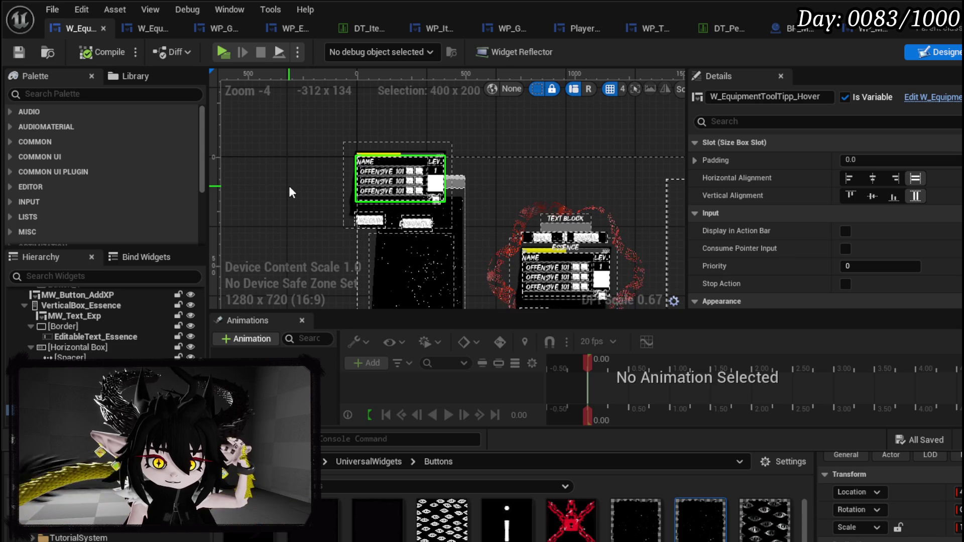
pyautogui.click(355, 165)
pyautogui.click(355, 166)
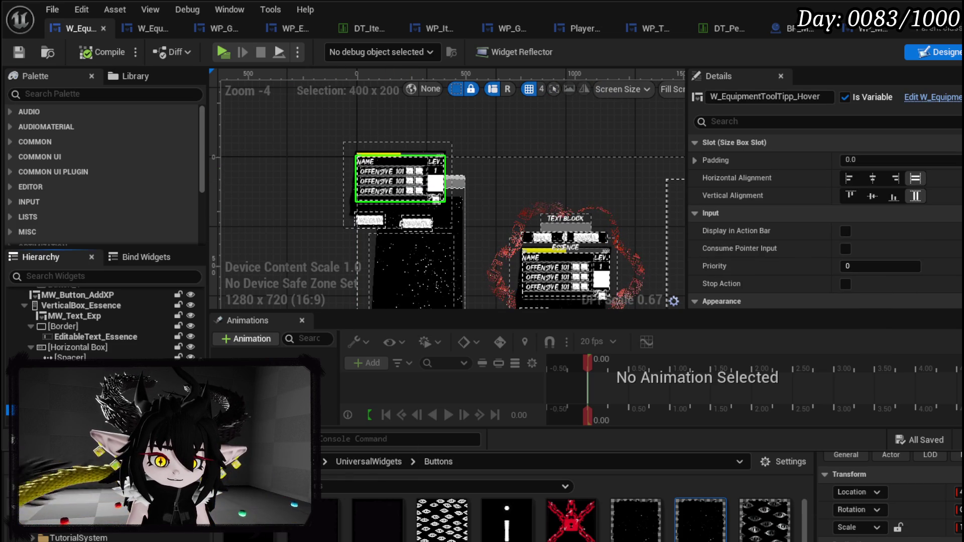
pyautogui.press('Delete')
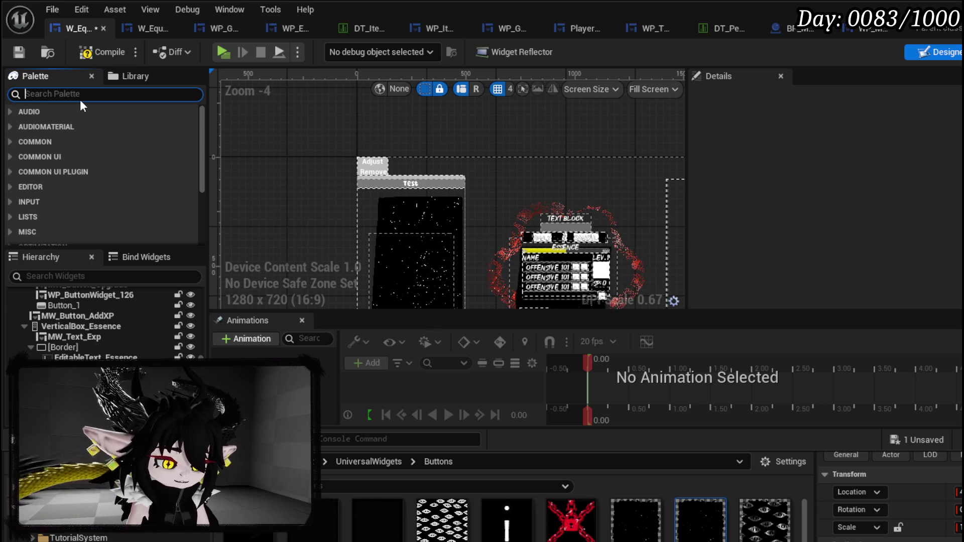
# - Add a WP Tool Tipp Box from the Palette to Canvas Panel, compile, and jump to the error
pyautogui.write('ToolTippBO')
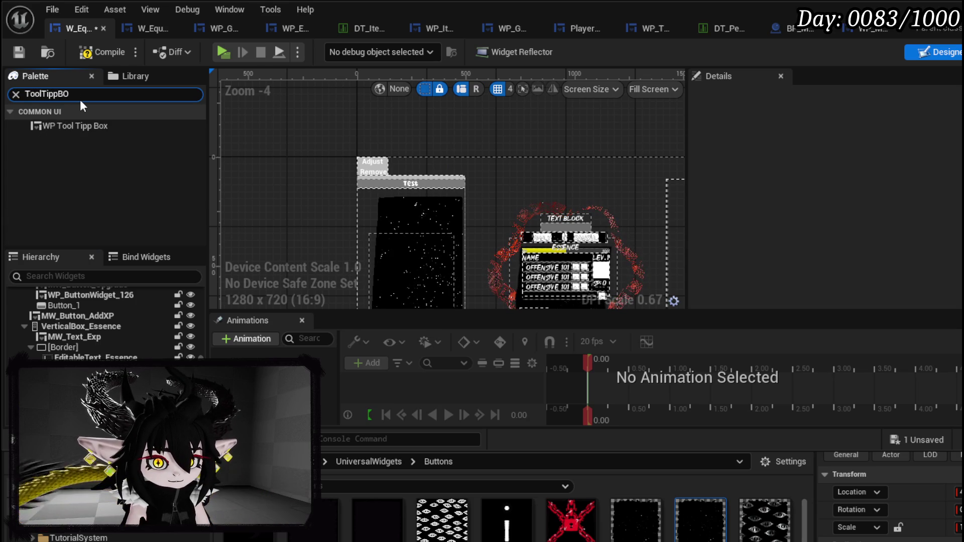
pyautogui.moveTo(87, 123)
pyautogui.mouseDown()
pyautogui.moveTo(102, 251)
pyautogui.moveTo(95, 328)
pyautogui.moveTo(83, 299)
pyautogui.mouseUp()
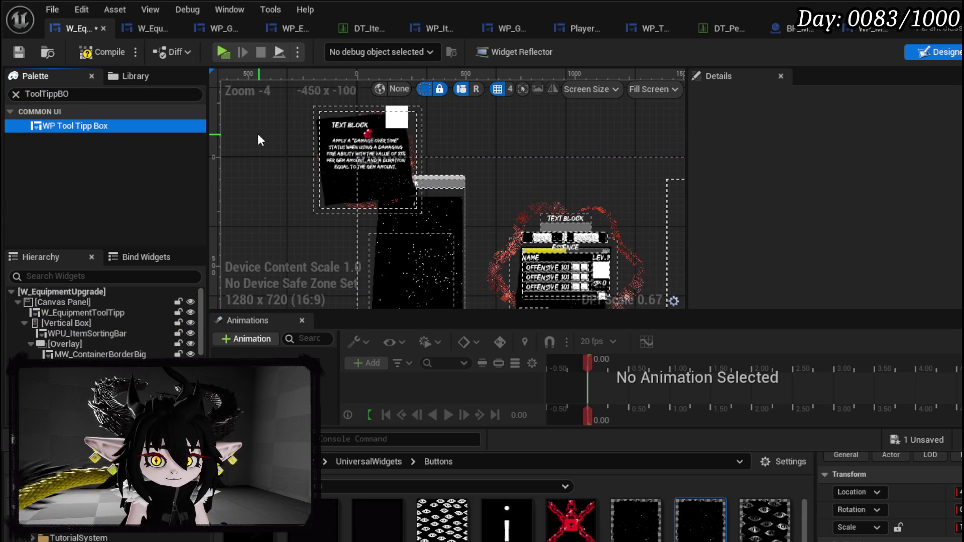
pyautogui.click(104, 49)
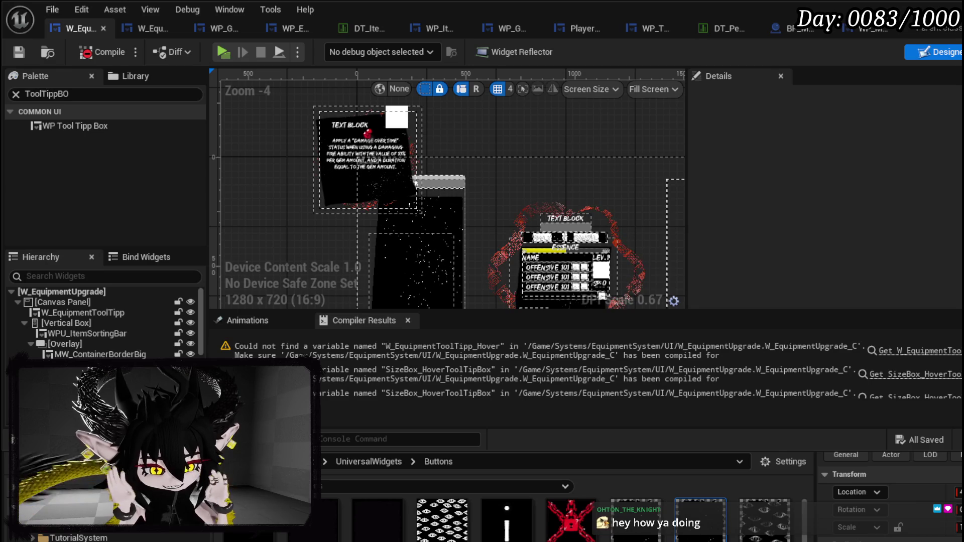
pyautogui.click(905, 352)
# - Reposition the Slot as Canvas Slot and both hover-tooltip getter nodes, and collapse the Content Browser
pyautogui.scroll(-3, 541, 177)
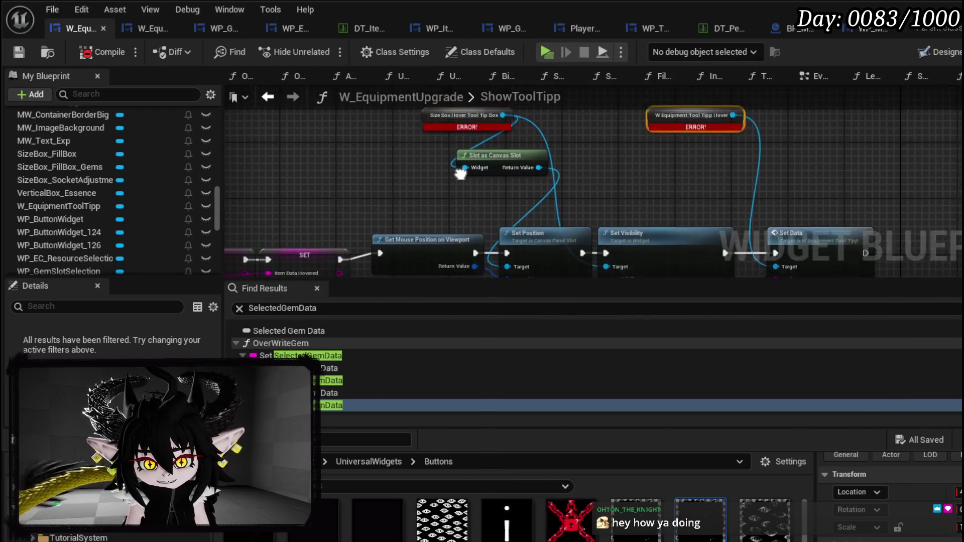
pyautogui.moveTo(494, 179)
pyautogui.mouseDown()
pyautogui.moveTo(431, 221)
pyautogui.moveTo(459, 204)
pyautogui.mouseUp()
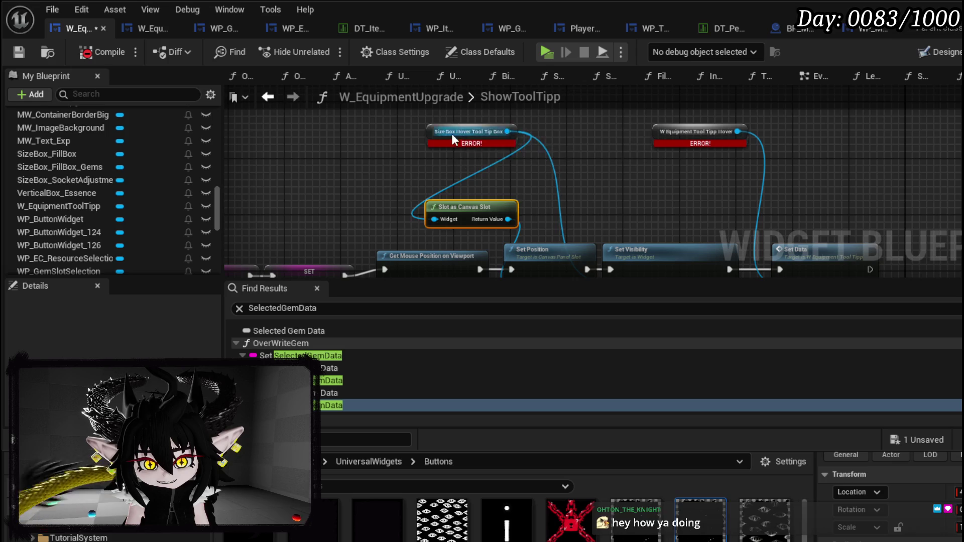
pyautogui.moveTo(453, 130); pyautogui.dragTo(416, 175)
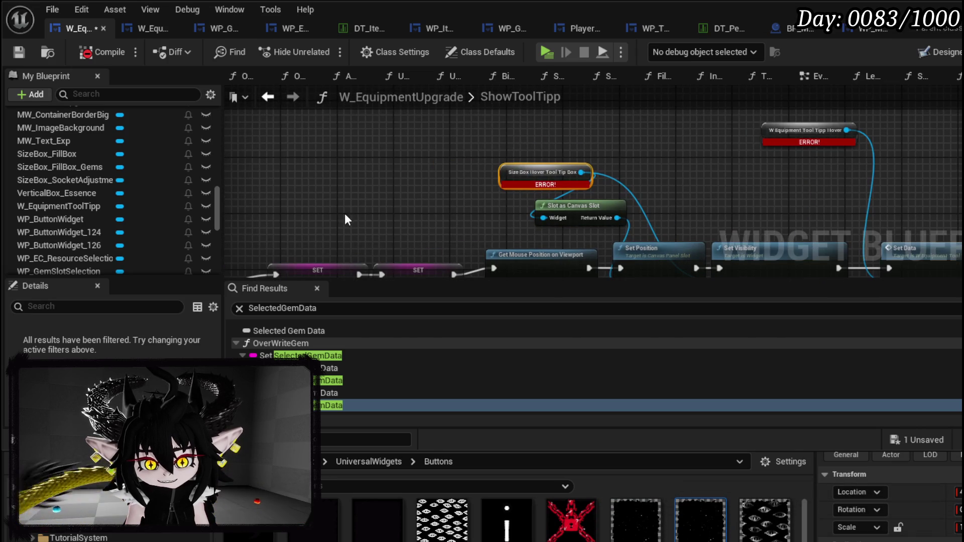
pyautogui.scroll(3, 58, 179)
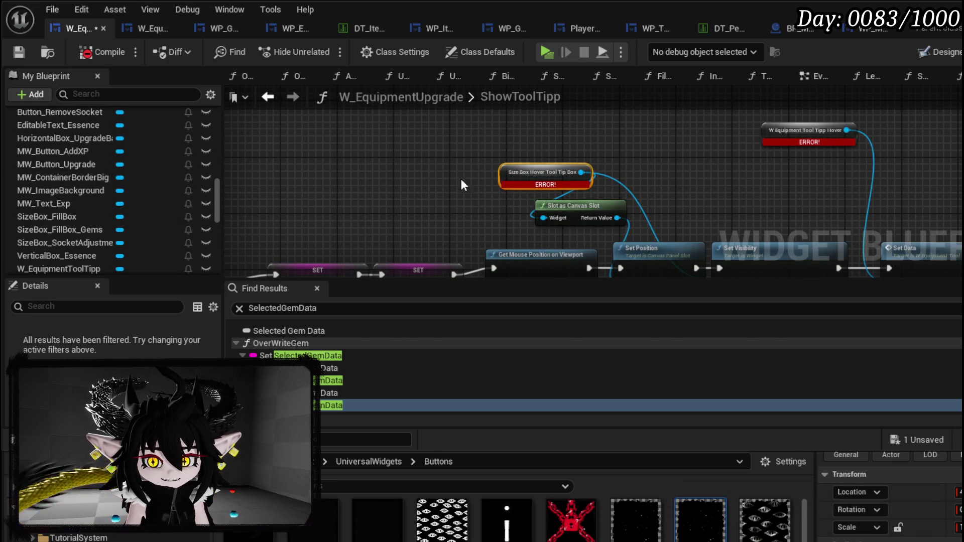
pyautogui.scroll(-3, 154, 174)
pyautogui.scroll(-5, 154, 174)
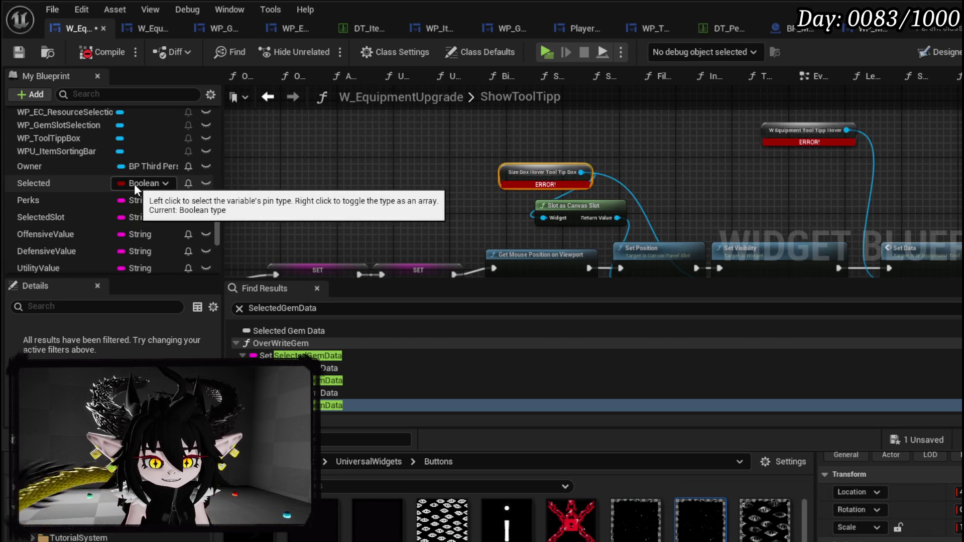
pyautogui.moveTo(489, 164); pyautogui.dragTo(231, 170)
pyautogui.click(543, 134)
pyautogui.moveTo(544, 135); pyautogui.dragTo(543, 179)
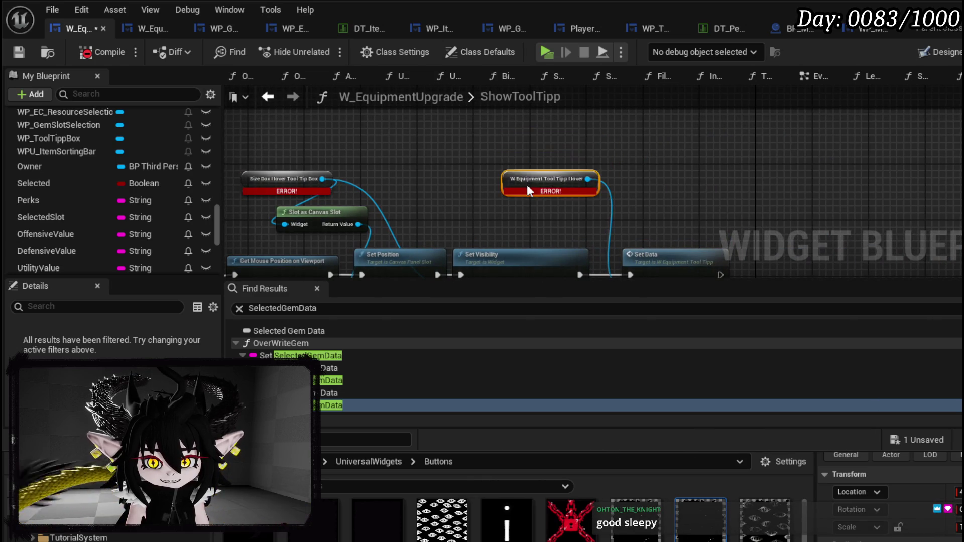
pyautogui.moveTo(381, 199); pyautogui.dragTo(577, 190)
pyautogui.moveTo(324, 188)
pyautogui.mouseDown()
pyautogui.moveTo(403, 212)
pyautogui.moveTo(370, 211)
pyautogui.mouseUp()
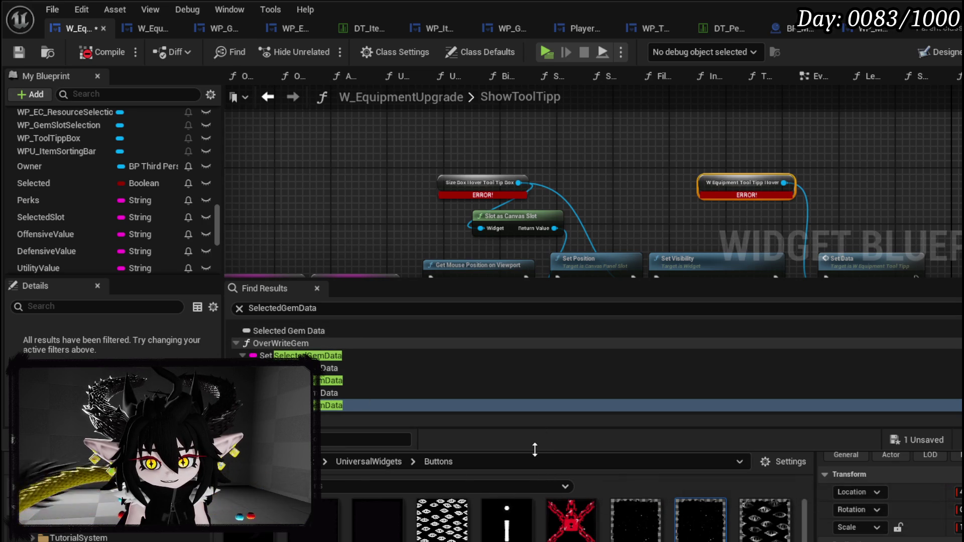
pyautogui.moveTo(542, 536); pyautogui.dragTo(543, 540)
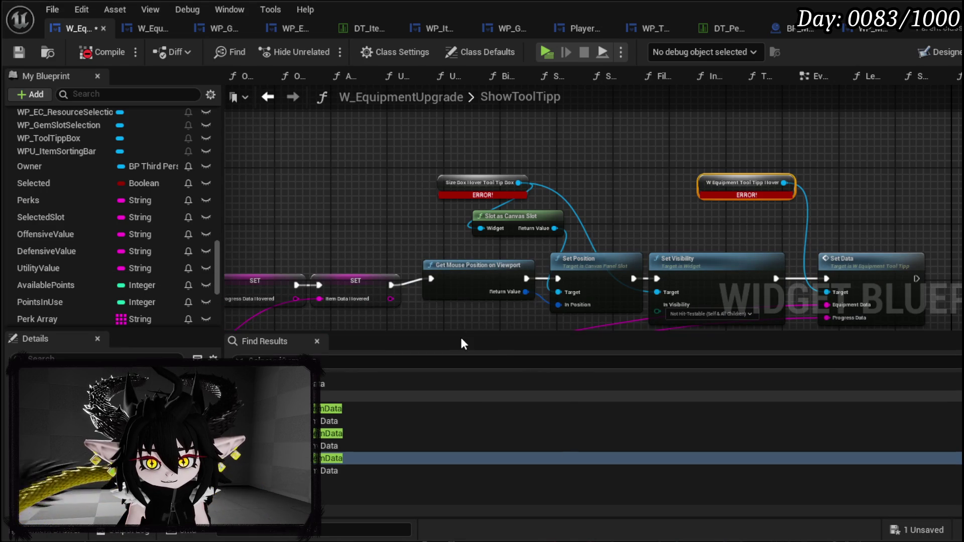
pyautogui.moveTo(462, 331); pyautogui.dragTo(469, 393)
pyautogui.moveTo(502, 321)
pyautogui.mouseDown()
pyautogui.moveTo(510, 295)
pyautogui.moveTo(519, 326)
pyautogui.mouseUp()
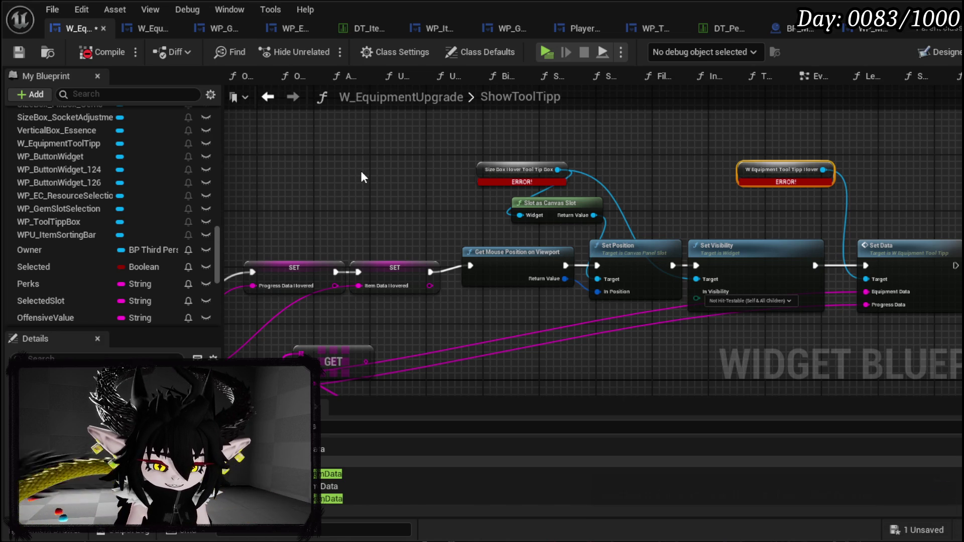
pyautogui.moveTo(362, 172)
pyautogui.mouseDown()
pyautogui.moveTo(371, 215)
pyautogui.moveTo(338, 241)
pyautogui.moveTo(475, 240)
pyautogui.mouseUp()
pyautogui.scroll(2, 372, 216)
pyautogui.scroll(2, 121, 240)
pyautogui.scroll(10, 119, 238)
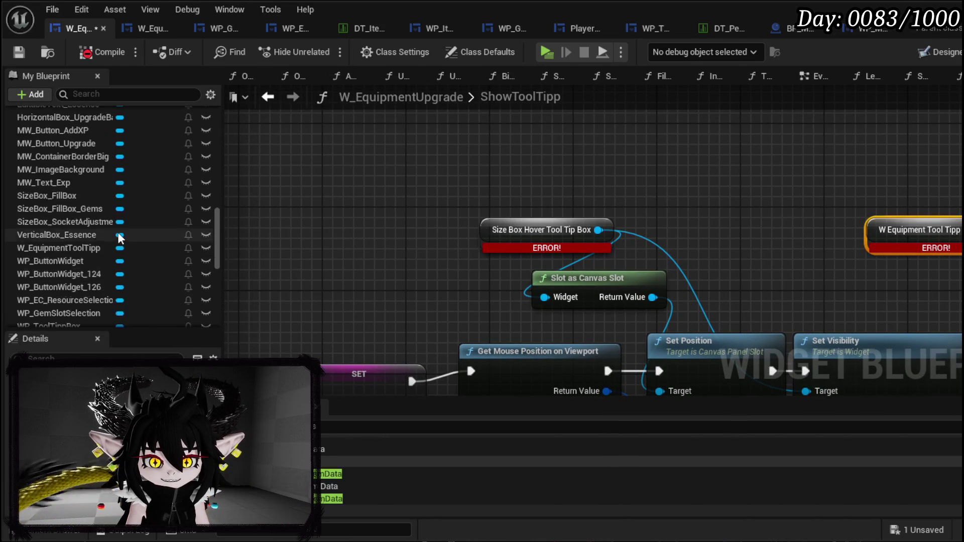
pyautogui.scroll(6, 119, 235)
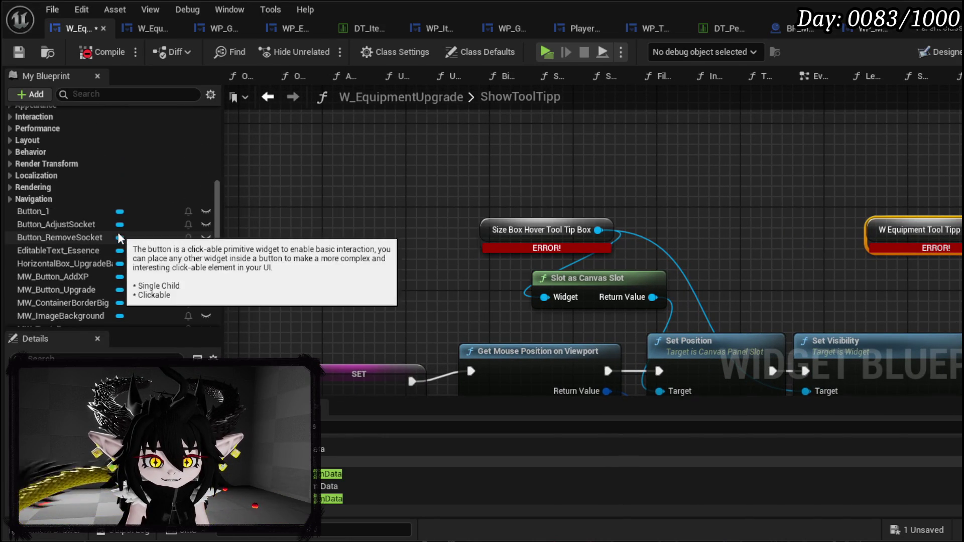
pyautogui.scroll(-5, 117, 232)
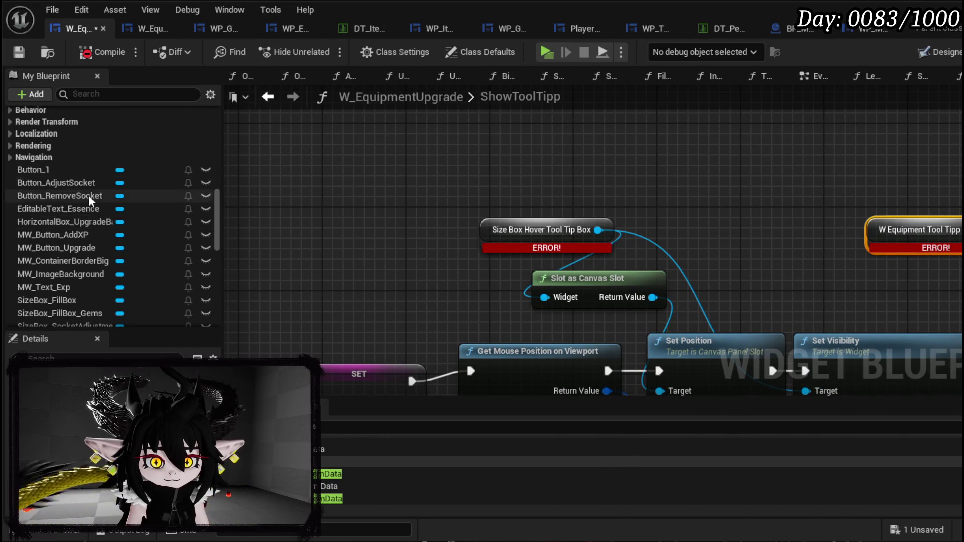
pyautogui.scroll(-3, 64, 249)
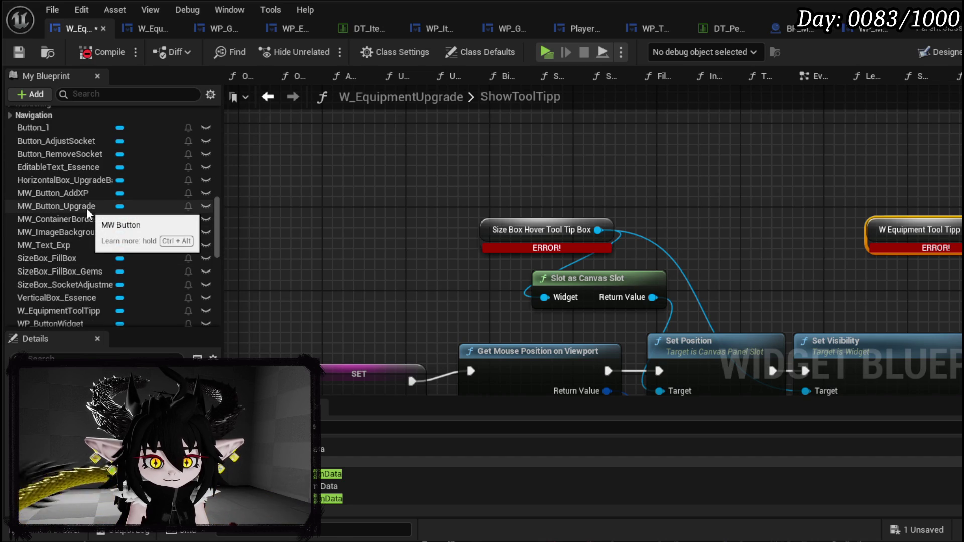
pyautogui.scroll(-2, 89, 294)
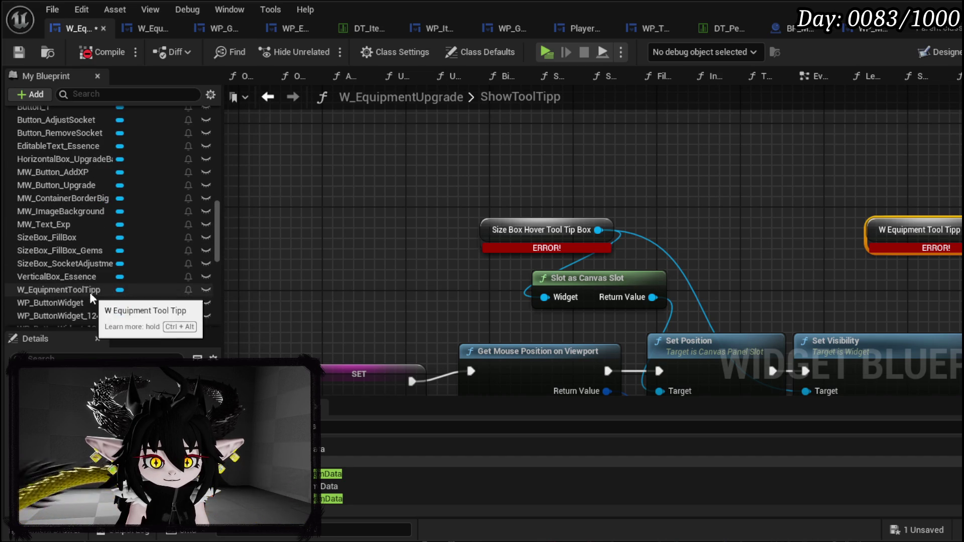
pyautogui.scroll(-2, 71, 207)
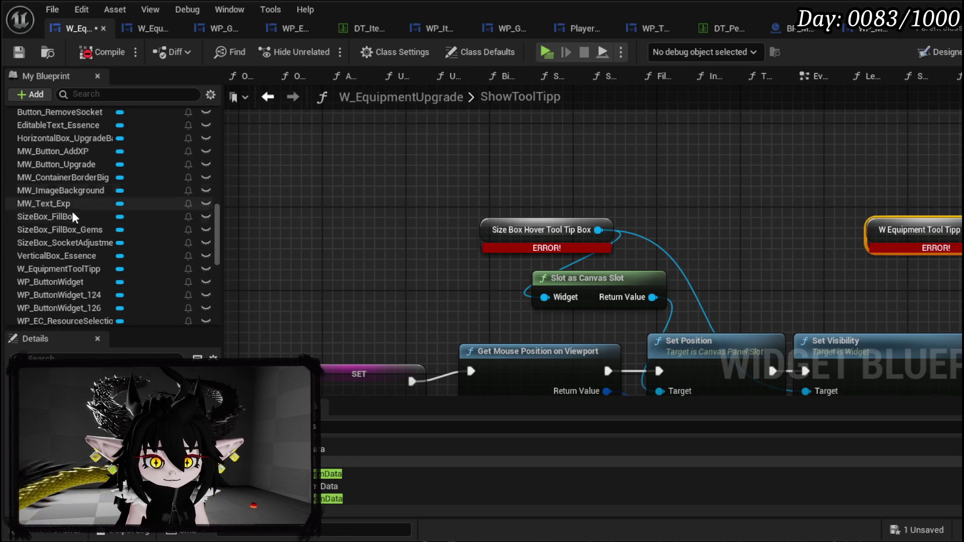
pyautogui.scroll(-5, 147, 286)
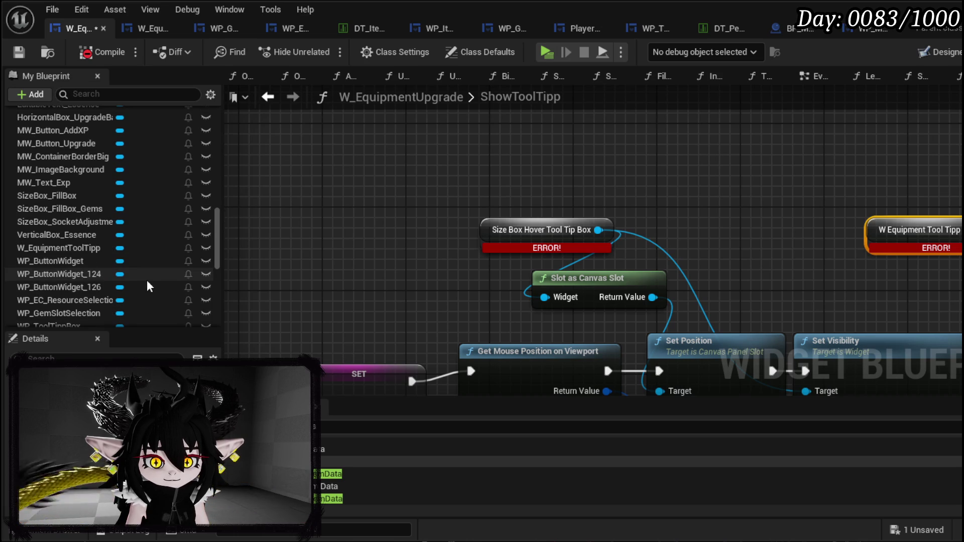
# - Add a WP_ToolTippBox getter and wire it into the Slot as Canvas Slot widget input
pyautogui.moveTo(103, 297)
pyautogui.mouseDown()
pyautogui.moveTo(387, 210)
pyautogui.moveTo(381, 171)
pyautogui.mouseUp()
pyautogui.moveTo(87, 289); pyautogui.dragTo(319, 200)
pyautogui.click(377, 224)
pyautogui.moveTo(395, 209); pyautogui.dragTo(531, 301)
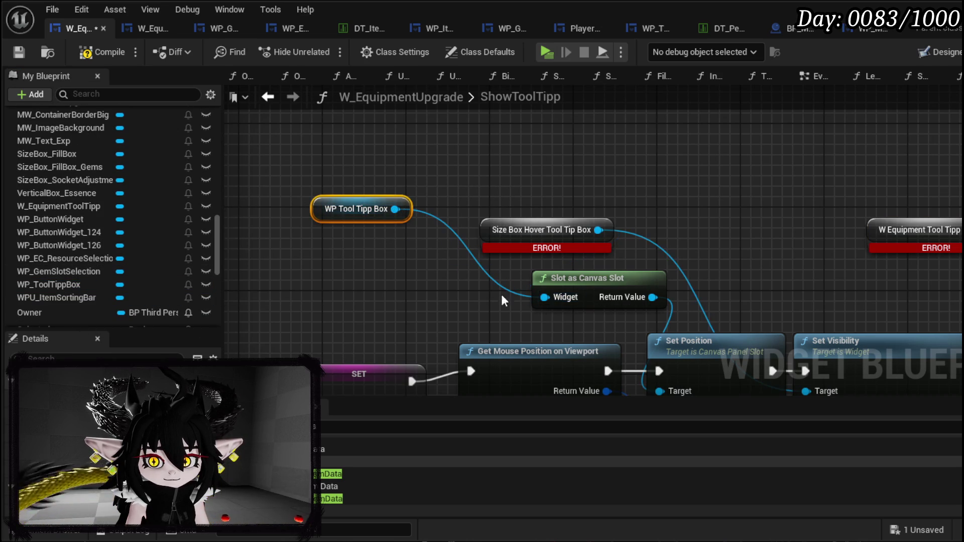
pyautogui.moveTo(514, 167)
pyautogui.mouseDown()
pyautogui.moveTo(374, 143)
pyautogui.moveTo(354, 98)
pyautogui.mouseUp()
# - Add a Set Data call targeting WP Tool Tipp Box and open its SetData function
pyautogui.scroll(-3, 369, 125)
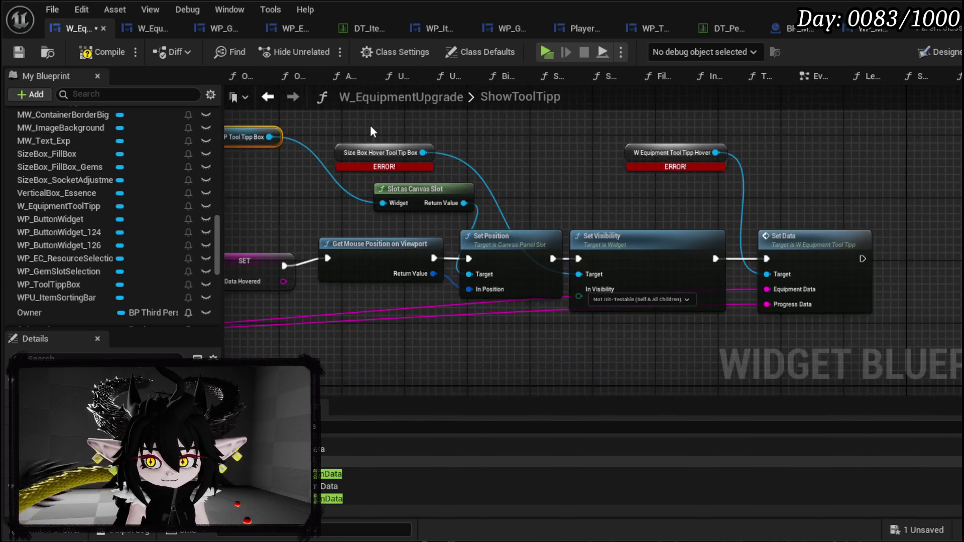
pyautogui.moveTo(340, 181); pyautogui.dragTo(517, 142)
pyautogui.write('Set Data')
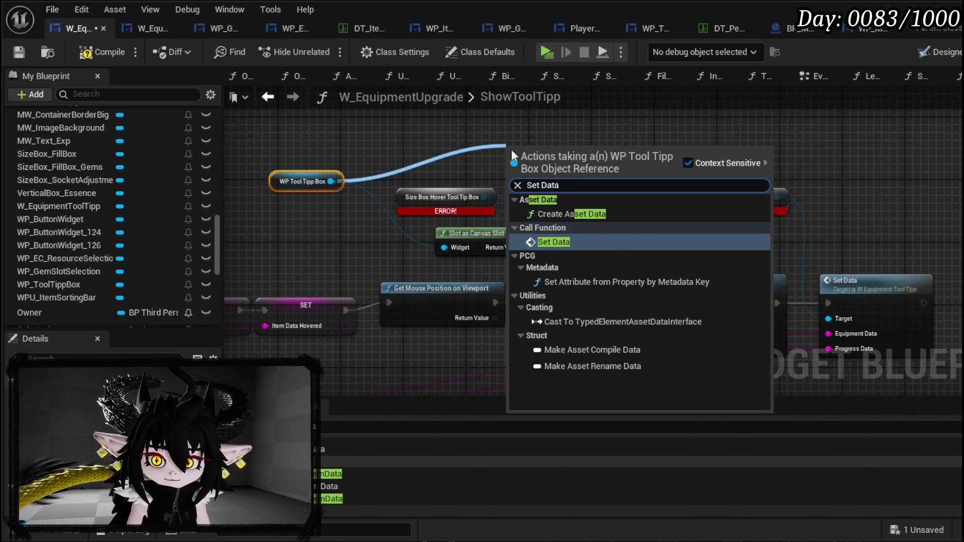
pyautogui.click(554, 242)
pyautogui.moveTo(603, 223); pyautogui.dragTo(459, 225)
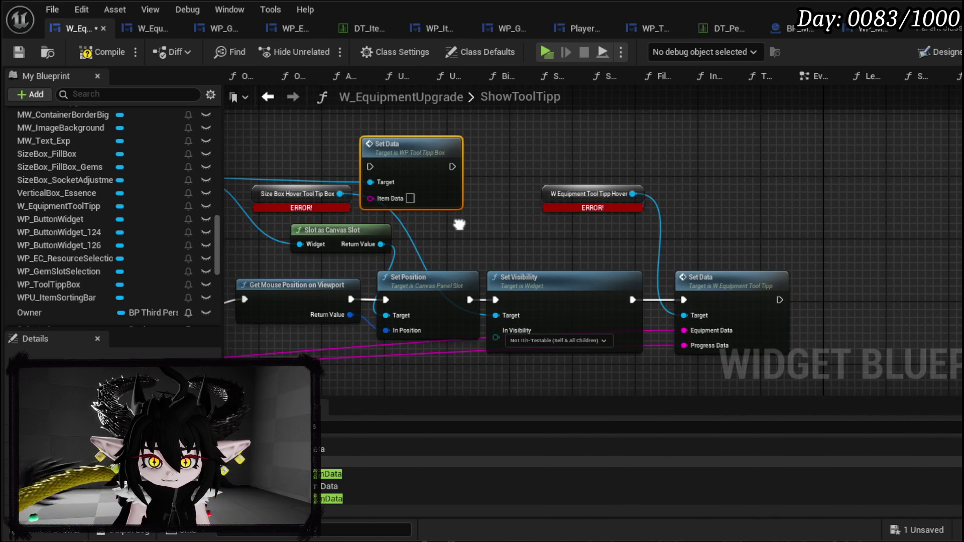
pyautogui.doubleClick(417, 151)
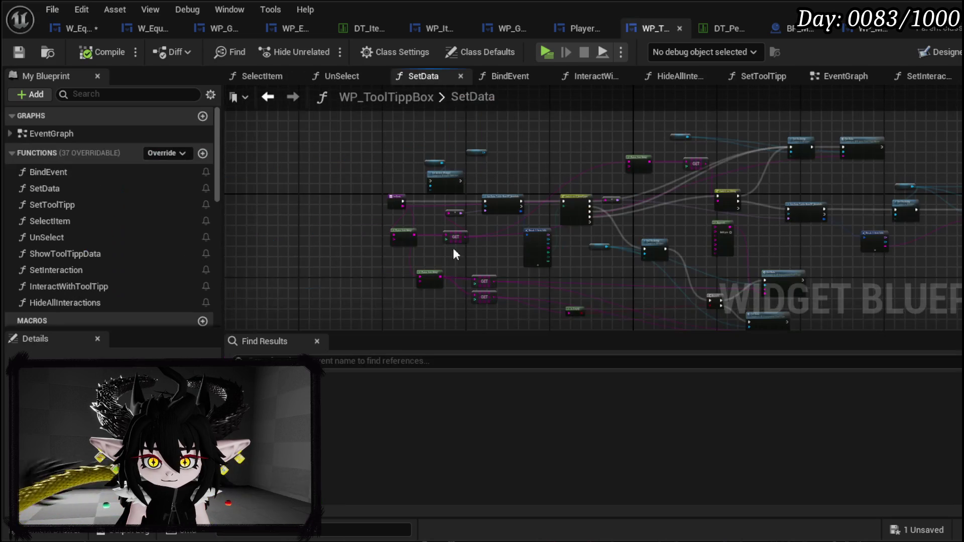
pyautogui.scroll(2, 564, 205)
pyautogui.moveTo(462, 173)
pyautogui.mouseDown()
pyautogui.moveTo(738, 138)
pyautogui.moveTo(620, 94)
pyautogui.moveTo(614, 162)
pyautogui.mouseUp()
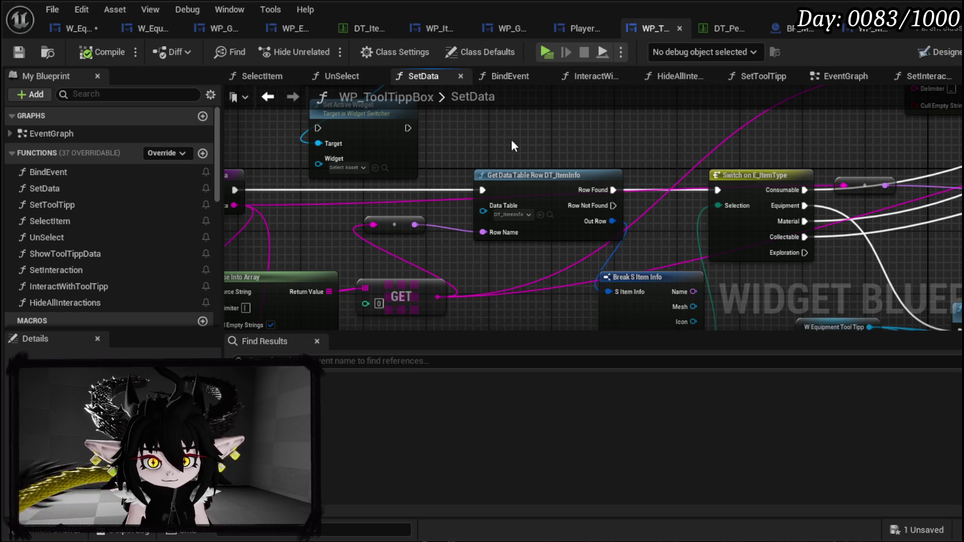
pyautogui.moveTo(467, 142)
pyautogui.mouseDown()
pyautogui.moveTo(648, 124)
pyautogui.moveTo(628, 152)
pyautogui.moveTo(663, 167)
pyautogui.mouseUp()
pyautogui.click(268, 98)
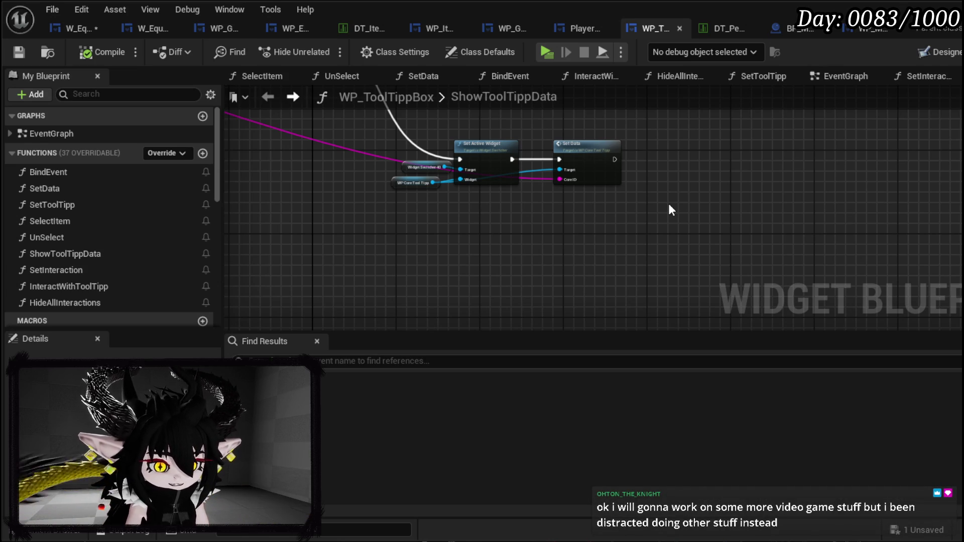
pyautogui.click(62, 23)
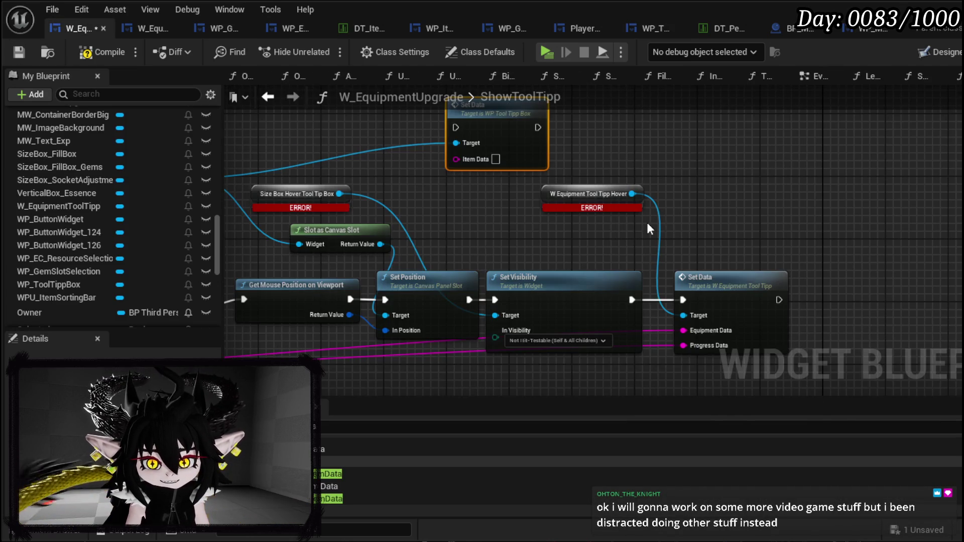
# - Move both Set Data nodes in ShowToolTipp to the right and try a wire from Item Data
pyautogui.scroll(3, 665, 221)
pyautogui.moveTo(577, 287)
pyautogui.mouseDown()
pyautogui.moveTo(485, 237)
pyautogui.moveTo(613, 260)
pyautogui.mouseUp()
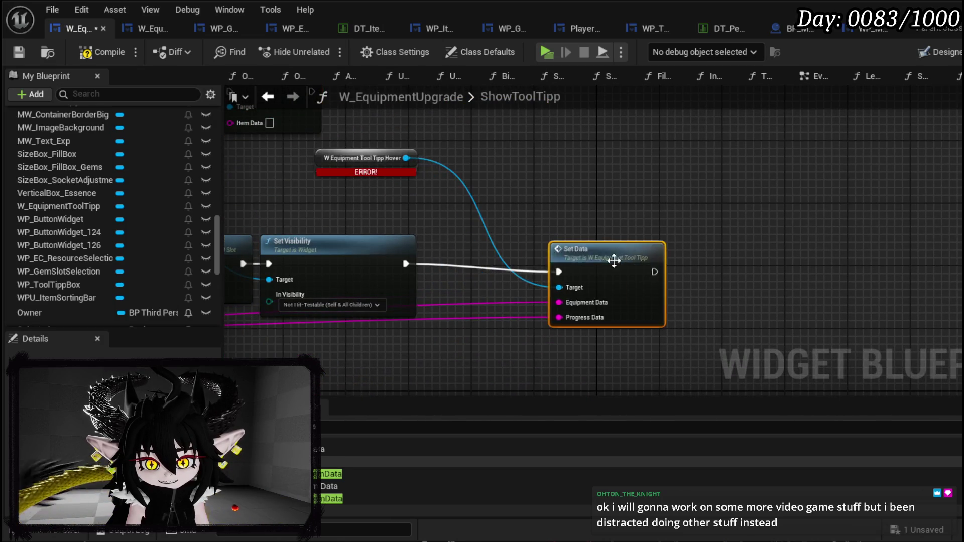
pyautogui.moveTo(471, 153); pyautogui.dragTo(807, 173)
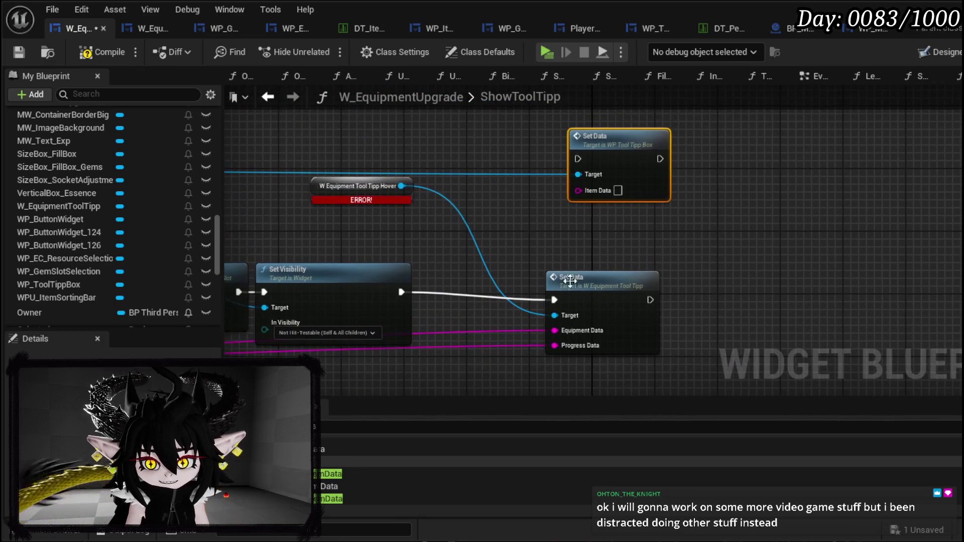
pyautogui.moveTo(555, 331); pyautogui.dragTo(376, 232)
pyautogui.moveTo(494, 180); pyautogui.dragTo(429, 210)
# - Open WP_ToolTippBox's SetData function, look over its nodes and select the Append node
pyautogui.doubleClick(565, 173)
pyautogui.moveTo(689, 249)
pyautogui.mouseDown()
pyautogui.moveTo(472, 195)
pyautogui.moveTo(372, 193)
pyautogui.moveTo(753, 191)
pyautogui.moveTo(766, 209)
pyautogui.moveTo(536, 232)
pyautogui.moveTo(537, 246)
pyautogui.moveTo(409, 131)
pyautogui.moveTo(616, 163)
pyautogui.moveTo(414, 170)
pyautogui.moveTo(628, 144)
pyautogui.moveTo(364, 132)
pyautogui.moveTo(597, 84)
pyautogui.moveTo(571, 177)
pyautogui.moveTo(538, 191)
pyautogui.moveTo(552, 241)
pyautogui.moveTo(547, 260)
pyautogui.moveTo(575, 133)
pyautogui.moveTo(574, 218)
pyautogui.mouseUp()
pyautogui.click(457, 190)
# - Nudge the Append node down, pan across the SetData graph, and save the tooltip box blueprint
pyautogui.moveTo(457, 191); pyautogui.dragTo(456, 196)
pyautogui.moveTo(457, 196)
pyautogui.mouseDown()
pyautogui.moveTo(630, 204)
pyautogui.moveTo(614, 234)
pyautogui.moveTo(547, 151)
pyautogui.moveTo(391, 141)
pyautogui.moveTo(296, 152)
pyautogui.mouseUp()
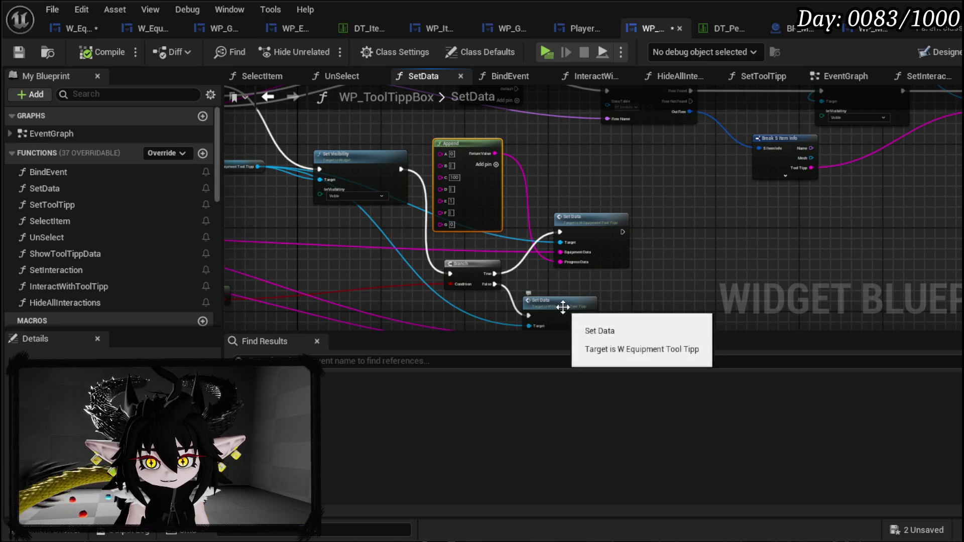
pyautogui.moveTo(616, 168); pyautogui.dragTo(813, 163)
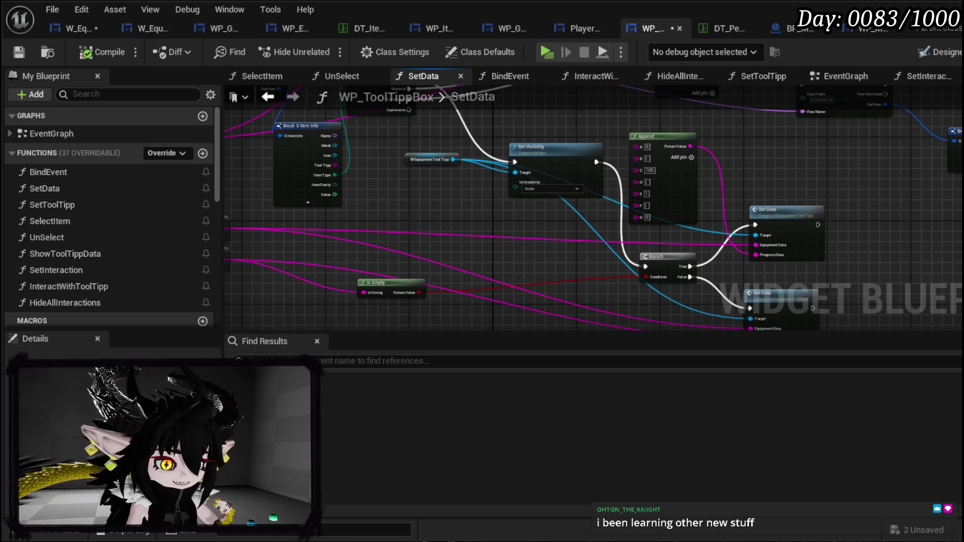
pyautogui.click(23, 53)
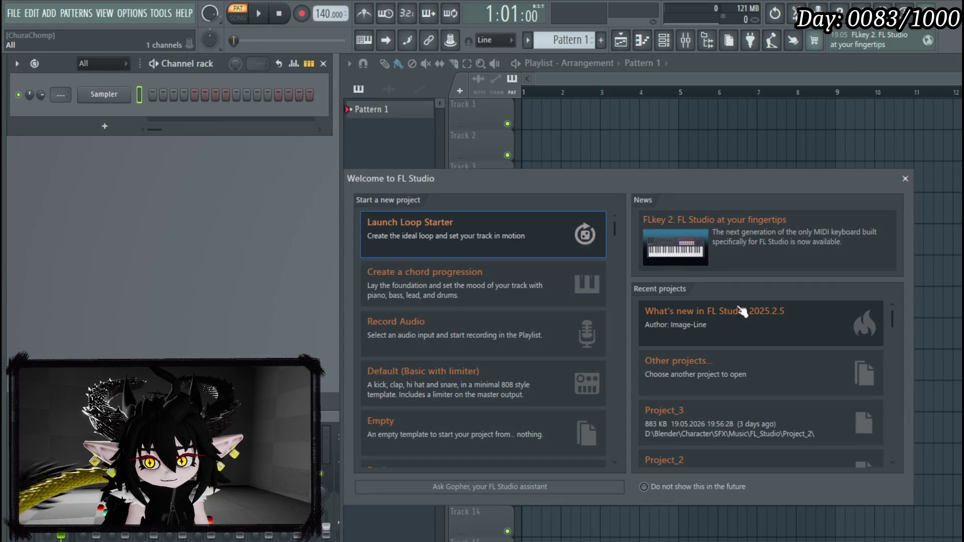
# - Dismiss the Welcome to FL Studio window
pyautogui.click(906, 179)
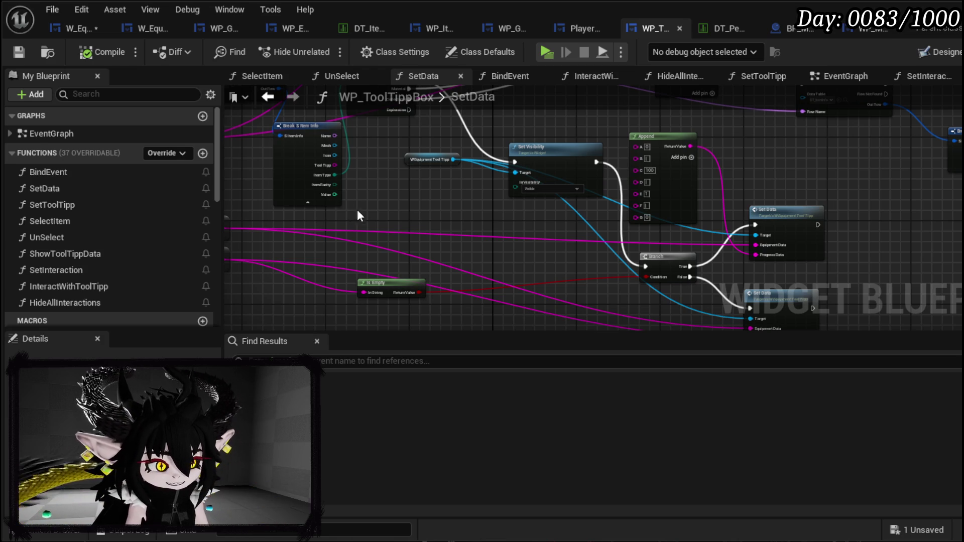
pyautogui.moveTo(348, 184)
pyautogui.mouseDown()
pyautogui.moveTo(346, 216)
pyautogui.moveTo(398, 227)
pyautogui.moveTo(808, 252)
pyautogui.moveTo(351, 254)
pyautogui.moveTo(382, 241)
pyautogui.mouseUp()
pyautogui.scroll(2, 615, 237)
pyautogui.moveTo(615, 237); pyautogui.dragTo(634, 177)
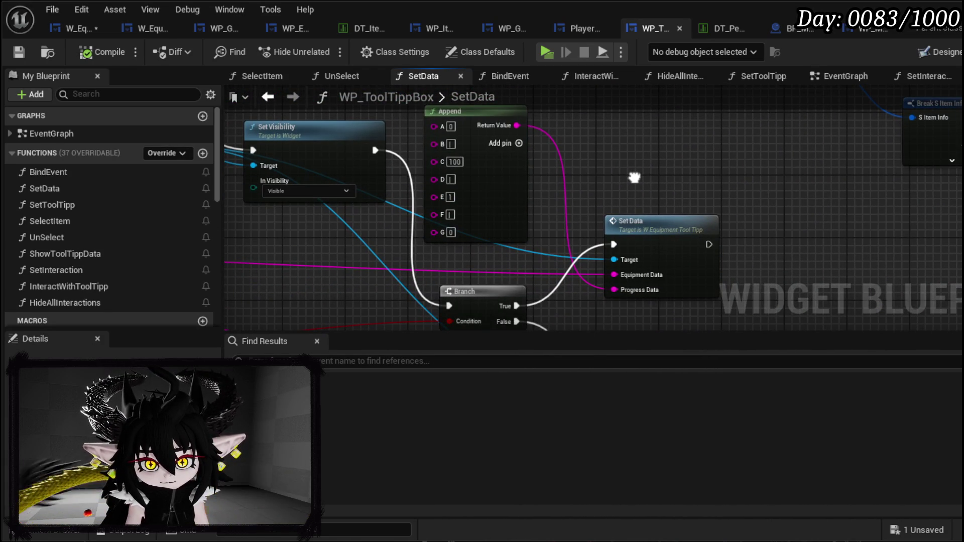
pyautogui.scroll(-2, 634, 178)
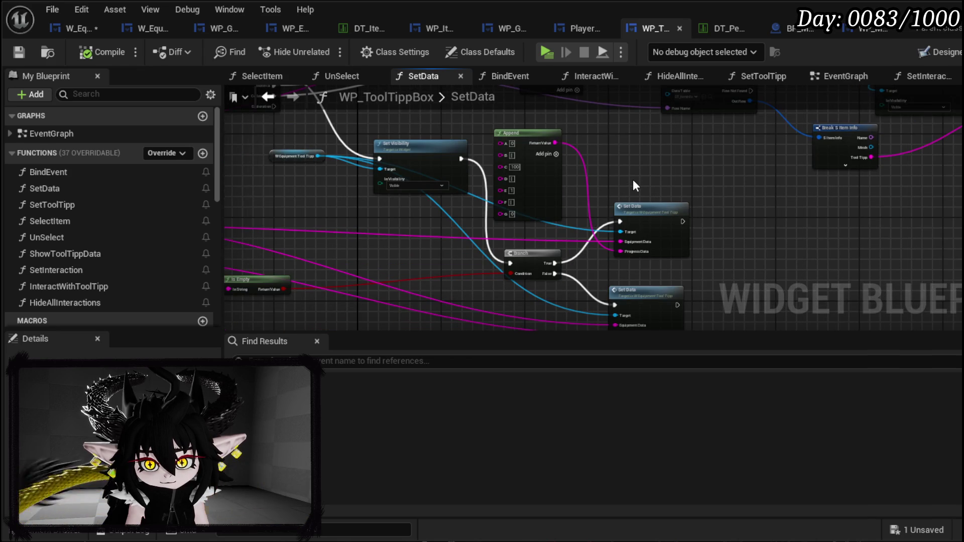
pyautogui.click(676, 239)
pyautogui.moveTo(676, 239); pyautogui.dragTo(662, 209)
pyautogui.moveTo(580, 212); pyautogui.dragTo(913, 218)
pyautogui.moveTo(381, 221)
pyautogui.mouseDown()
pyautogui.moveTo(601, 300)
pyautogui.moveTo(421, 255)
pyautogui.moveTo(452, 258)
pyautogui.mouseUp()
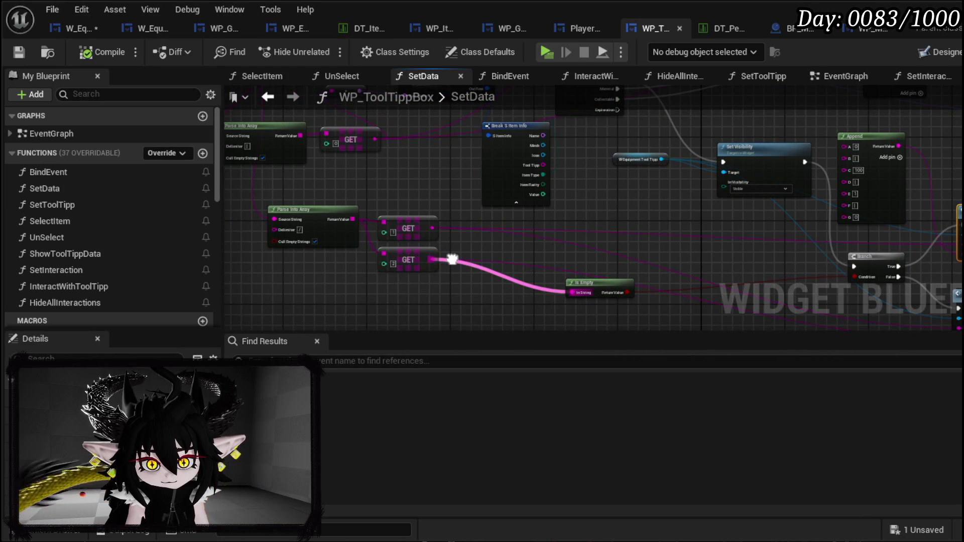
pyautogui.moveTo(452, 259)
pyautogui.mouseDown()
pyautogui.moveTo(426, 189)
pyautogui.moveTo(482, 233)
pyautogui.moveTo(452, 201)
pyautogui.mouseUp()
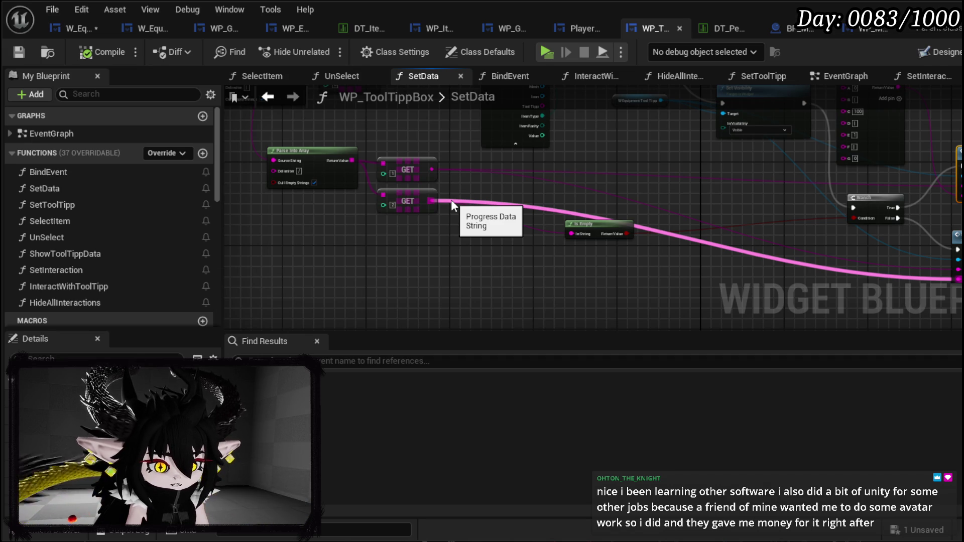
# - In ShowToolTipp, add an Append string node with '/' as B and a third C input
pyautogui.click(67, 30)
pyautogui.moveTo(371, 230); pyautogui.dragTo(491, 195)
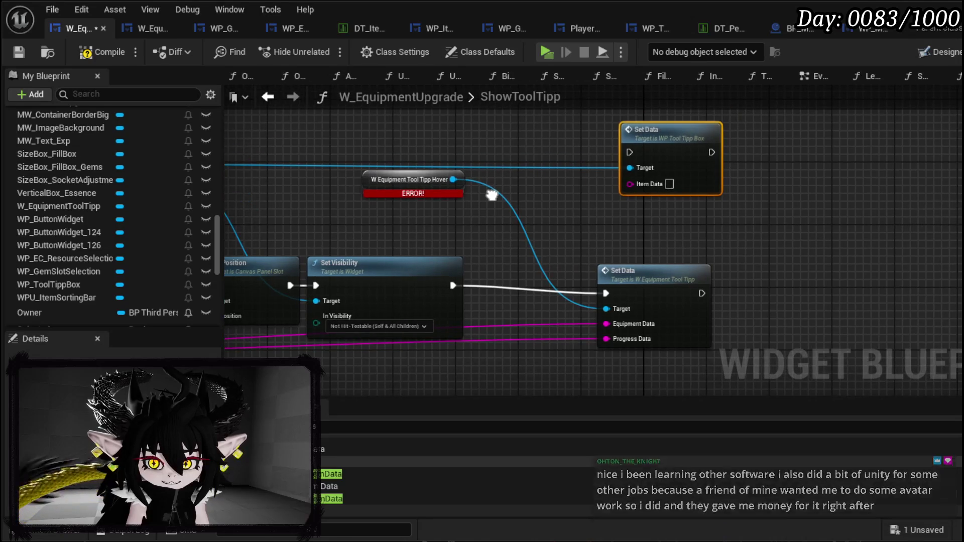
pyautogui.moveTo(606, 324); pyautogui.dragTo(518, 244)
pyautogui.write('append')
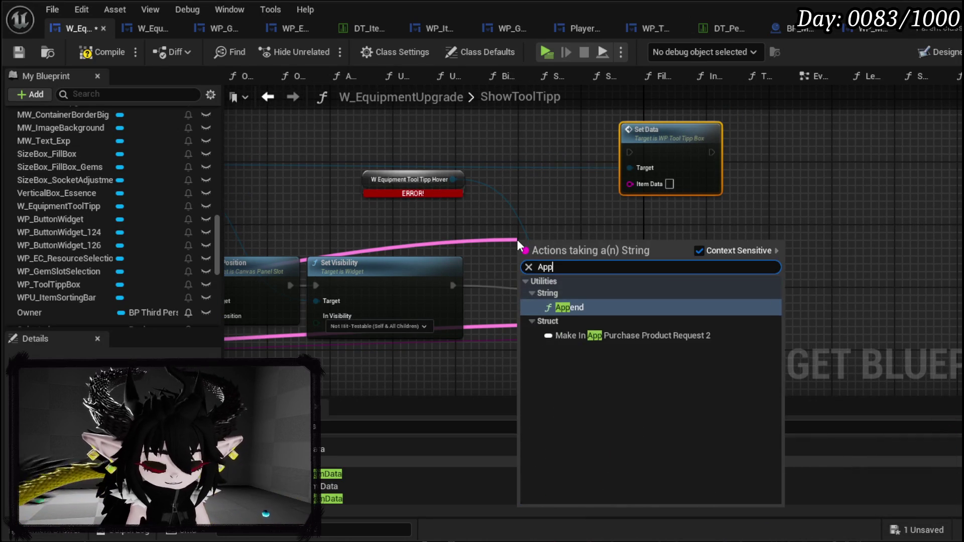
pyautogui.press('Return')
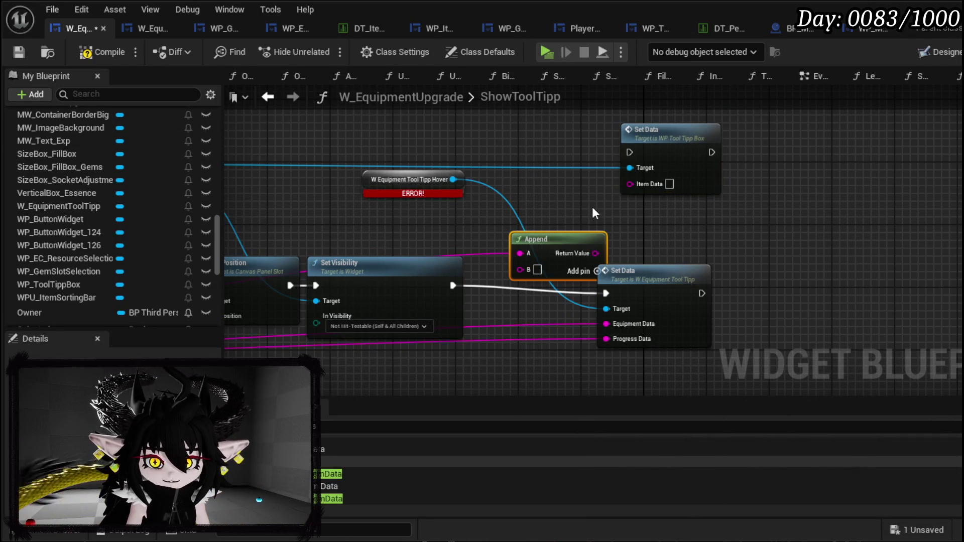
pyautogui.moveTo(563, 240); pyautogui.dragTo(525, 201)
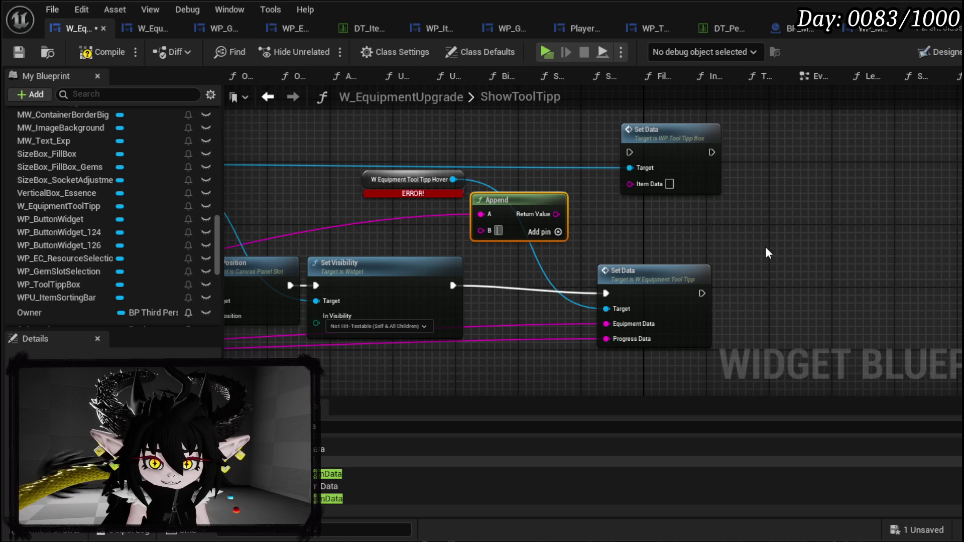
pyautogui.write('/')
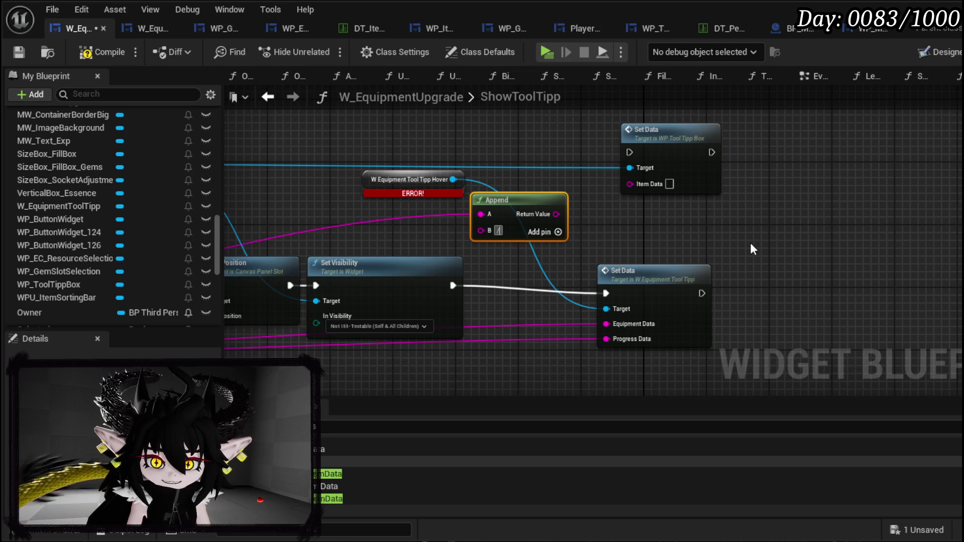
pyautogui.click(561, 232)
# - Feed Progress Data into Append's C and route execution to WP Tool Tipp Box Set Data; delete the old Set Data and hover variable
pyautogui.moveTo(613, 341); pyautogui.dragTo(481, 248)
pyautogui.moveTo(556, 213); pyautogui.dragTo(629, 184)
pyautogui.moveTo(457, 291)
pyautogui.mouseDown()
pyautogui.moveTo(610, 179)
pyautogui.moveTo(631, 152)
pyautogui.mouseUp()
pyautogui.click(664, 263)
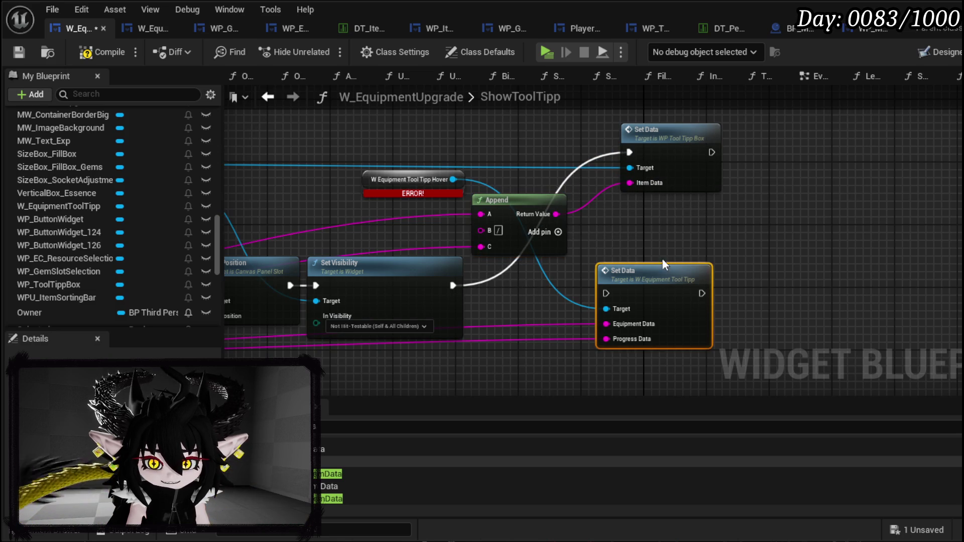
pyautogui.press('Delete')
pyautogui.click(512, 230)
pyautogui.press('Delete')
# - Place WP Tool Tipp Box Set Data beside Append and delete the erroring Size Box hover node
pyautogui.moveTo(745, 197)
pyautogui.mouseDown()
pyautogui.moveTo(698, 299)
pyautogui.moveTo(697, 335)
pyautogui.mouseUp()
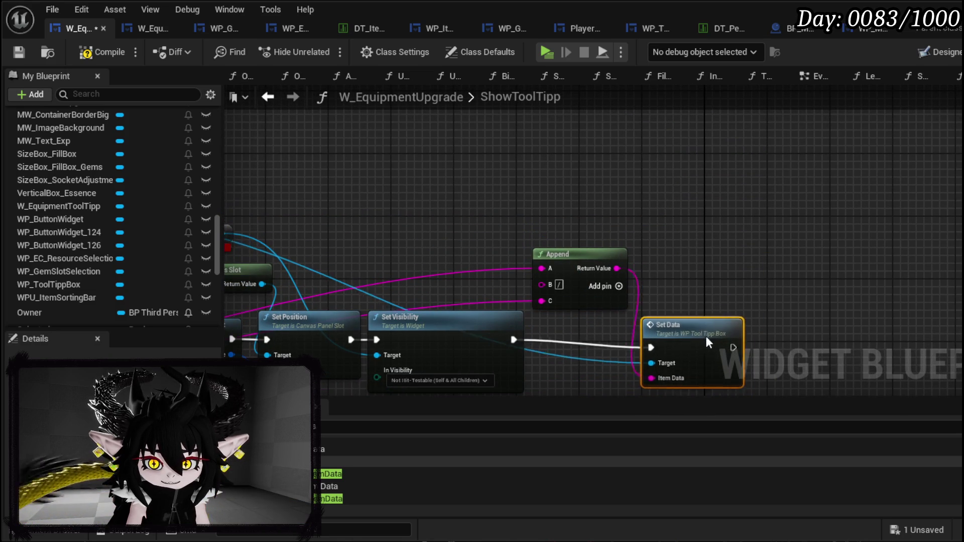
pyautogui.moveTo(273, 207); pyautogui.dragTo(507, 197)
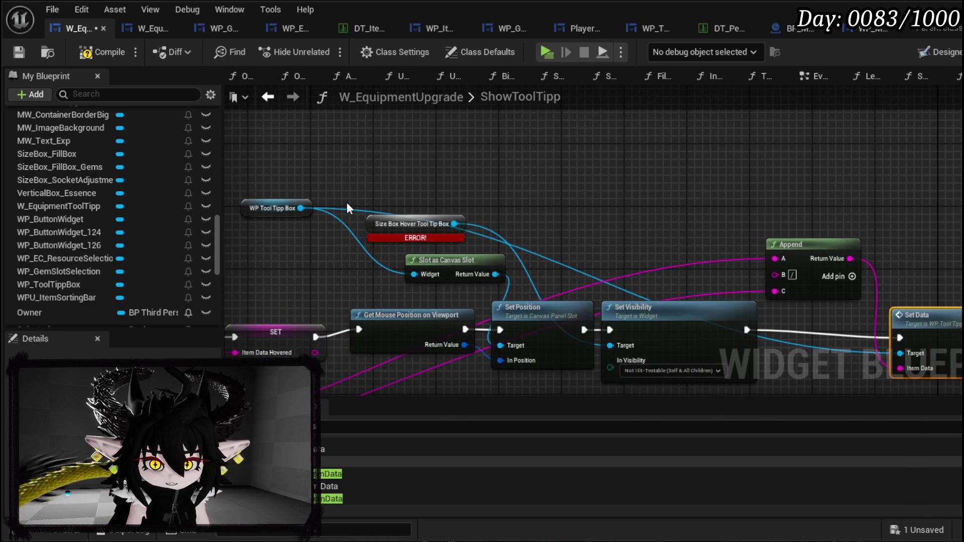
pyautogui.moveTo(372, 207); pyautogui.dragTo(383, 173)
pyautogui.moveTo(307, 188); pyautogui.dragTo(623, 312)
pyautogui.moveTo(505, 198); pyautogui.dragTo(480, 218)
pyautogui.moveTo(482, 223); pyautogui.dragTo(401, 201)
pyautogui.press('Delete')
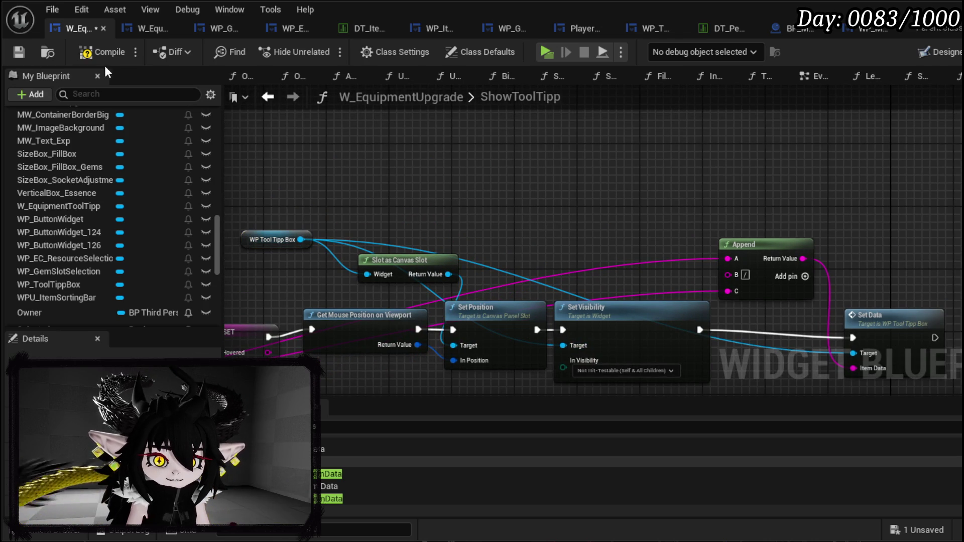
# - Compile W_EquipmentUpgrade and jump from the first error to the SizeBox_HoverToolTipBox reference in HideToolTipp
pyautogui.click(102, 52)
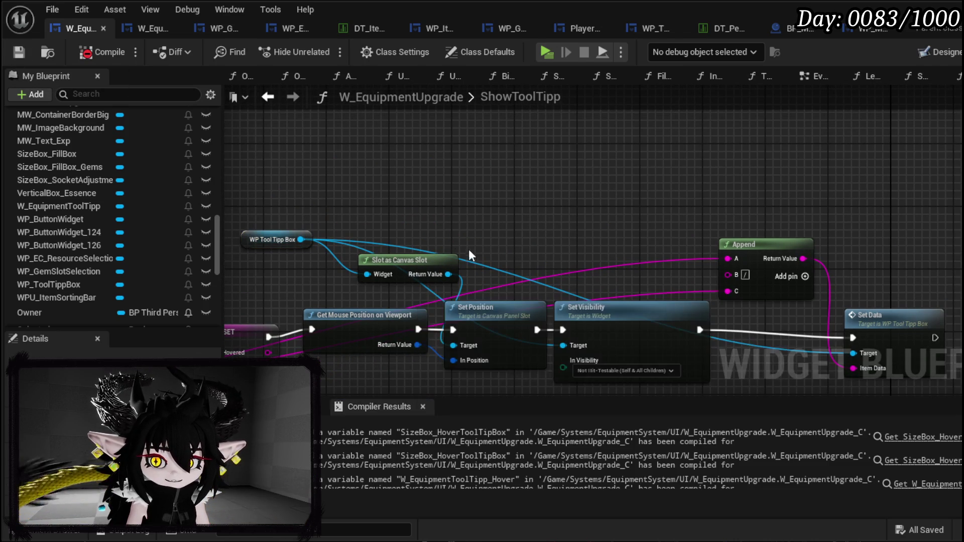
pyautogui.click(922, 461)
pyautogui.click(923, 436)
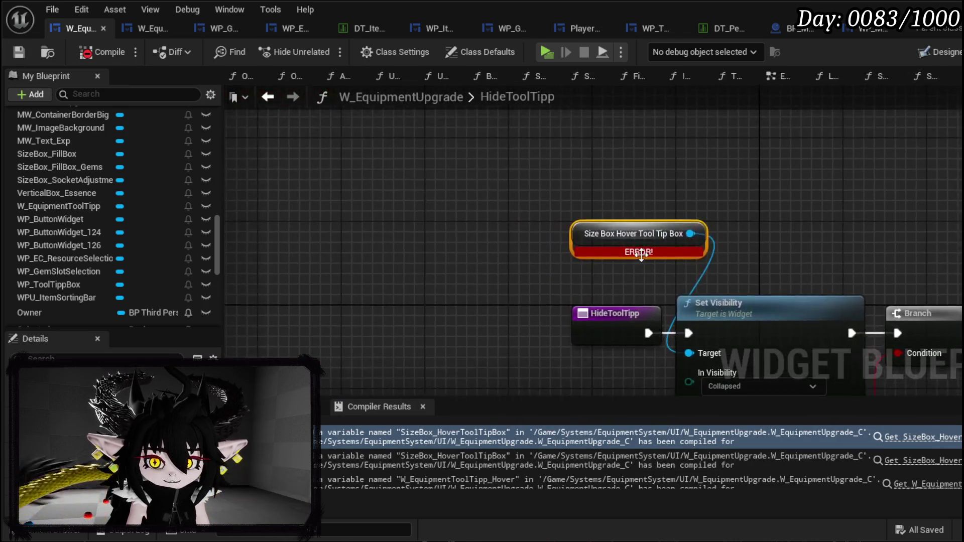
# - Move the HideToolTipp event node to the left
pyautogui.moveTo(643, 257); pyautogui.dragTo(515, 182)
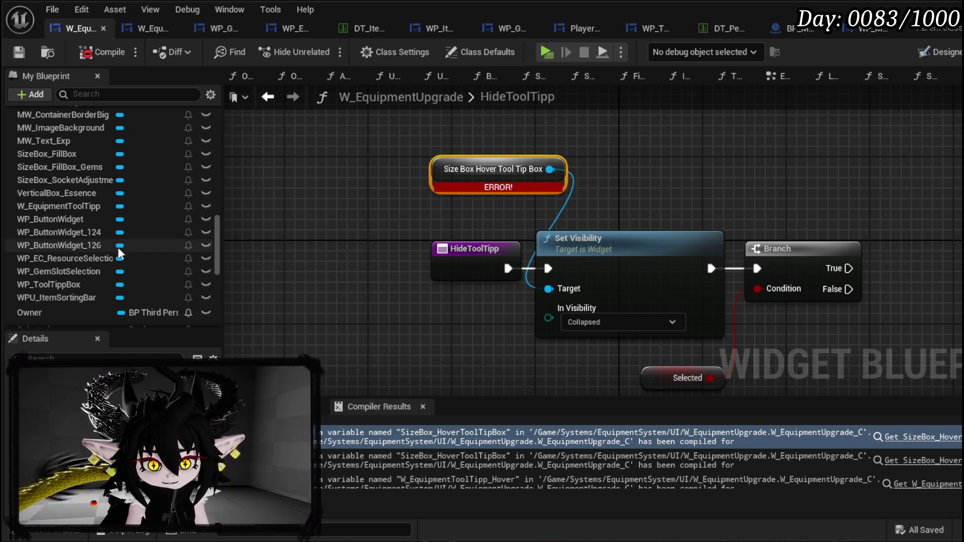
pyautogui.moveTo(332, 253)
pyautogui.mouseDown()
pyautogui.moveTo(296, 246)
pyautogui.moveTo(497, 248)
pyautogui.mouseUp()
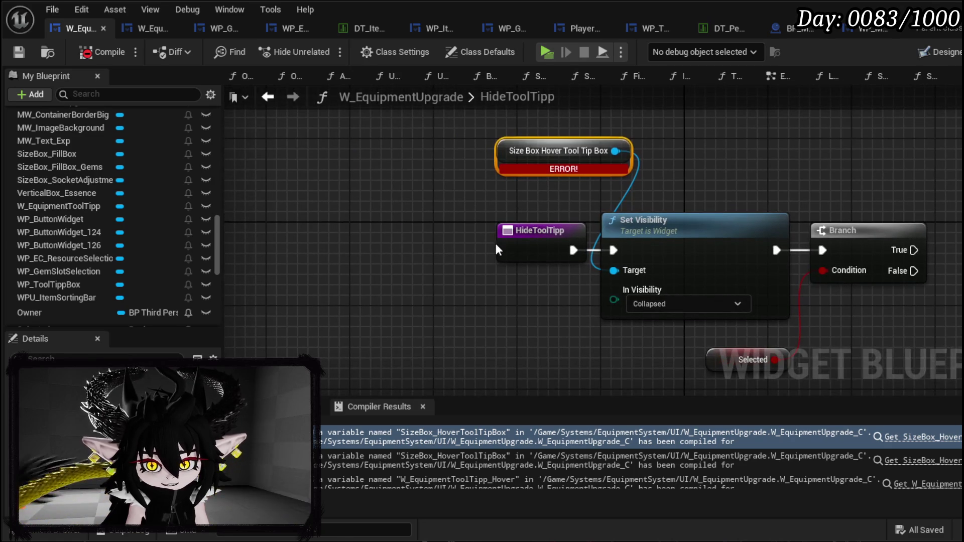
pyautogui.moveTo(412, 240); pyautogui.dragTo(383, 232)
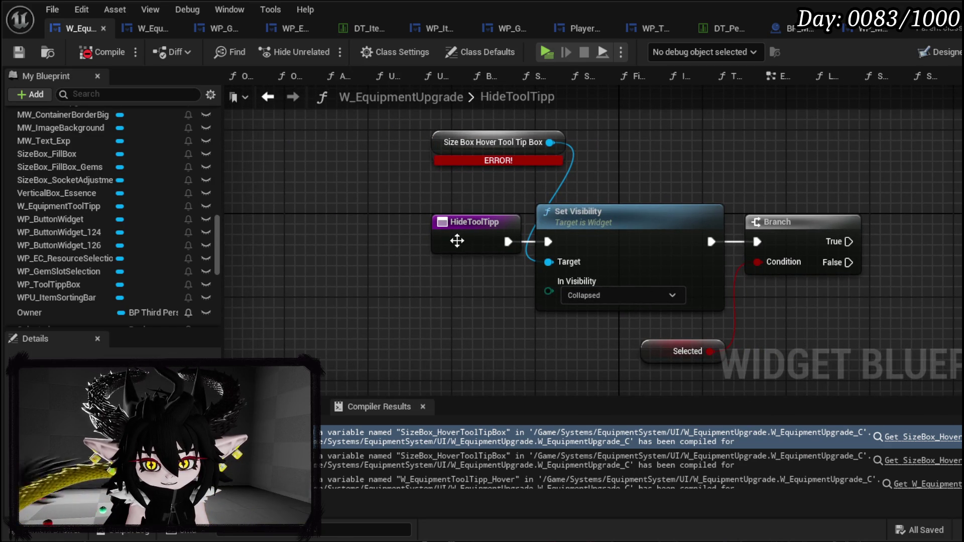
pyautogui.moveTo(463, 236); pyautogui.dragTo(387, 236)
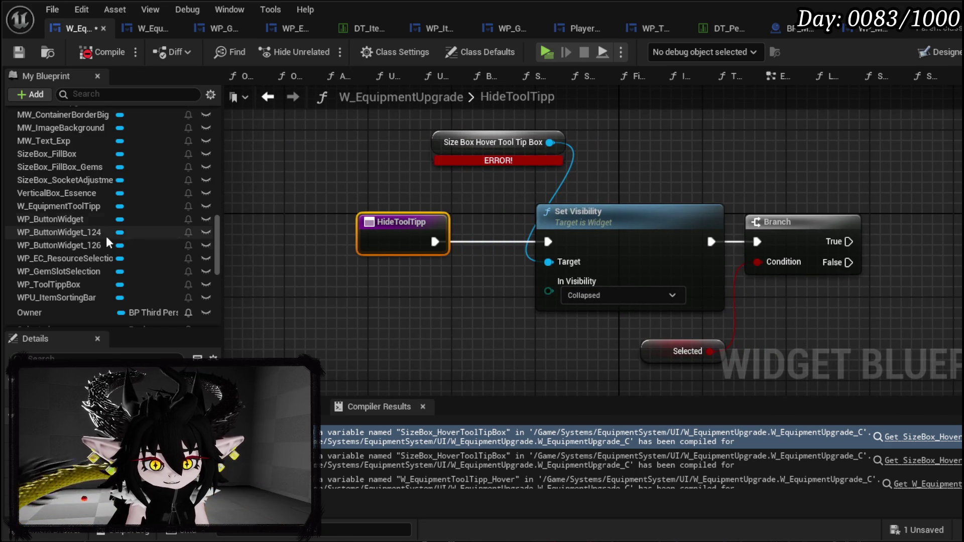
pyautogui.scroll(3, 91, 207)
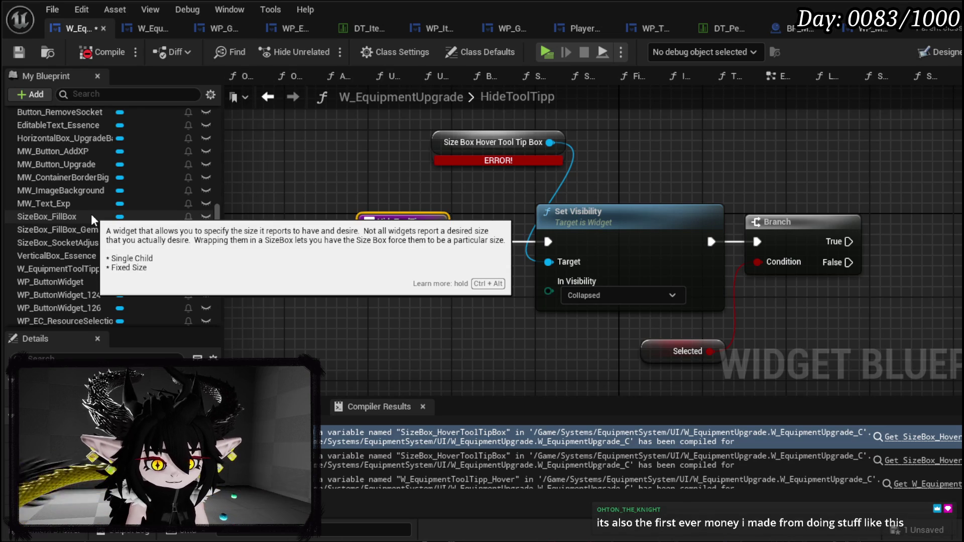
pyautogui.moveTo(267, 227)
pyautogui.mouseDown()
pyautogui.moveTo(302, 196)
pyautogui.moveTo(395, 232)
pyautogui.moveTo(485, 240)
pyautogui.moveTo(427, 200)
pyautogui.moveTo(337, 203)
pyautogui.mouseUp()
pyautogui.click(393, 225)
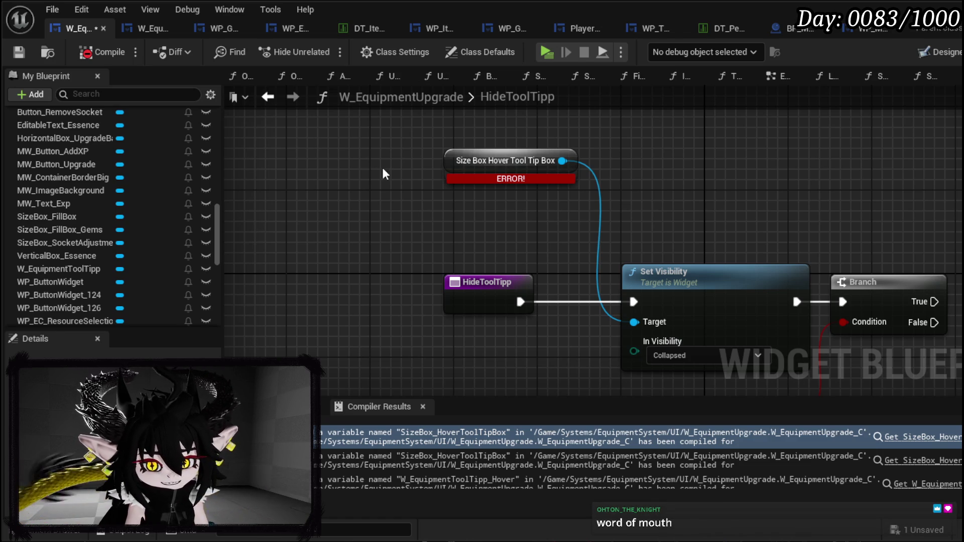
pyautogui.scroll(-1, 193, 189)
# - Widen the My Blueprint panel, save, and move the Size Box Hover Tool Tip Box node up-left
pyautogui.moveTo(224, 192)
pyautogui.mouseDown()
pyautogui.moveTo(309, 189)
pyautogui.moveTo(292, 188)
pyautogui.mouseUp()
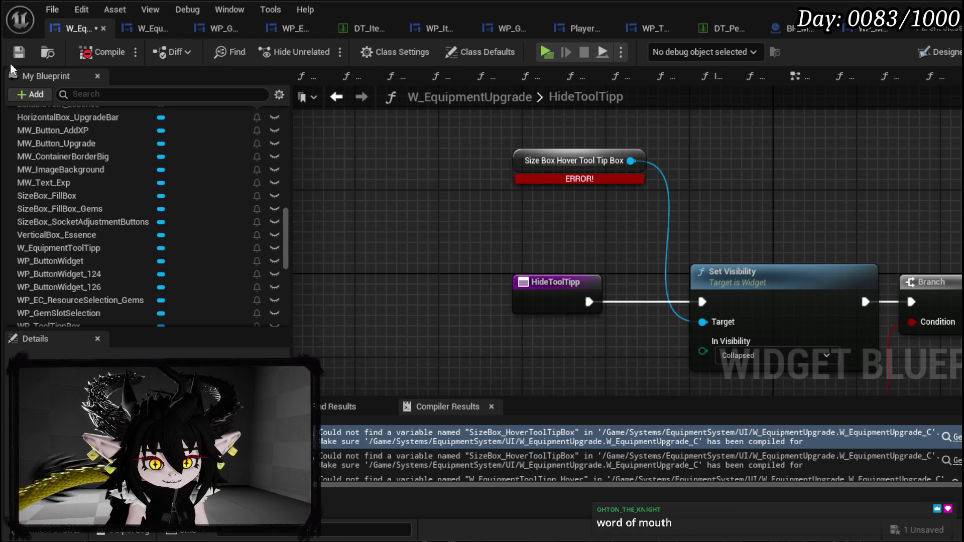
pyautogui.click(18, 52)
pyautogui.click(552, 158)
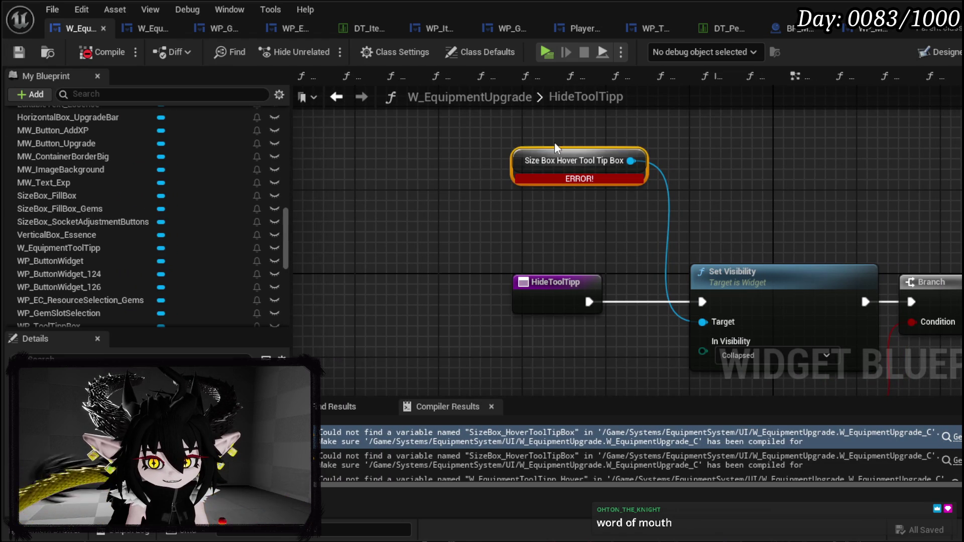
pyautogui.click(463, 204)
pyautogui.moveTo(762, 131)
pyautogui.mouseDown()
pyautogui.moveTo(702, 157)
pyautogui.moveTo(480, 212)
pyautogui.mouseUp()
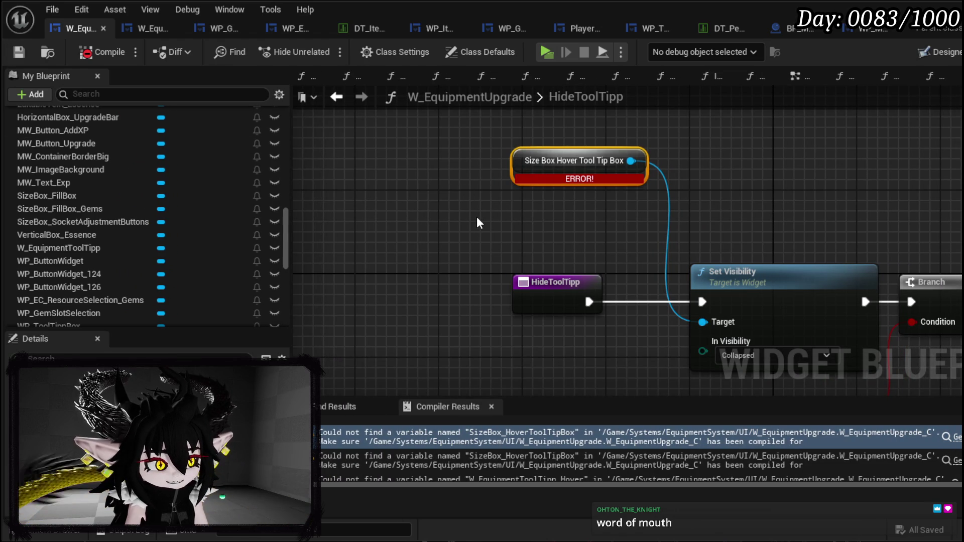
pyautogui.moveTo(573, 166); pyautogui.dragTo(479, 134)
pyautogui.click(558, 202)
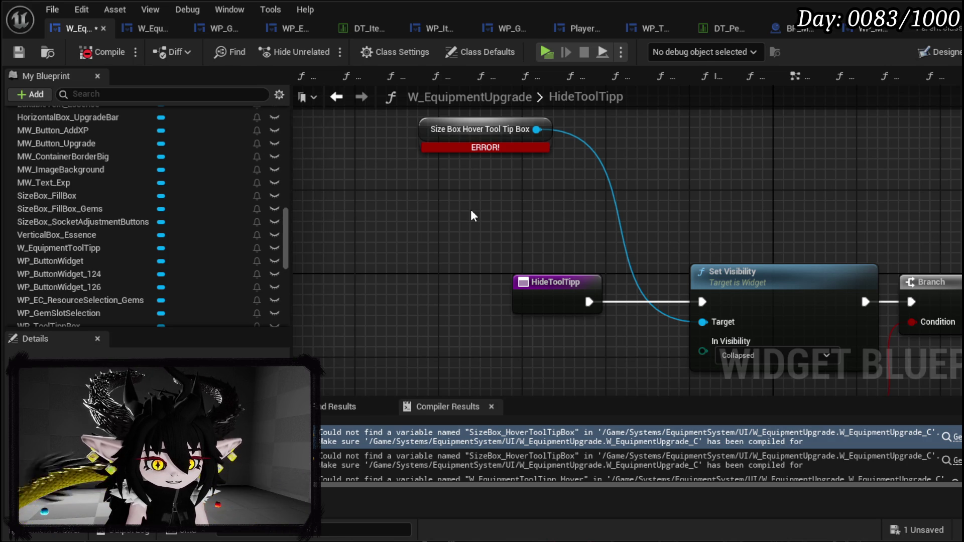
pyautogui.moveTo(471, 209)
pyautogui.mouseDown()
pyautogui.moveTo(549, 228)
pyautogui.moveTo(415, 175)
pyautogui.moveTo(475, 151)
pyautogui.moveTo(552, 200)
pyautogui.moveTo(410, 196)
pyautogui.moveTo(434, 153)
pyautogui.mouseUp()
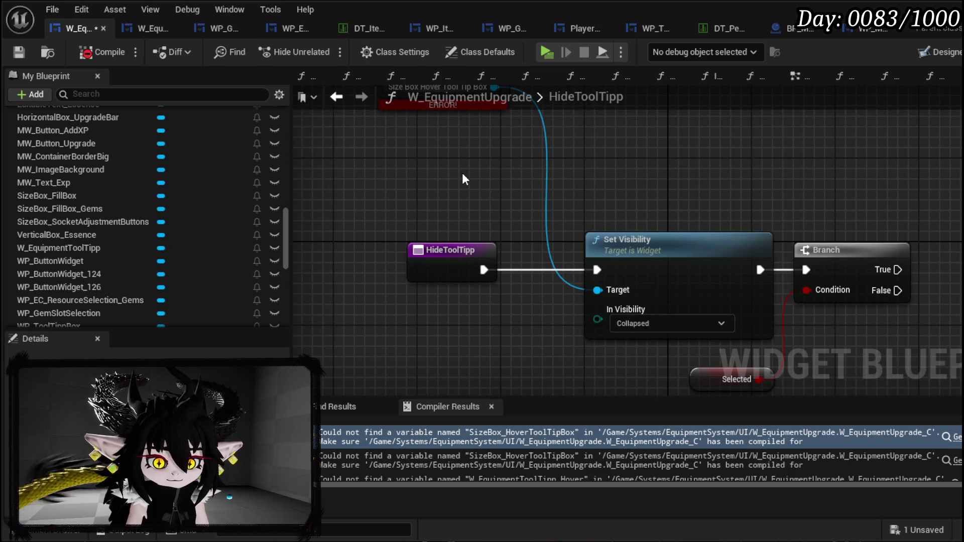
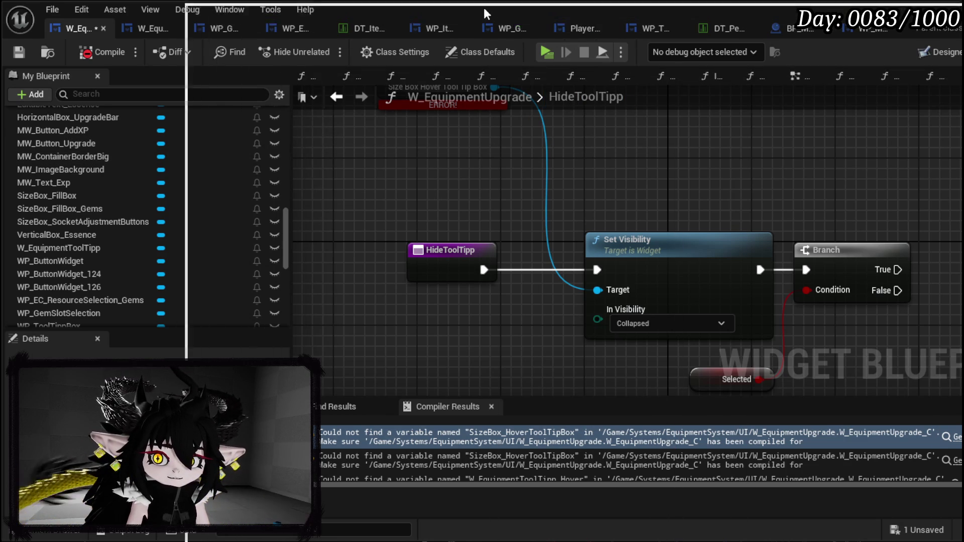
# - Rewind the reference video to the earlier chapter and pause it
pyautogui.hotkey('alt', 'Tab')
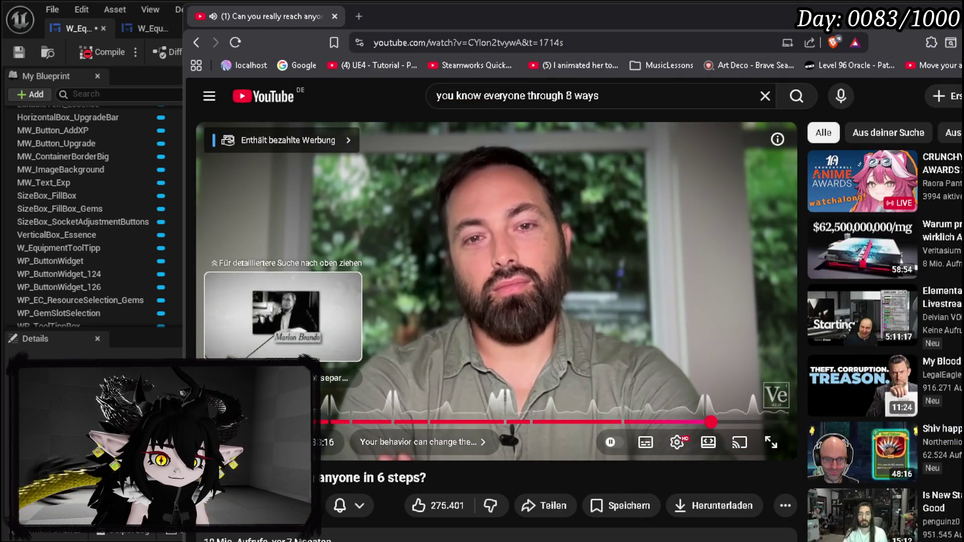
pyautogui.click(261, 422)
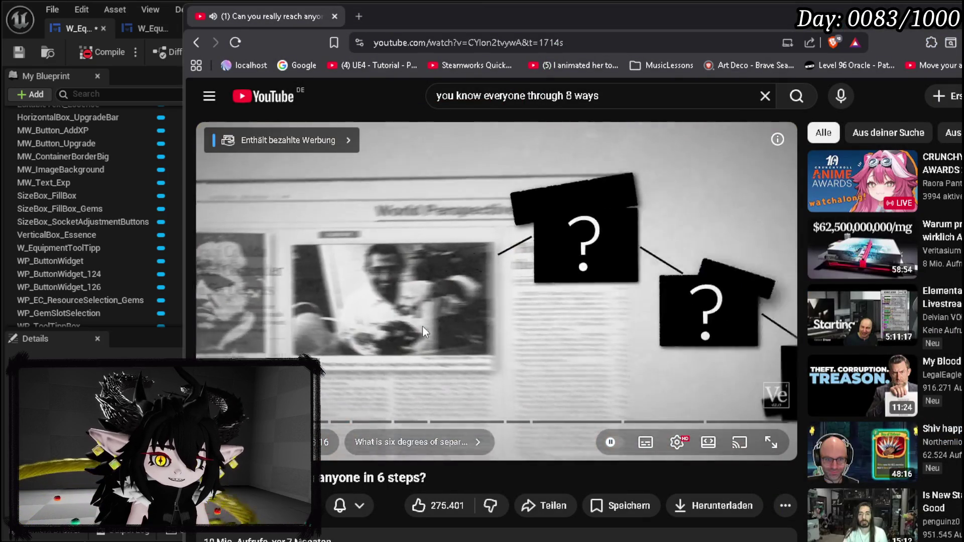
pyautogui.click(550, 321)
pyautogui.scroll(-5, 544, 327)
pyautogui.scroll(5, 471, 355)
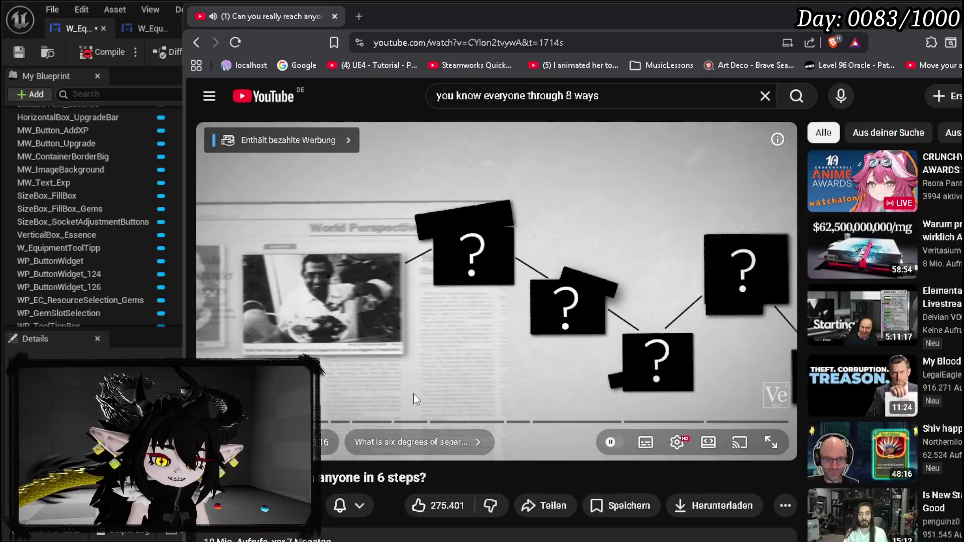
pyautogui.scroll(-4, 215, 282)
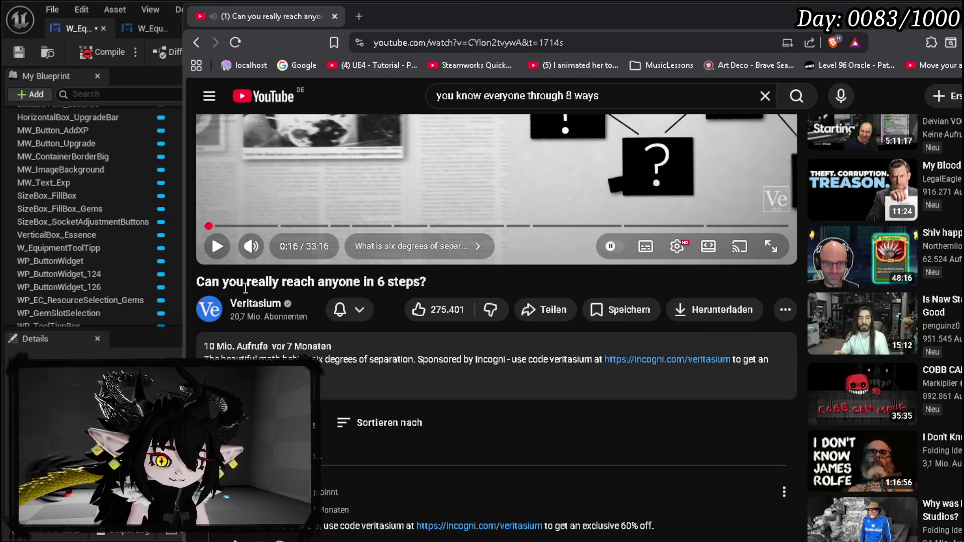
# - Check the chapter number in the video's title, then return to the blueprint editor
pyautogui.moveTo(197, 281); pyautogui.dragTo(461, 279)
pyautogui.doubleClick(380, 281)
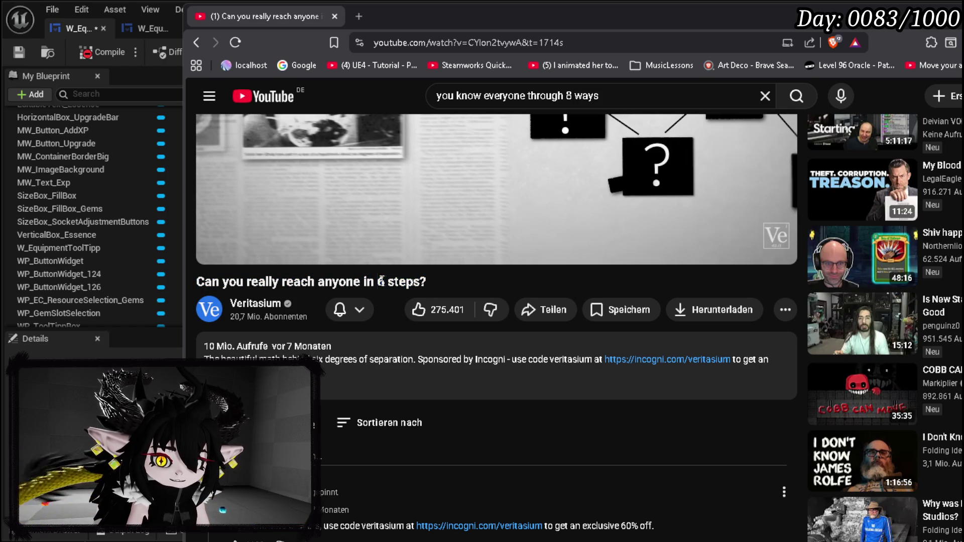
pyautogui.click(405, 282)
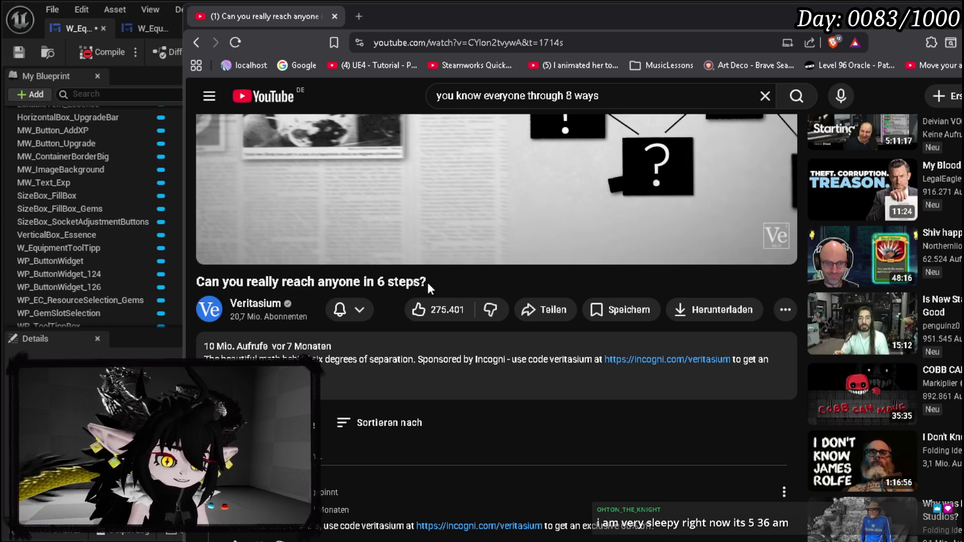
pyautogui.moveTo(317, 283); pyautogui.dragTo(445, 284)
pyautogui.click(408, 280)
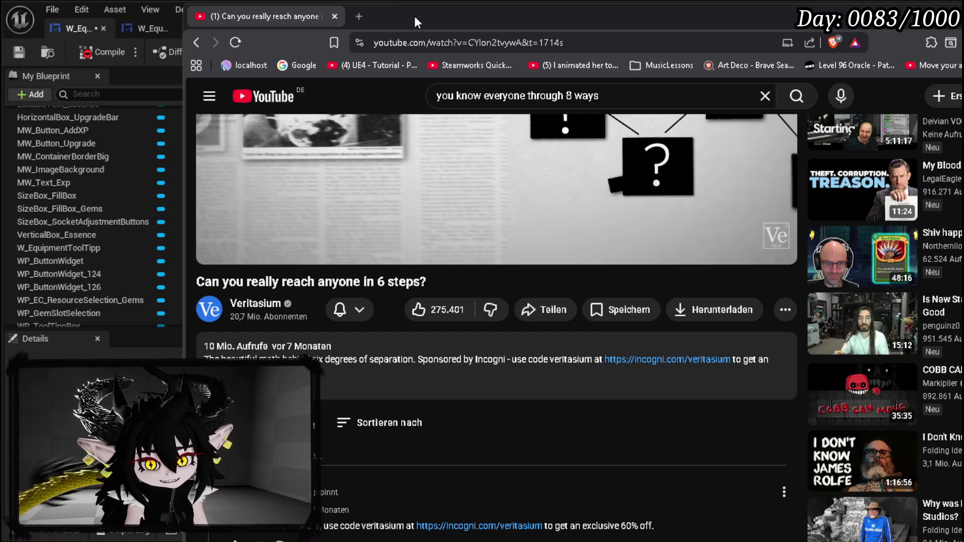
pyautogui.hotkey('alt', 'Tab')
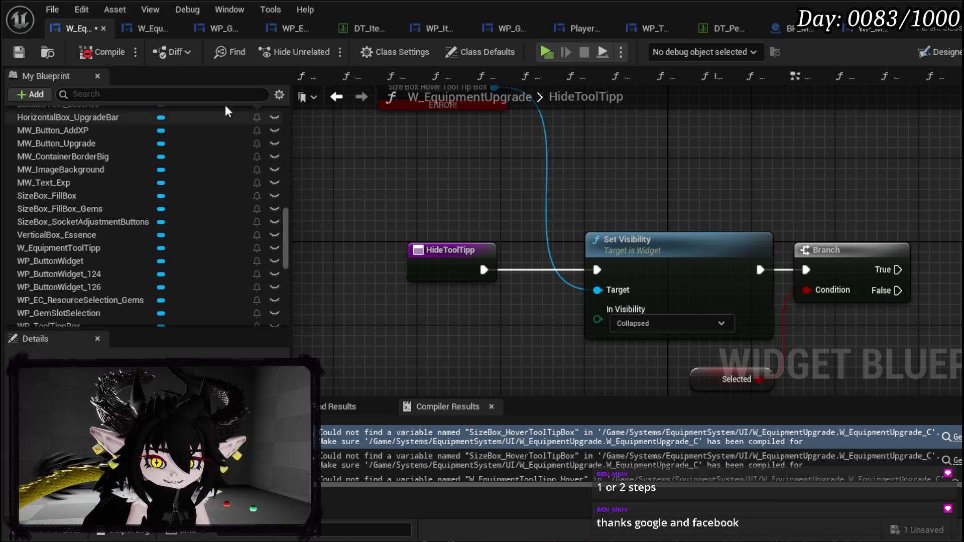
# - In HideToolTipp, replace the broken size box getter with a WP_ToolTippBox getter on Set Visibility, and save
pyautogui.click(452, 159)
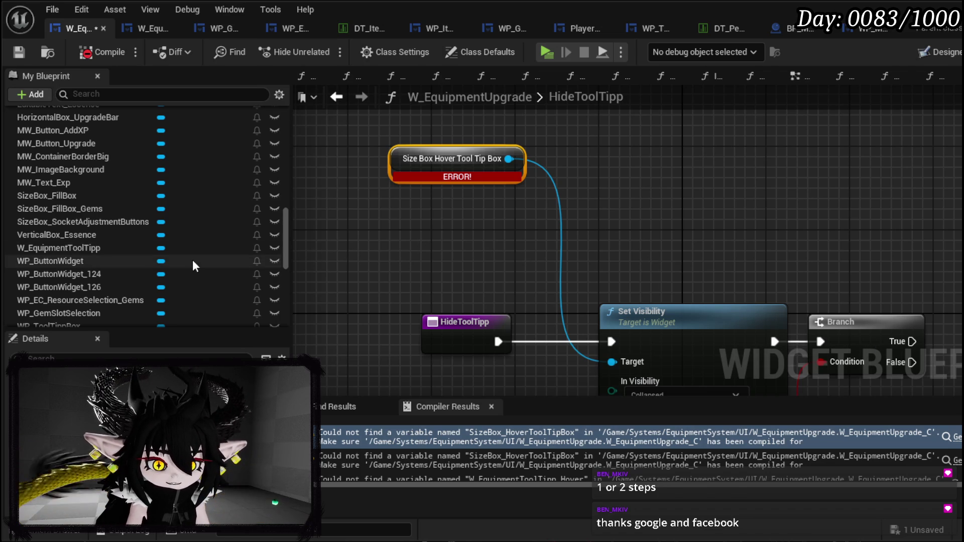
pyautogui.moveTo(348, 268); pyautogui.dragTo(354, 254)
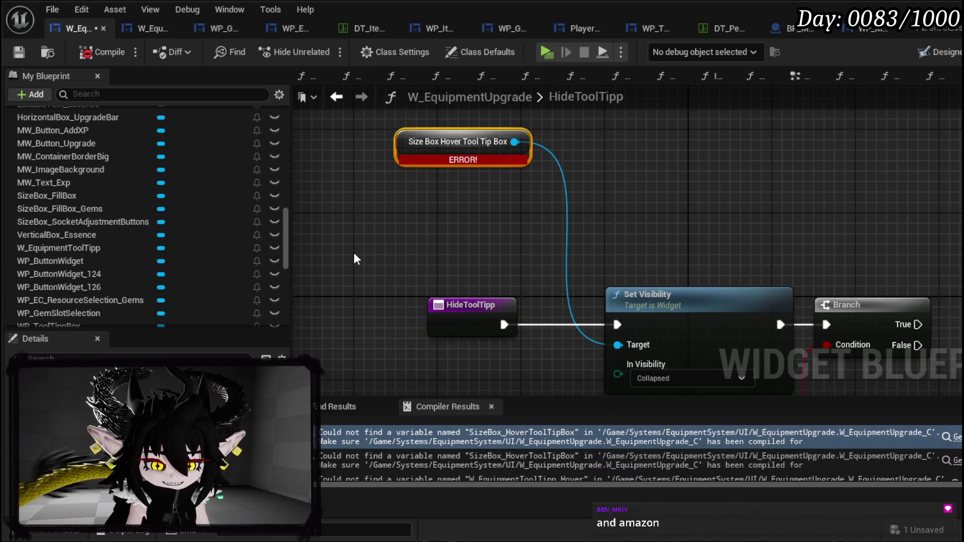
pyautogui.moveTo(354, 254); pyautogui.dragTo(379, 268)
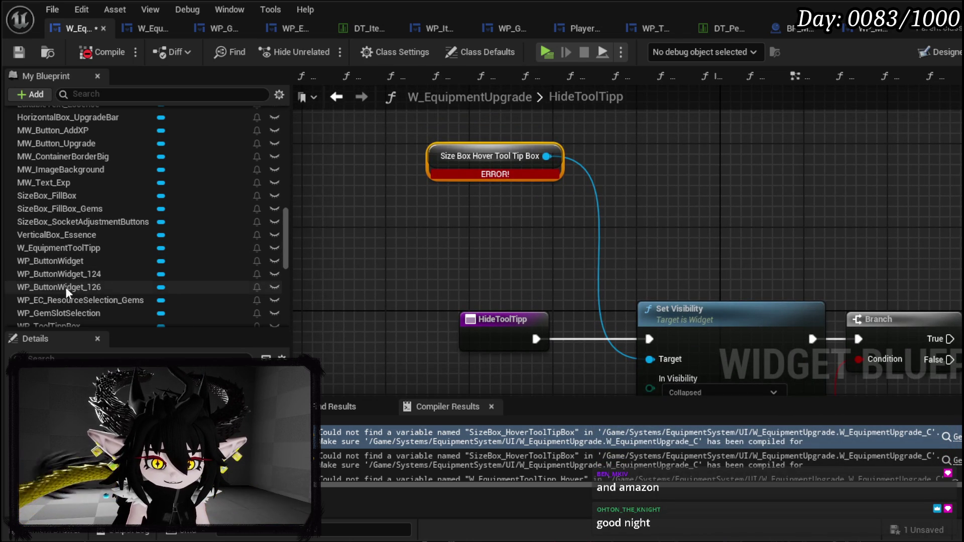
pyautogui.scroll(3, 91, 221)
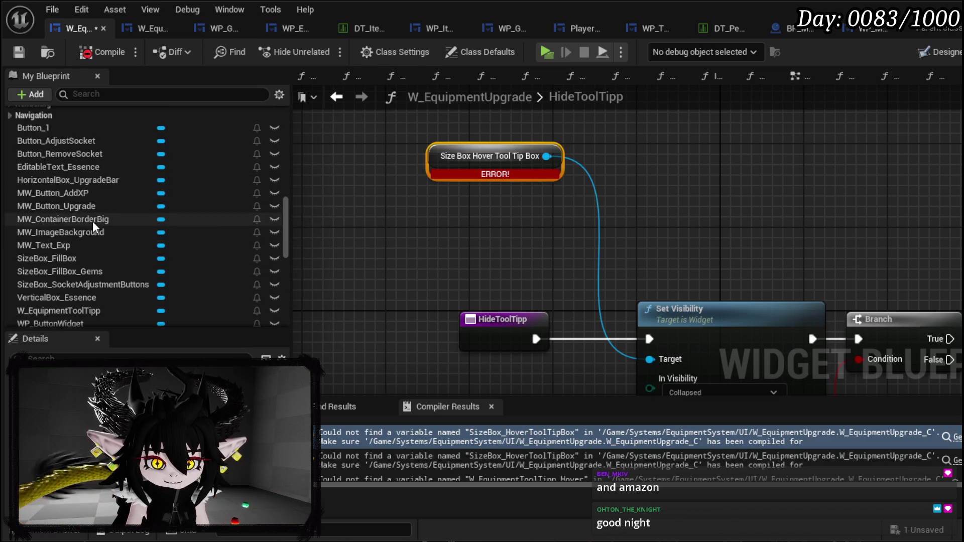
pyautogui.scroll(-5, 91, 211)
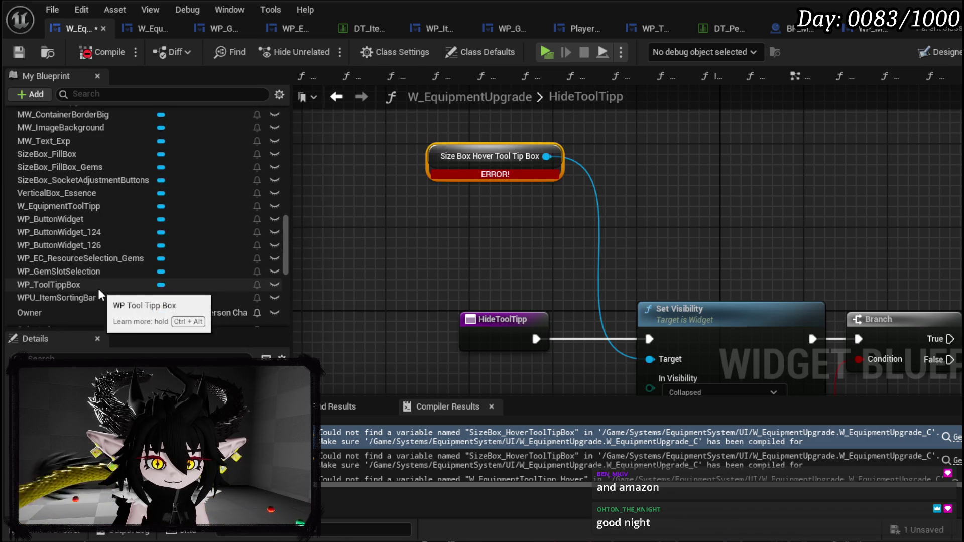
pyautogui.moveTo(86, 286); pyautogui.dragTo(412, 195)
pyautogui.moveTo(480, 198)
pyautogui.mouseDown()
pyautogui.moveTo(616, 309)
pyautogui.moveTo(653, 356)
pyautogui.mouseUp()
pyautogui.click(482, 156)
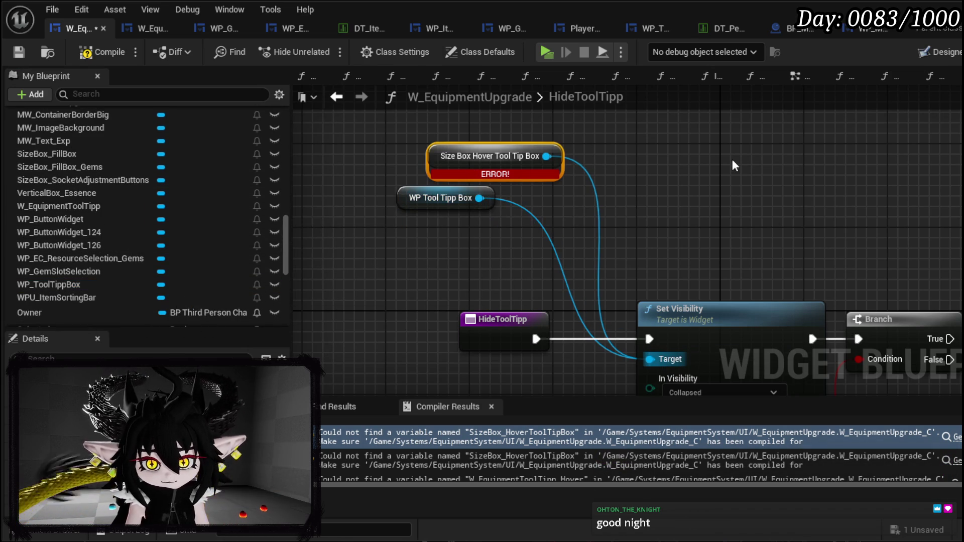
pyautogui.press('Delete')
pyautogui.click(435, 204)
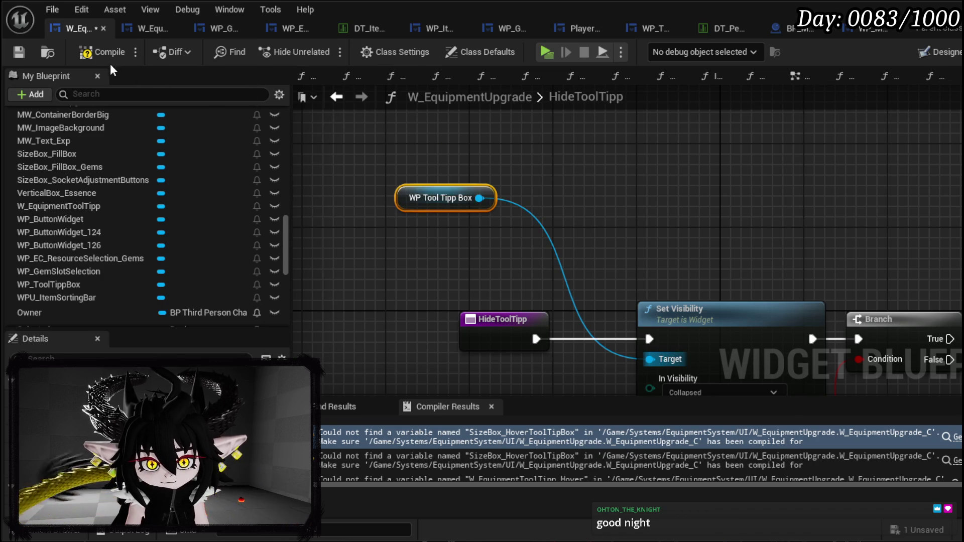
pyautogui.click(19, 52)
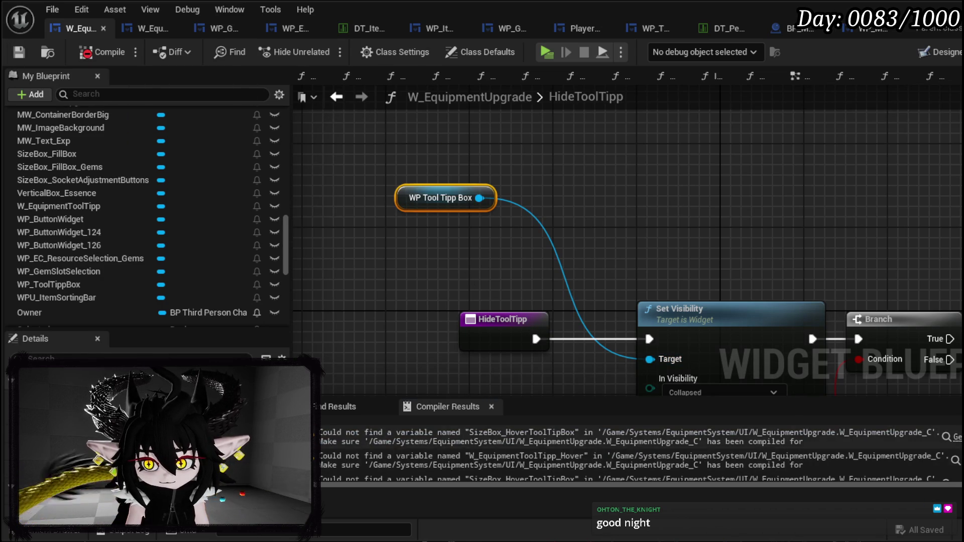
# - Make the same WP_ToolTippBox swap in SelectionEvent, then compile and save
pyautogui.moveTo(48, 284); pyautogui.dragTo(526, 190)
pyautogui.click(532, 191)
pyautogui.moveTo(543, 172); pyautogui.dragTo(638, 312)
pyautogui.click(707, 230)
pyautogui.press('Delete')
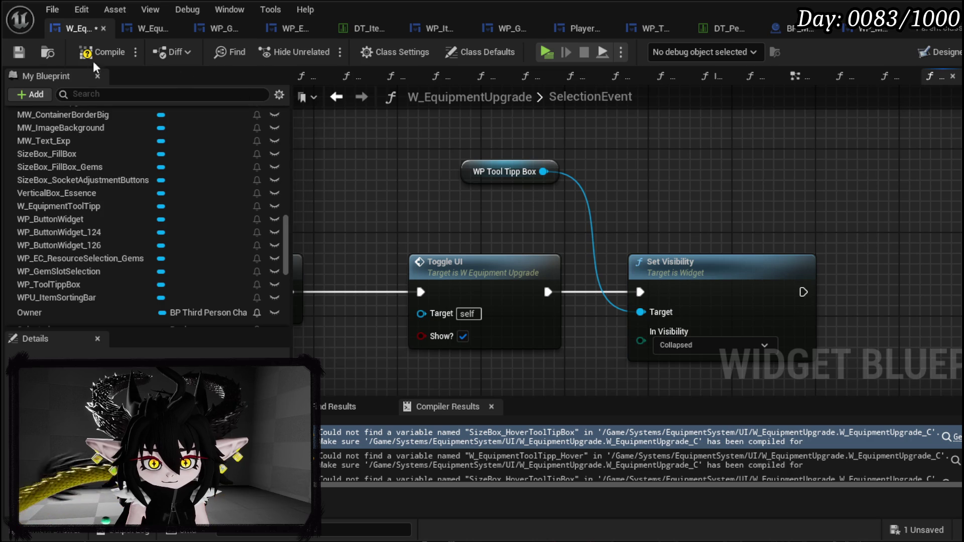
pyautogui.click(98, 52)
pyautogui.click(19, 52)
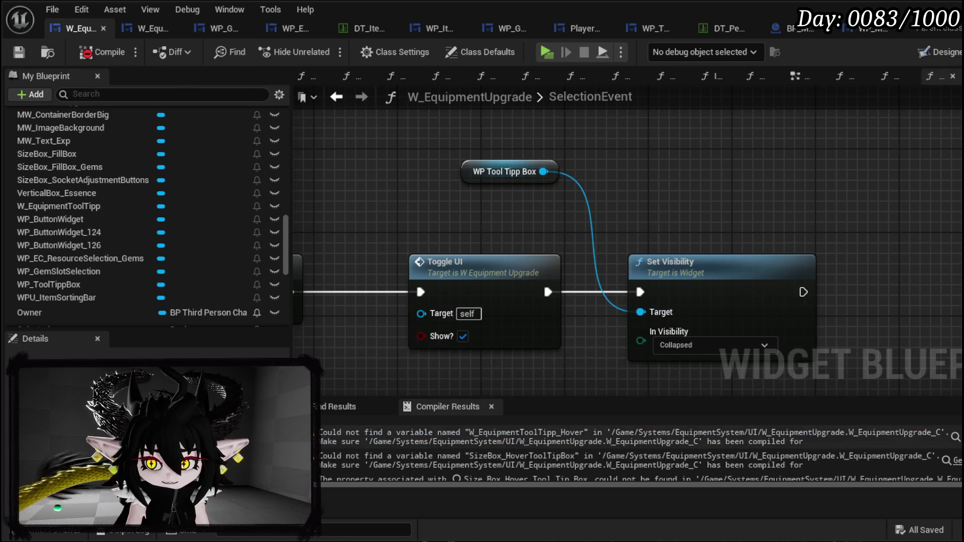
# - In ShowEquipmentToolTipp, add a WP_ToolTippBox getter and wire it into the tooltip target
pyautogui.click(502, 436)
pyautogui.moveTo(91, 284)
pyautogui.mouseDown()
pyautogui.moveTo(427, 251)
pyautogui.moveTo(520, 230)
pyautogui.mouseUp()
pyautogui.click(537, 207)
pyautogui.moveTo(587, 184)
pyautogui.mouseDown()
pyautogui.moveTo(715, 346)
pyautogui.moveTo(707, 210)
pyautogui.moveTo(607, 166)
pyautogui.moveTo(687, 94)
pyautogui.moveTo(674, 97)
pyautogui.moveTo(674, 245)
pyautogui.moveTo(607, 225)
pyautogui.moveTo(595, 188)
pyautogui.moveTo(685, 173)
pyautogui.moveTo(921, 171)
pyautogui.mouseUp()
# - Move the WP Tool Tipp Box getter left, near Set Visibility and Set Data
pyautogui.scroll(-2, 498, 253)
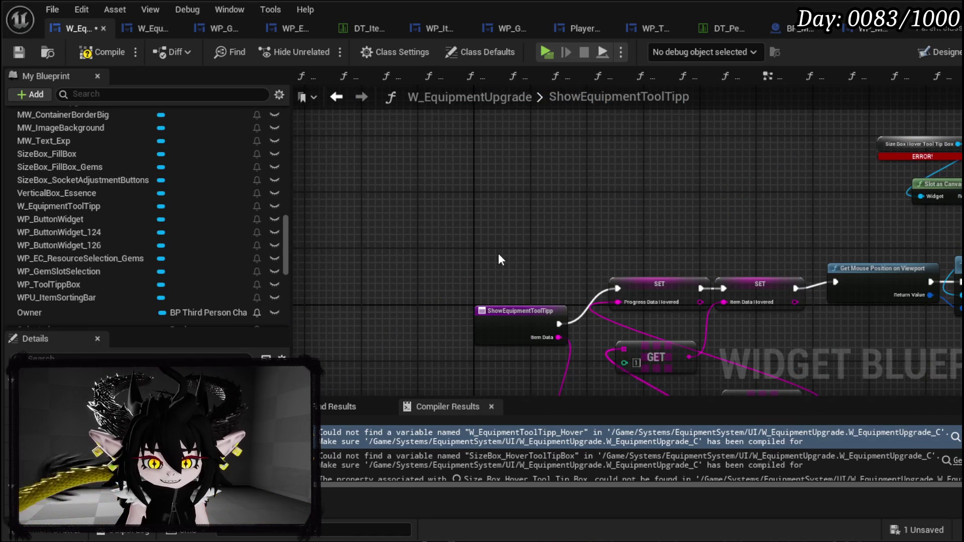
pyautogui.moveTo(500, 252); pyautogui.dragTo(410, 252)
pyautogui.scroll(1, 772, 212)
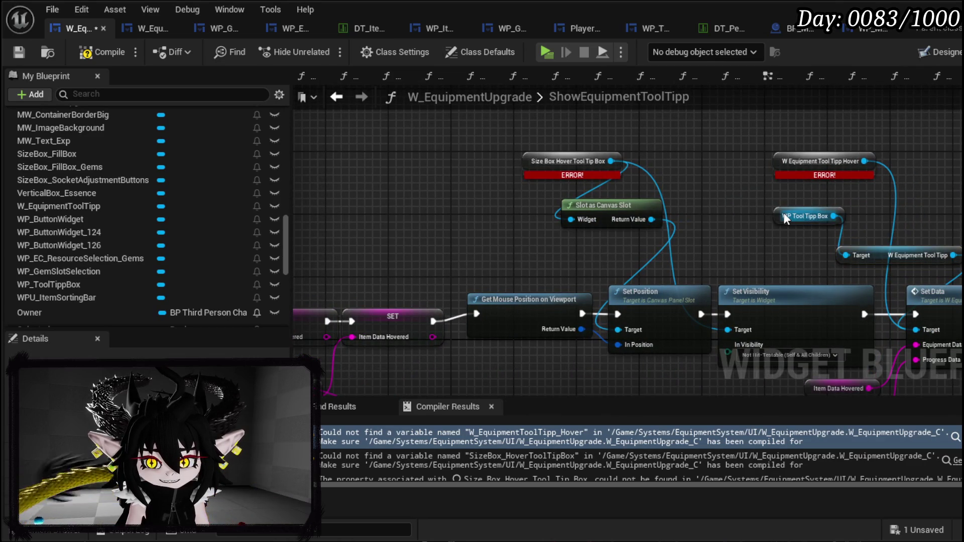
pyautogui.moveTo(740, 236)
pyautogui.mouseDown()
pyautogui.moveTo(533, 171)
pyautogui.moveTo(611, 242)
pyautogui.mouseUp()
pyautogui.moveTo(704, 222)
pyautogui.mouseDown()
pyautogui.moveTo(388, 237)
pyautogui.moveTo(445, 224)
pyautogui.mouseUp()
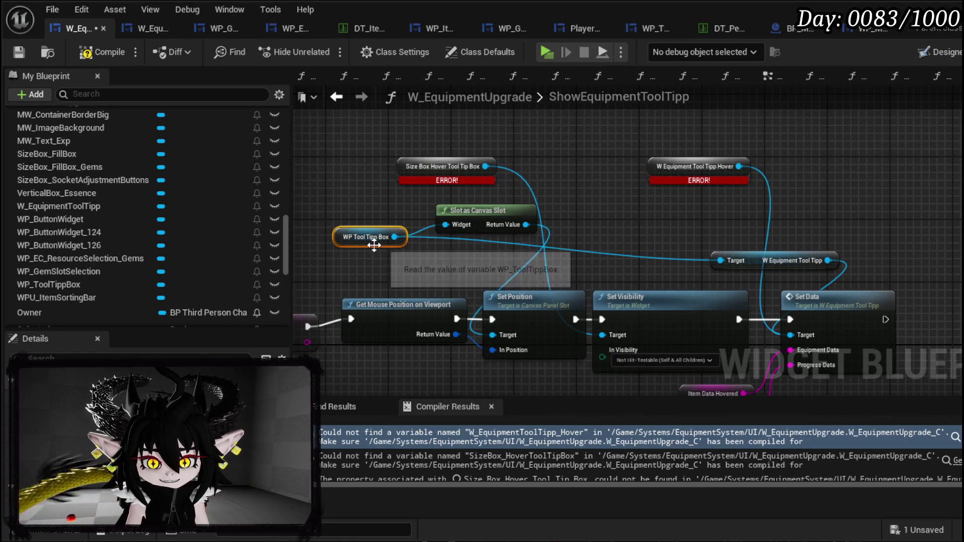
pyautogui.moveTo(712, 240)
pyautogui.mouseDown()
pyautogui.moveTo(565, 226)
pyautogui.moveTo(645, 261)
pyautogui.mouseUp()
# - Wire WP Tool Tipp Box into Set Visibility's Target and delete both ERROR getter nodes
pyautogui.moveTo(317, 170); pyautogui.dragTo(668, 195)
pyautogui.press('Delete')
pyautogui.moveTo(606, 237)
pyautogui.mouseDown()
pyautogui.moveTo(525, 151)
pyautogui.moveTo(599, 154)
pyautogui.mouseUp()
pyautogui.hotkey('ctrl', 'z')
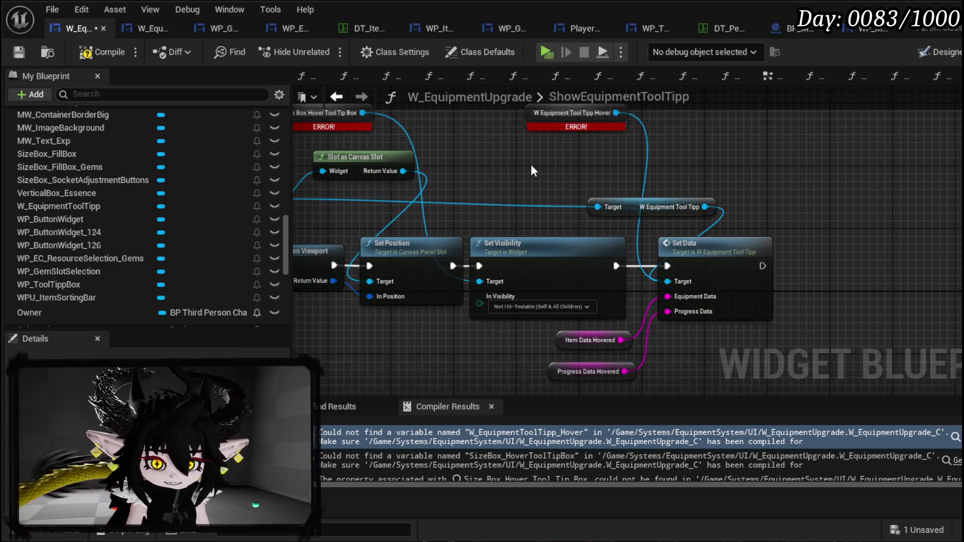
pyautogui.moveTo(534, 169); pyautogui.dragTo(678, 198)
pyautogui.moveTo(418, 232); pyautogui.dragTo(626, 315)
pyautogui.moveTo(470, 128); pyautogui.dragTo(727, 160)
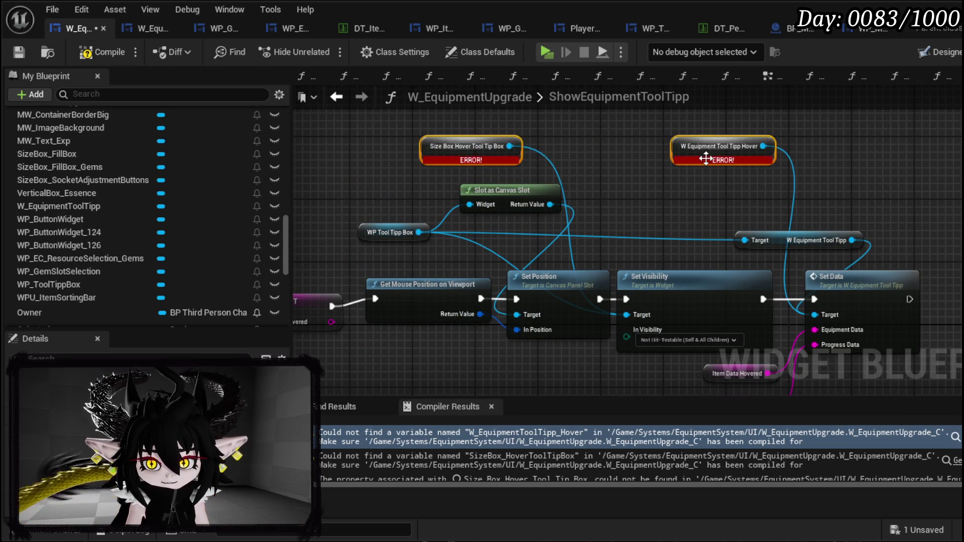
pyautogui.press('Delete')
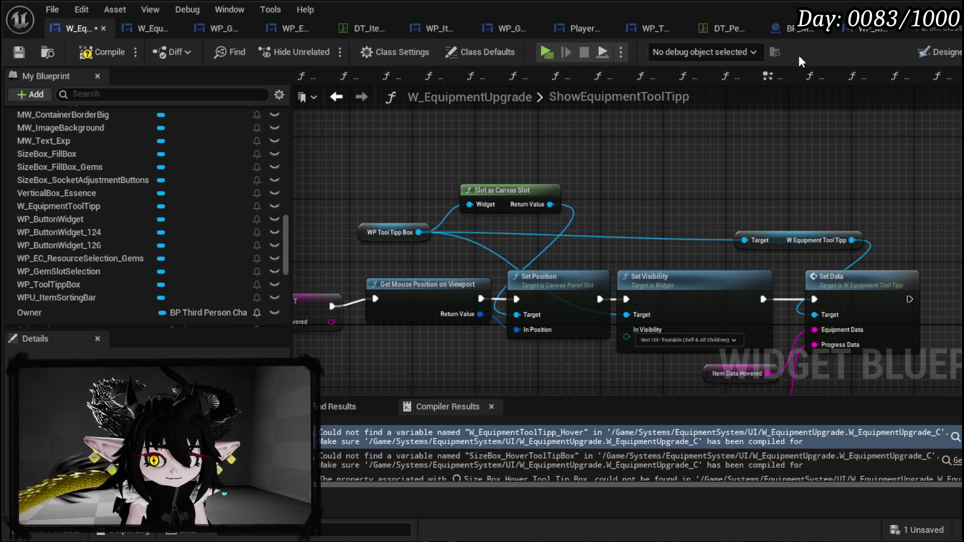
# - Rearrange the W Equipment Tool Tipp and Slot as Canvas Slot nodes beside WP Tool Tipp Box
pyautogui.moveTo(786, 244); pyautogui.dragTo(486, 235)
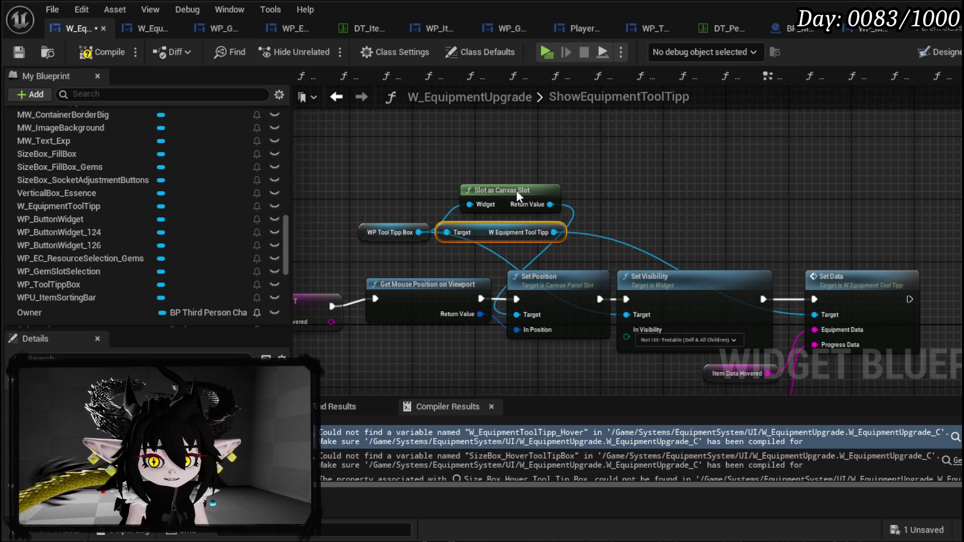
pyautogui.moveTo(502, 191); pyautogui.dragTo(525, 143)
pyautogui.moveTo(583, 268)
pyautogui.mouseDown()
pyautogui.moveTo(503, 191)
pyautogui.moveTo(492, 196)
pyautogui.moveTo(502, 275)
pyautogui.moveTo(548, 258)
pyautogui.mouseUp()
pyautogui.moveTo(495, 242); pyautogui.dragTo(607, 226)
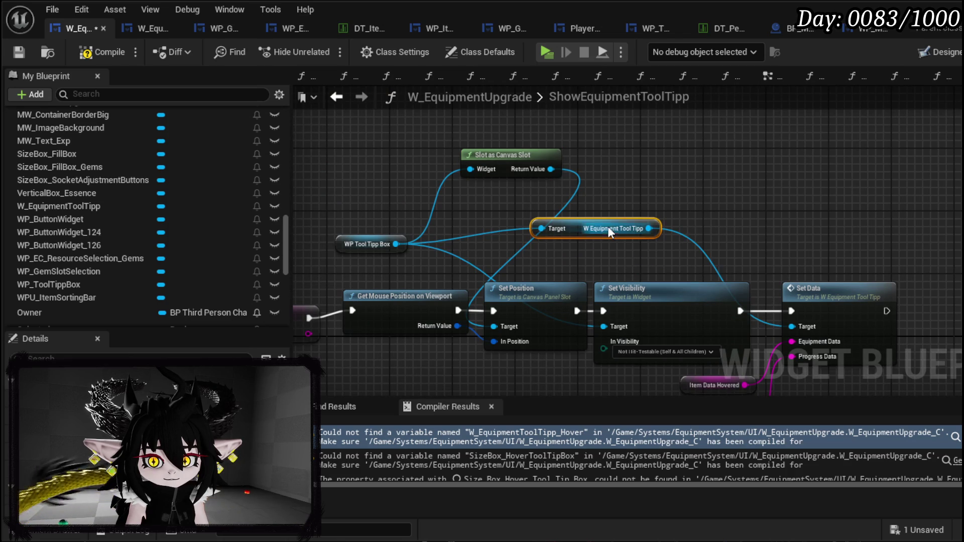
# - Add a WP Tool Tipp Box Set Data node chained after Set Visibility
pyautogui.moveTo(397, 244); pyautogui.dragTo(347, 177)
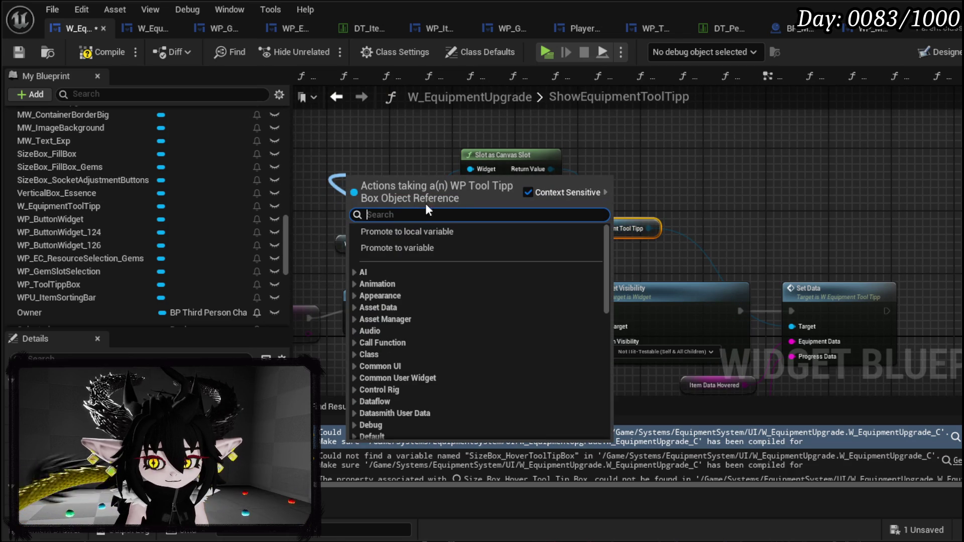
pyautogui.write('Set Data')
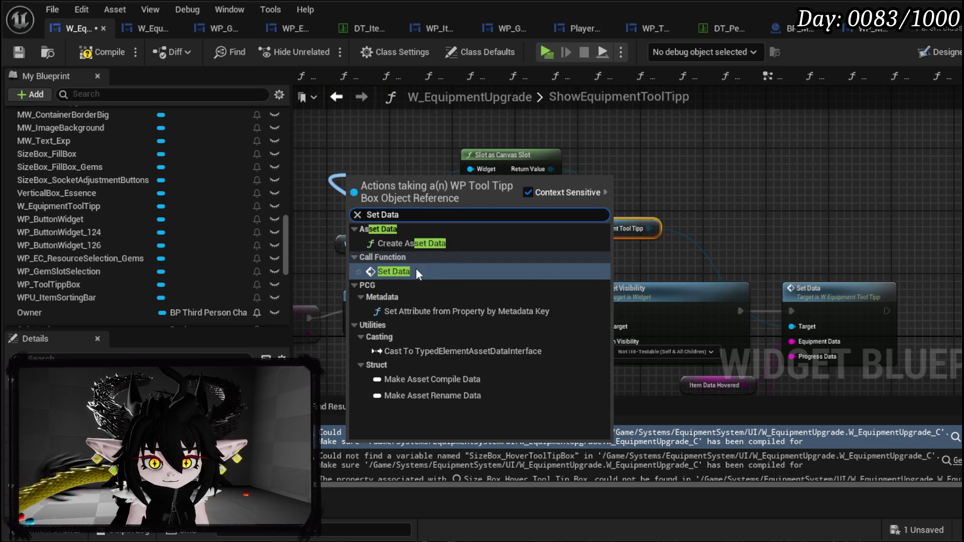
pyautogui.click(417, 268)
pyautogui.moveTo(502, 180); pyautogui.dragTo(790, 146)
pyautogui.moveTo(531, 253)
pyautogui.mouseDown()
pyautogui.moveTo(591, 128)
pyautogui.moveTo(724, 141)
pyautogui.moveTo(684, 145)
pyautogui.mouseUp()
pyautogui.moveTo(634, 207); pyautogui.dragTo(654, 261)
# - Append Item Data Hovered with '/' and feed the result into Set Data's Item Data
pyautogui.moveTo(536, 327); pyautogui.dragTo(770, 303)
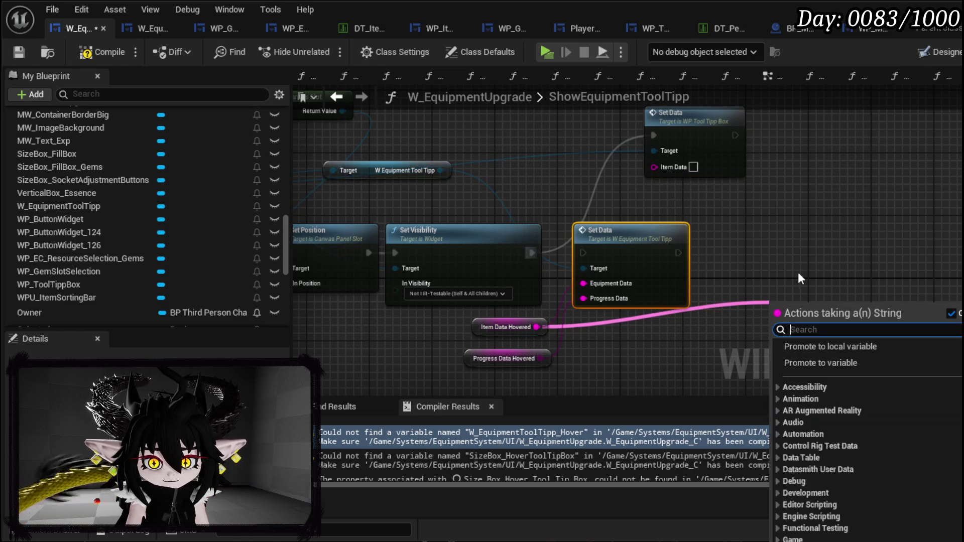
pyautogui.write('append')
pyautogui.press('Return')
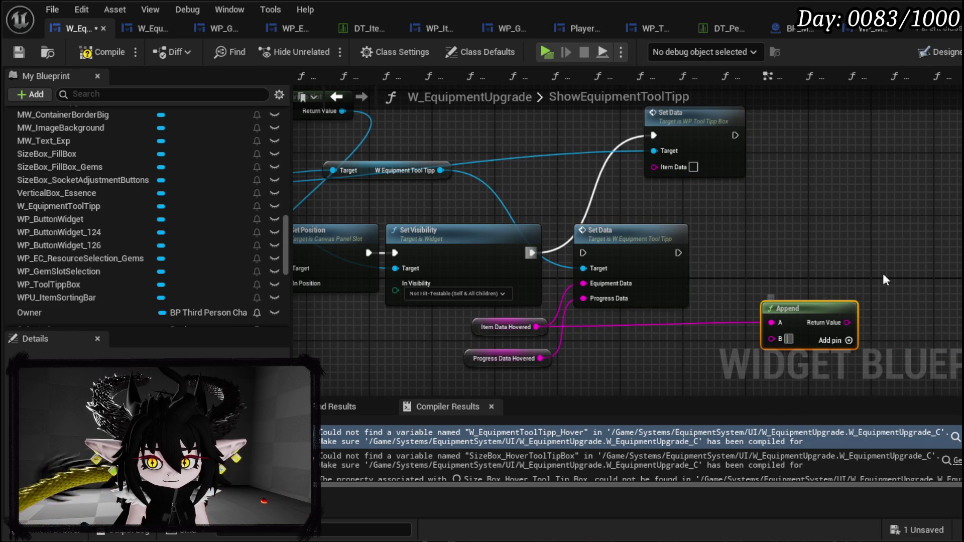
pyautogui.write('/')
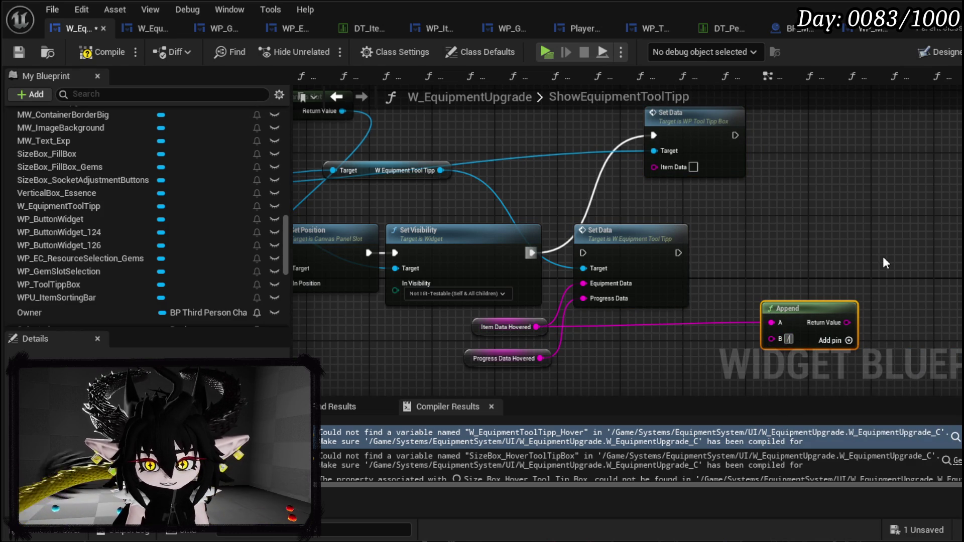
pyautogui.moveTo(847, 322); pyautogui.dragTo(672, 163)
pyautogui.moveTo(788, 308); pyautogui.dragTo(736, 285)
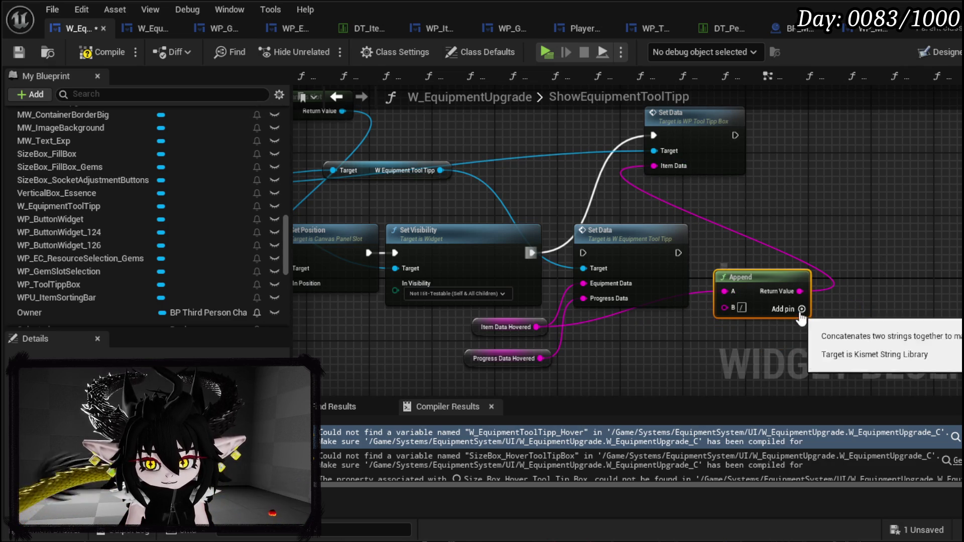
# - Add Append pin C for Progress Data Hovered and delete the old Set Data node
pyautogui.click(798, 316)
pyautogui.moveTo(839, 282); pyautogui.dragTo(832, 269)
pyautogui.moveTo(519, 317); pyautogui.dragTo(704, 283)
pyautogui.click(622, 211)
pyautogui.press('Delete')
# - Tidy the Append node and hovered-data getters around the Set Data node
pyautogui.moveTo(739, 236); pyautogui.dragTo(646, 206)
pyautogui.click(488, 332)
pyautogui.moveTo(457, 346)
pyautogui.mouseDown()
pyautogui.moveTo(488, 286)
pyautogui.moveTo(571, 290)
pyautogui.moveTo(557, 215)
pyautogui.moveTo(631, 248)
pyautogui.moveTo(715, 190)
pyautogui.mouseUp()
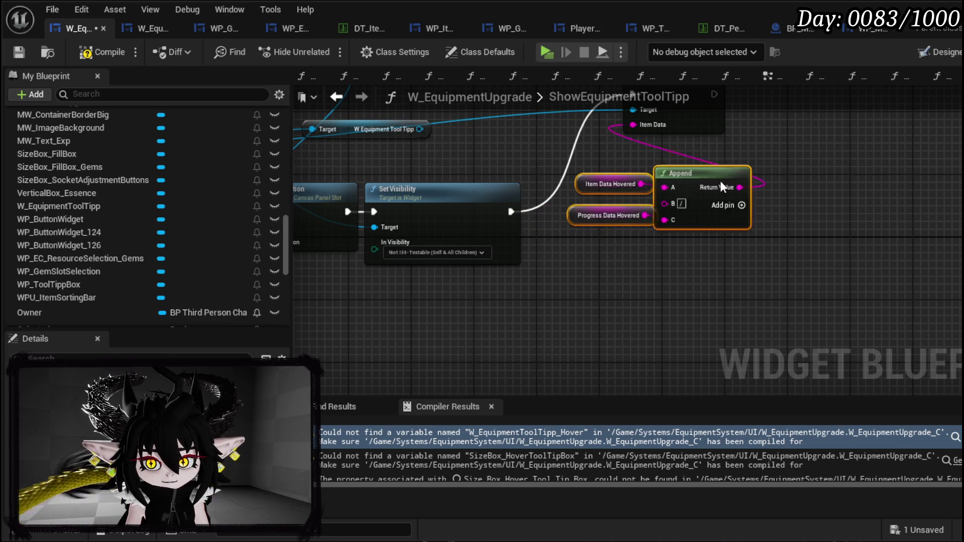
pyautogui.moveTo(800, 239); pyautogui.dragTo(780, 333)
pyautogui.moveTo(703, 251); pyautogui.dragTo(719, 251)
pyautogui.click(776, 214)
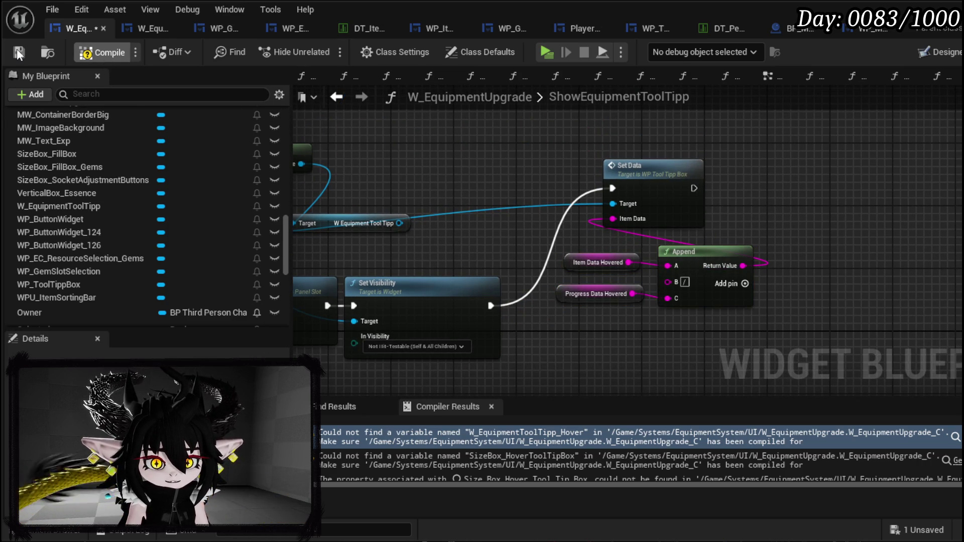
# - Delete the leftover W Equipment Tool Tipp reference, then compile and save
pyautogui.click(18, 51)
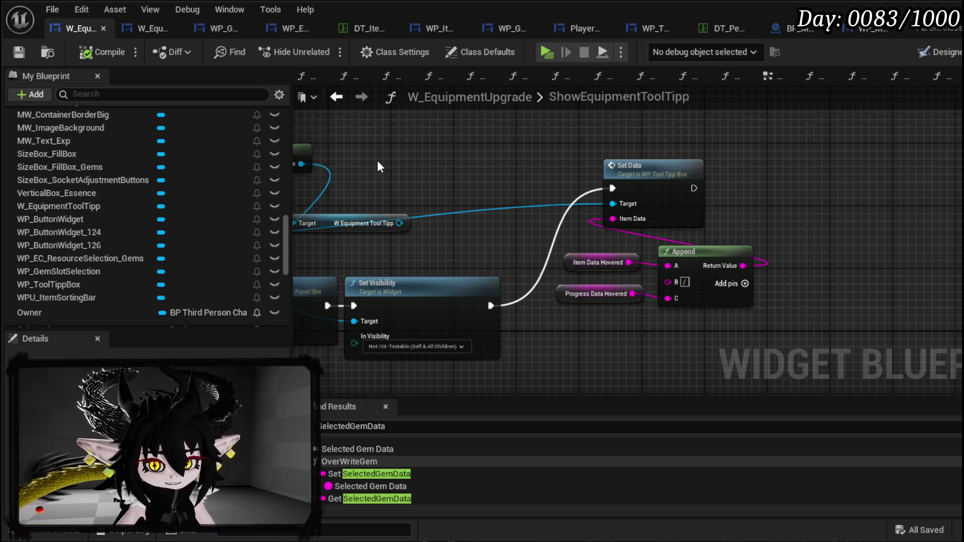
pyautogui.moveTo(377, 161); pyautogui.dragTo(614, 167)
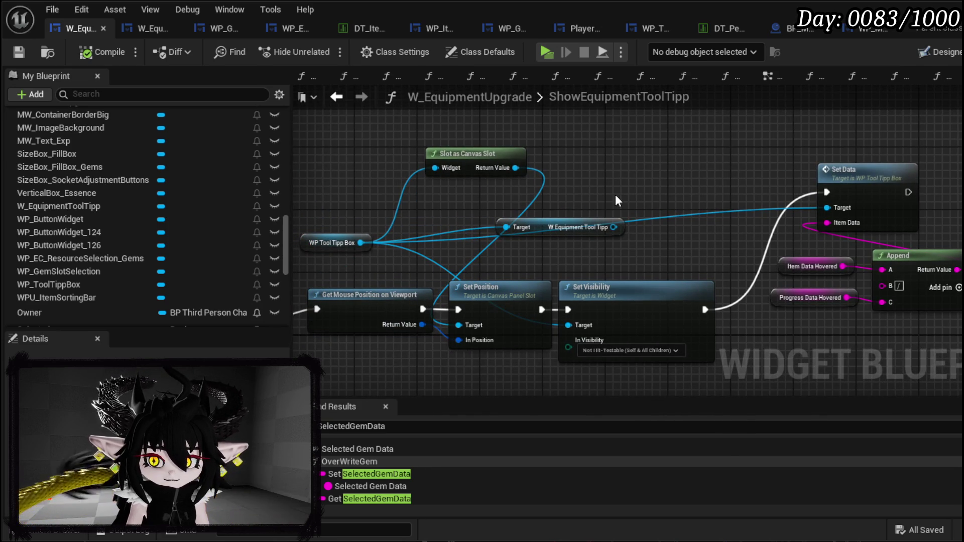
pyautogui.click(577, 227)
pyautogui.press('Delete')
pyautogui.click(91, 52)
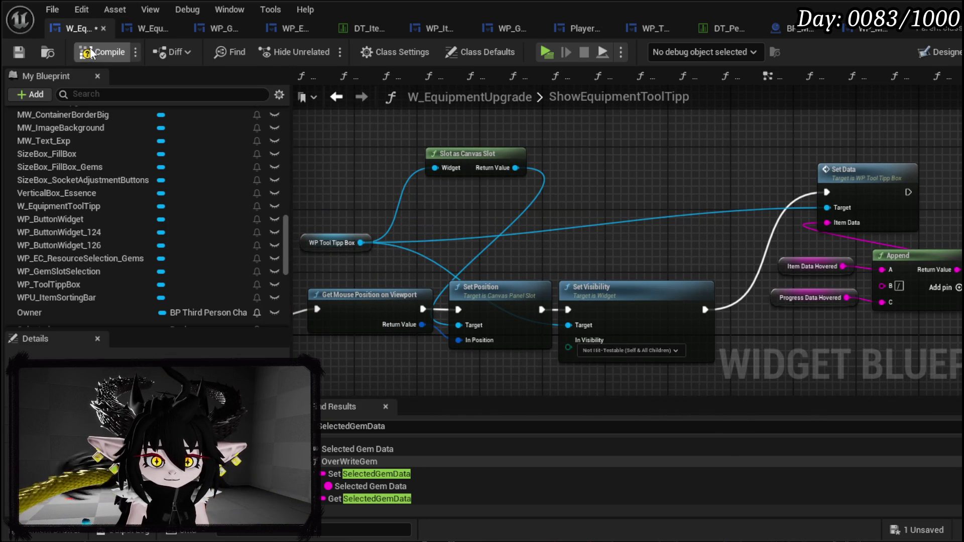
pyautogui.click(23, 53)
# - Line up Set Position and Set Visibility and save the widget blueprint
pyautogui.moveTo(636, 156)
pyautogui.mouseDown()
pyautogui.moveTo(533, 195)
pyautogui.moveTo(574, 154)
pyautogui.moveTo(500, 158)
pyautogui.mouseUp()
pyautogui.moveTo(414, 239); pyautogui.dragTo(571, 275)
pyautogui.moveTo(627, 226); pyautogui.dragTo(671, 243)
pyautogui.click(635, 230)
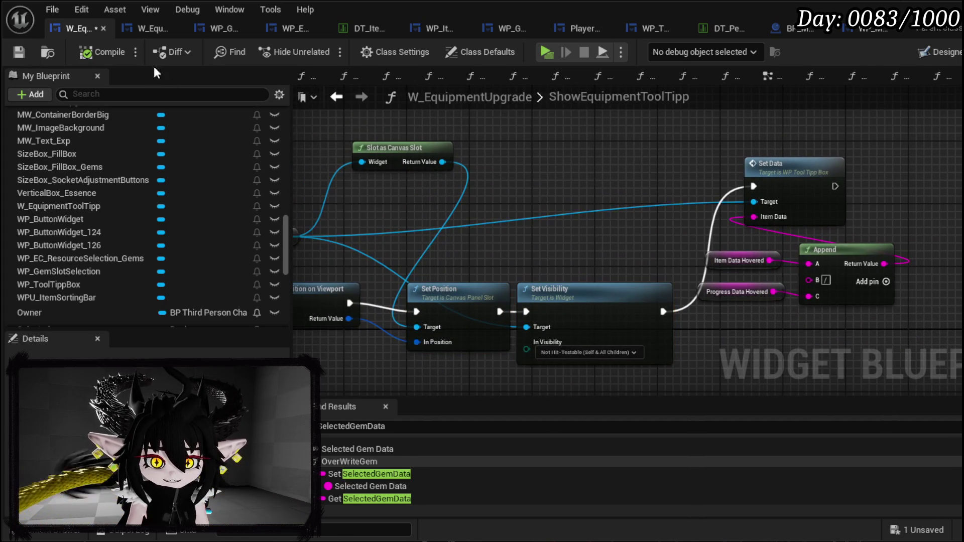
pyautogui.click(23, 55)
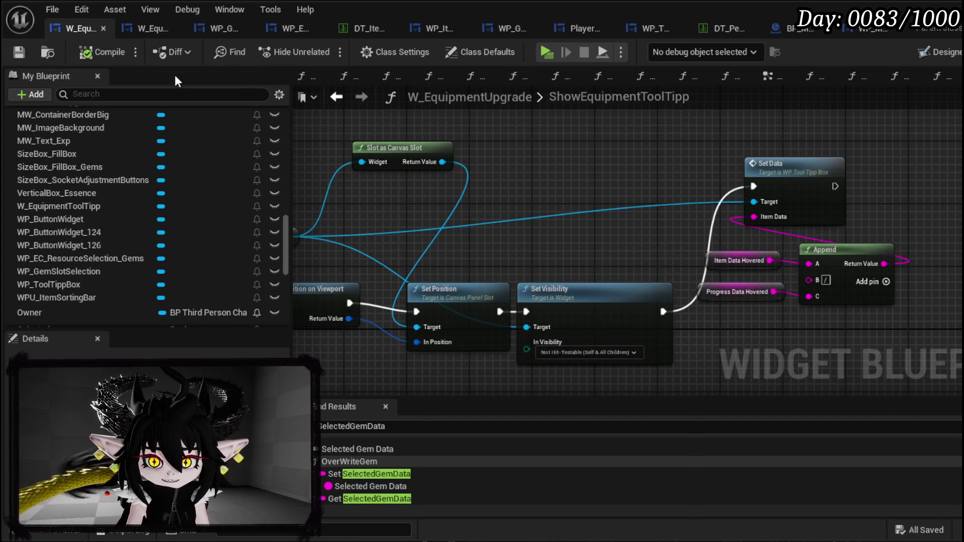
# - Stack WP Tool Tipp Box above Slot as Canvas Slot and save the blueprint
pyautogui.moveTo(314, 182); pyautogui.dragTo(427, 187)
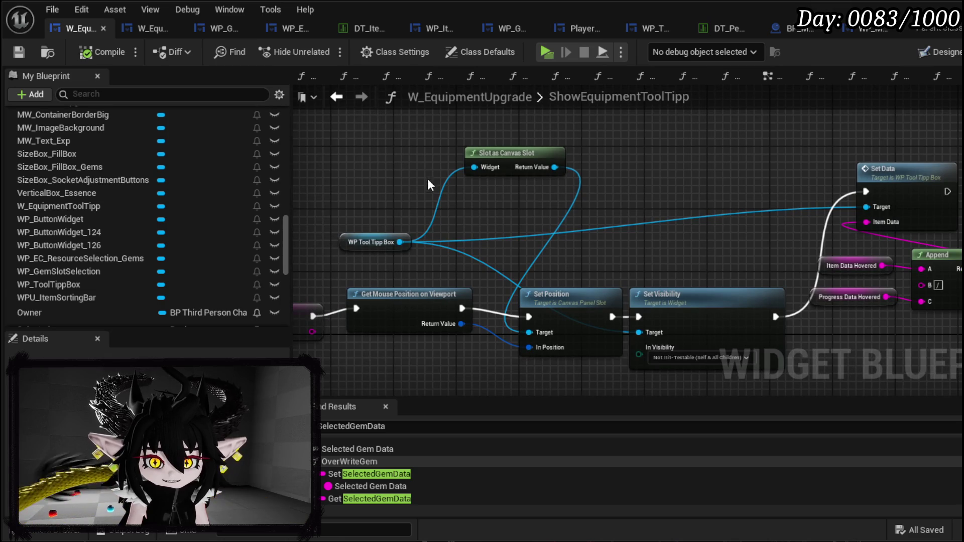
pyautogui.moveTo(505, 171); pyautogui.dragTo(403, 274)
pyautogui.moveTo(344, 242)
pyautogui.mouseDown()
pyautogui.moveTo(342, 206)
pyautogui.moveTo(326, 209)
pyautogui.mouseUp()
pyautogui.moveTo(416, 253); pyautogui.dragTo(416, 245)
pyautogui.click(536, 184)
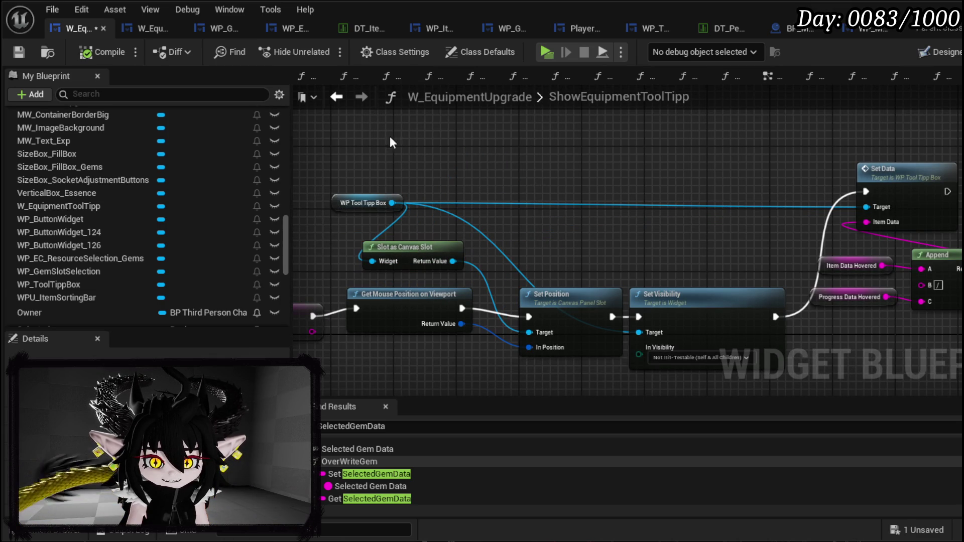
pyautogui.click(19, 51)
pyautogui.moveTo(484, 161)
pyautogui.mouseDown()
pyautogui.moveTo(598, 166)
pyautogui.moveTo(598, 196)
pyautogui.mouseUp()
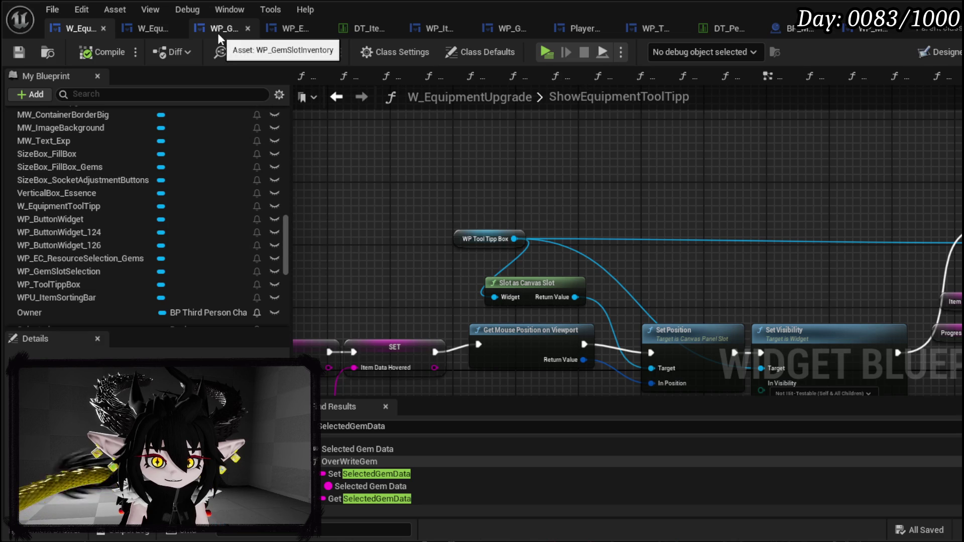
pyautogui.moveTo(694, 173)
pyautogui.mouseDown()
pyautogui.moveTo(523, 155)
pyautogui.moveTo(740, 129)
pyautogui.mouseUp()
pyautogui.scroll(-3, 740, 130)
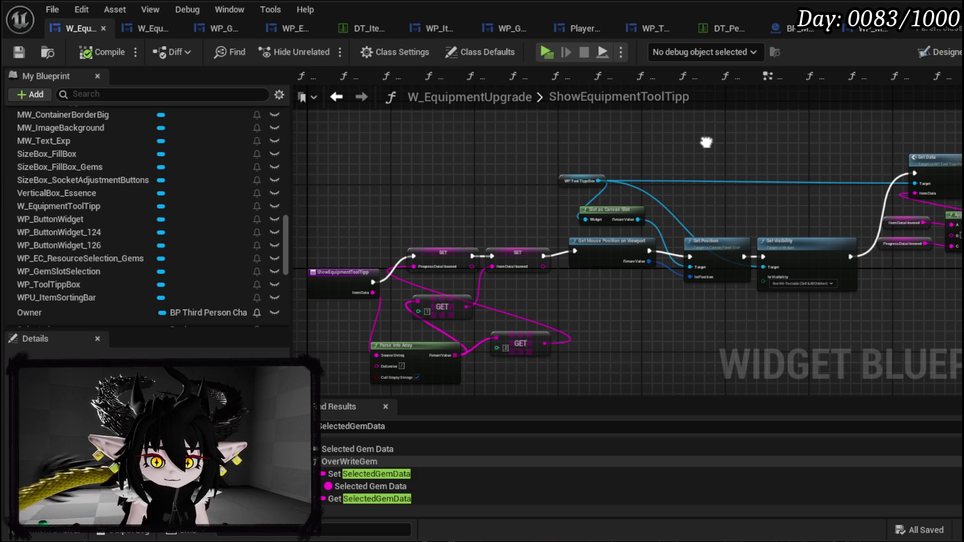
# - Run a play session, open the UPGRADE panel, then stop it
pyautogui.scroll(2, 492, 191)
pyautogui.scroll(-3, 532, 155)
pyautogui.moveTo(531, 157); pyautogui.dragTo(447, 244)
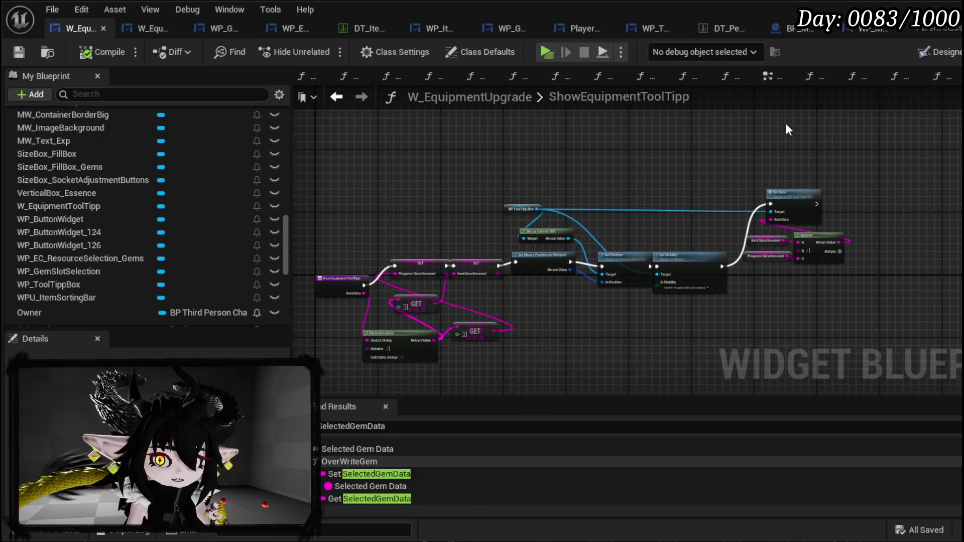
pyautogui.hotkey('alt', 'Tab')
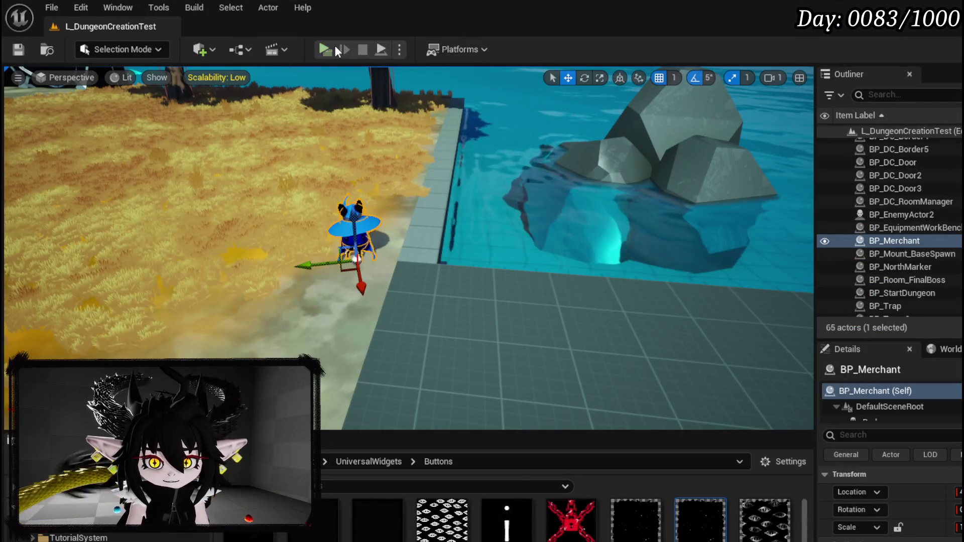
pyautogui.hotkey('alt', 'p')
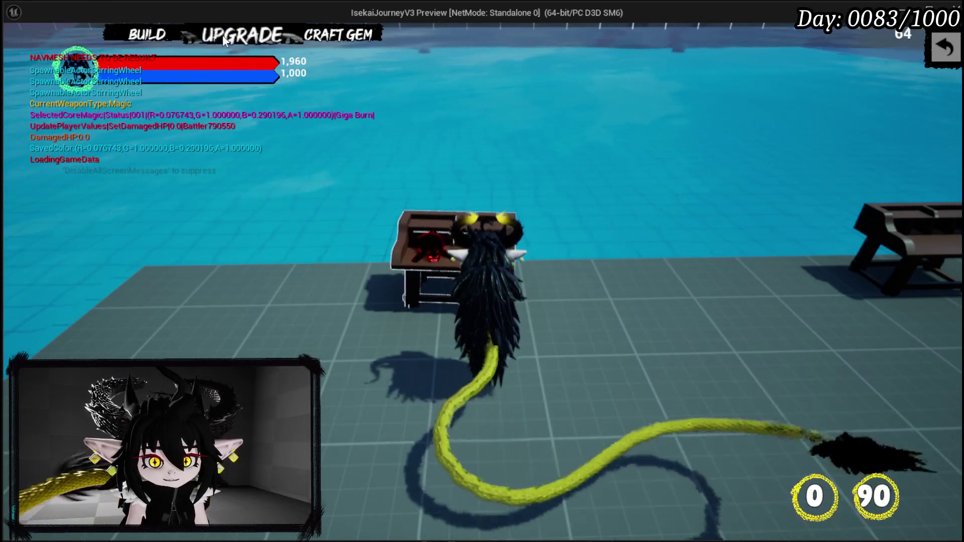
pyautogui.click(146, 34)
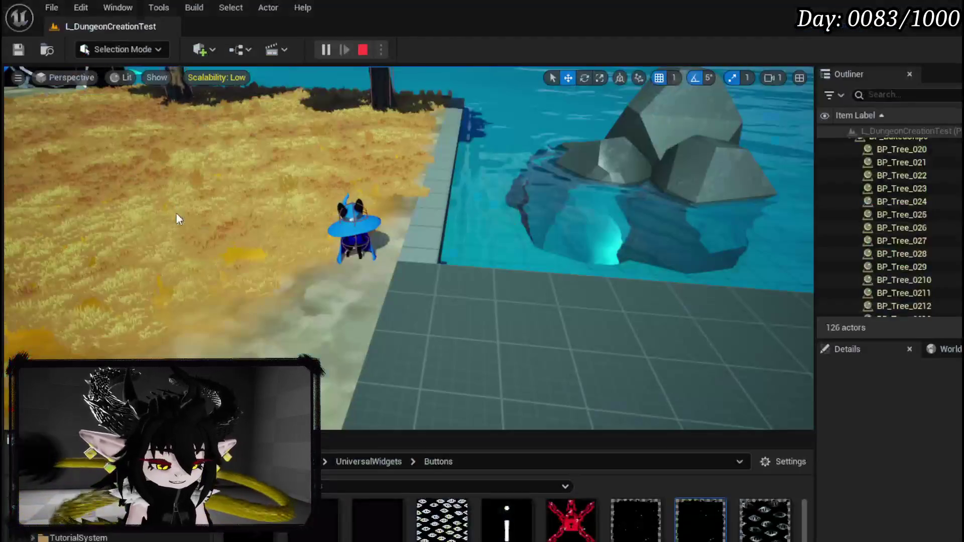
pyautogui.press('Escape')
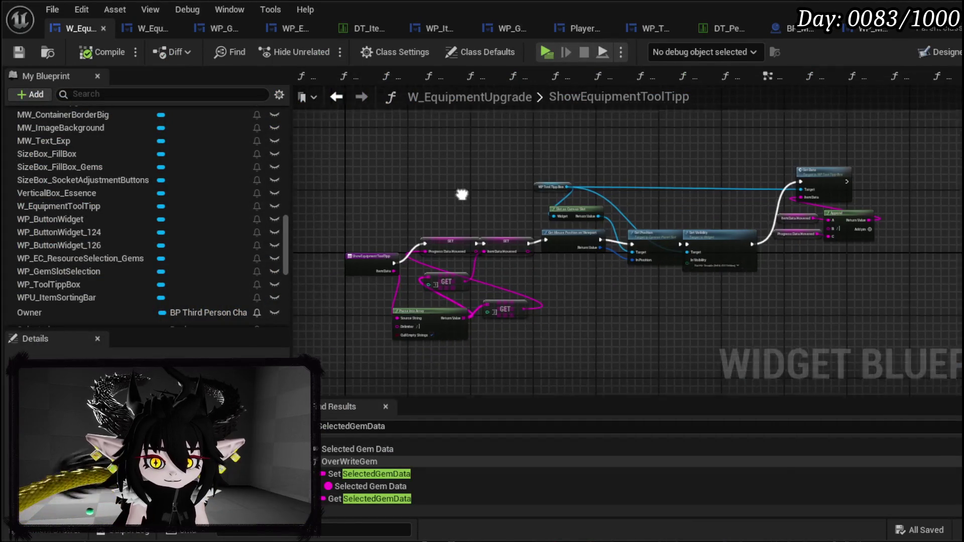
# - Add a breakpoint on the ShowEquipmentToolTipp node and save
pyautogui.scroll(2, 363, 255)
pyautogui.rightClick(360, 266)
pyautogui.click(401, 539)
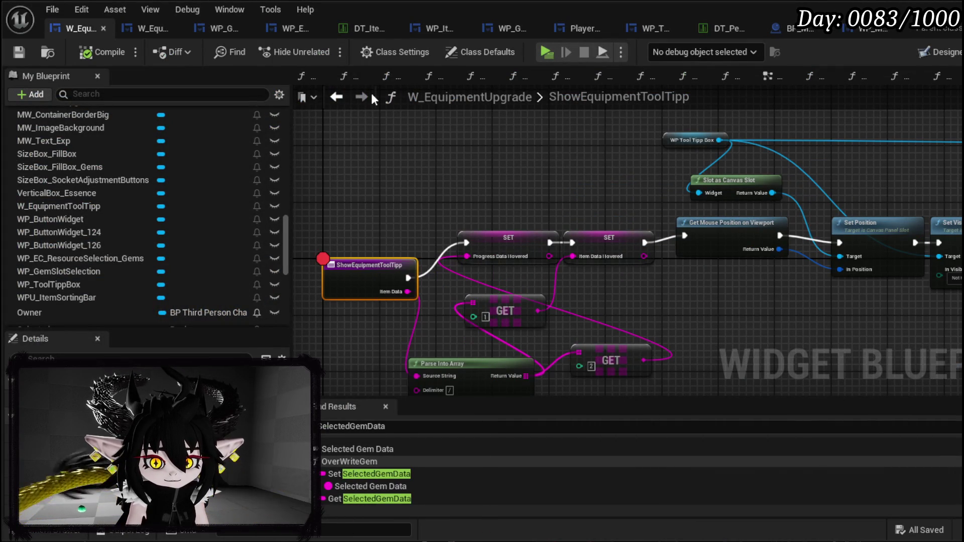
pyautogui.click(18, 52)
# - Play again and hover an item in the UPGRADE panel to hit the breakpoint
pyautogui.hotkey('alt', 'Tab')
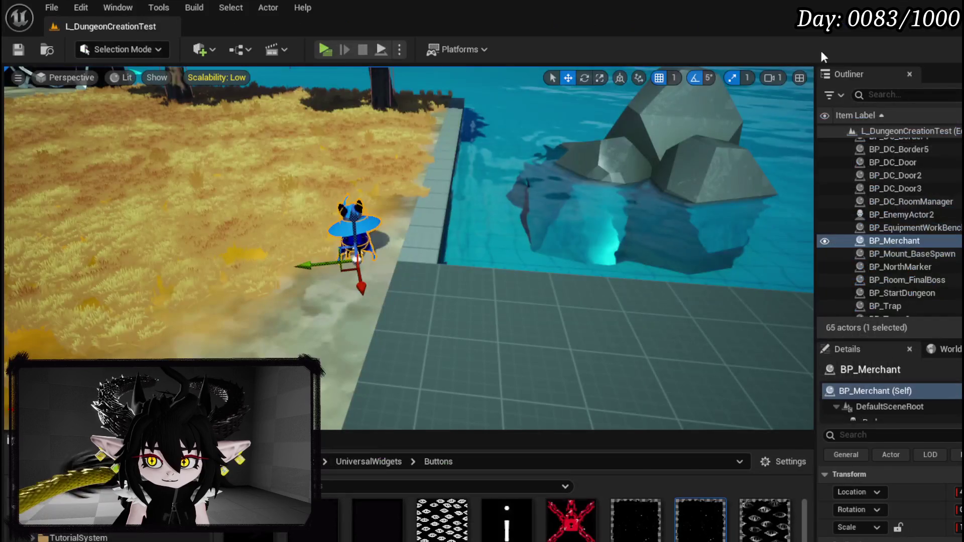
pyautogui.hotkey('alt', 'p')
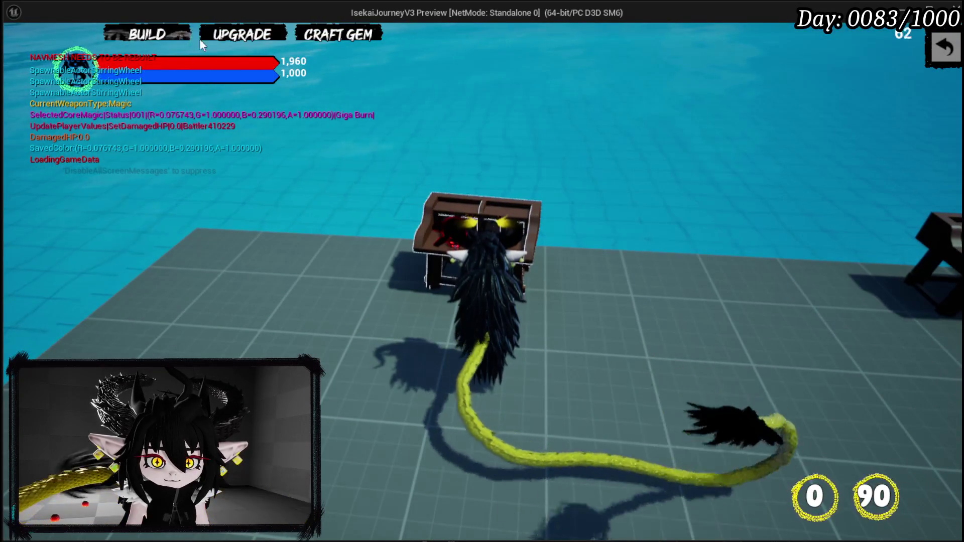
pyautogui.click(242, 34)
pyautogui.moveTo(201, 204)
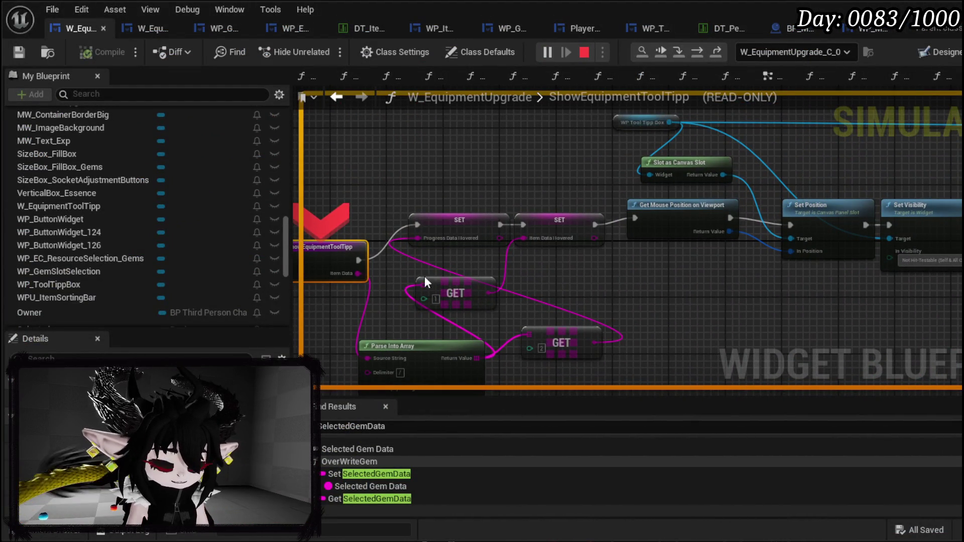
# - End the debug session, wire the function's Item Data input into Set Data, and save
pyautogui.press('Escape')
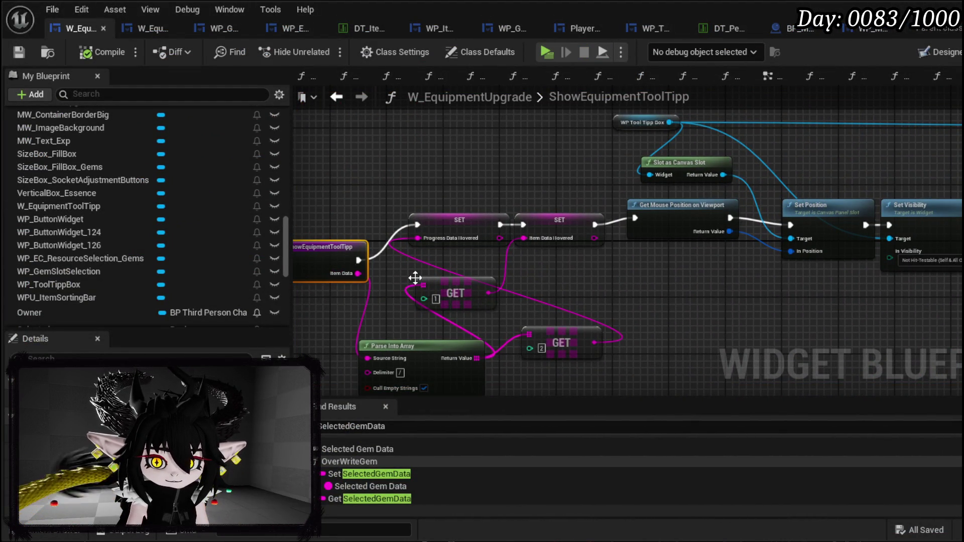
pyautogui.moveTo(435, 293); pyautogui.dragTo(194, 327)
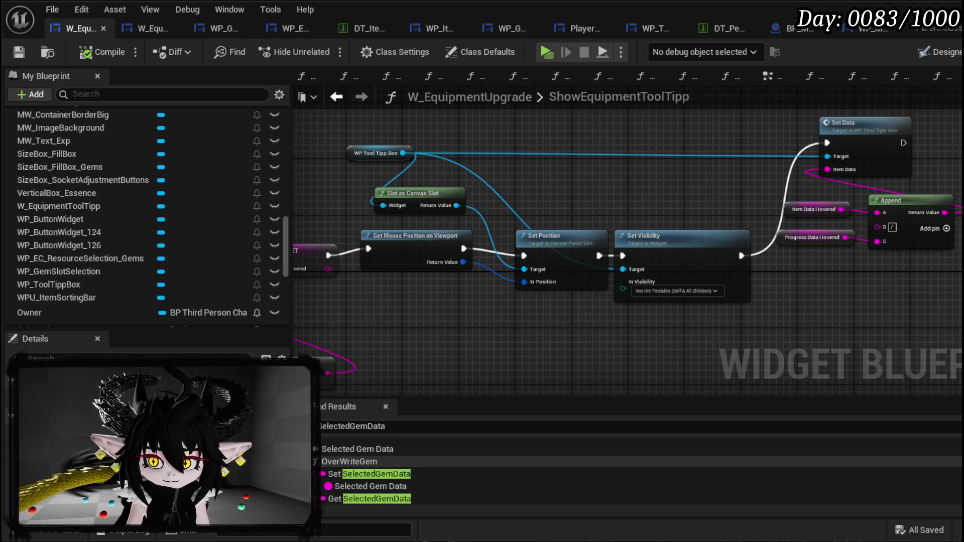
pyautogui.moveTo(174, 282)
pyautogui.mouseDown()
pyautogui.moveTo(379, 244)
pyautogui.moveTo(427, 222)
pyautogui.moveTo(450, 270)
pyautogui.mouseUp()
pyautogui.moveTo(363, 292)
pyautogui.mouseDown()
pyautogui.moveTo(427, 326)
pyautogui.moveTo(949, 191)
pyautogui.moveTo(774, 151)
pyautogui.moveTo(741, 156)
pyautogui.moveTo(700, 204)
pyautogui.mouseUp()
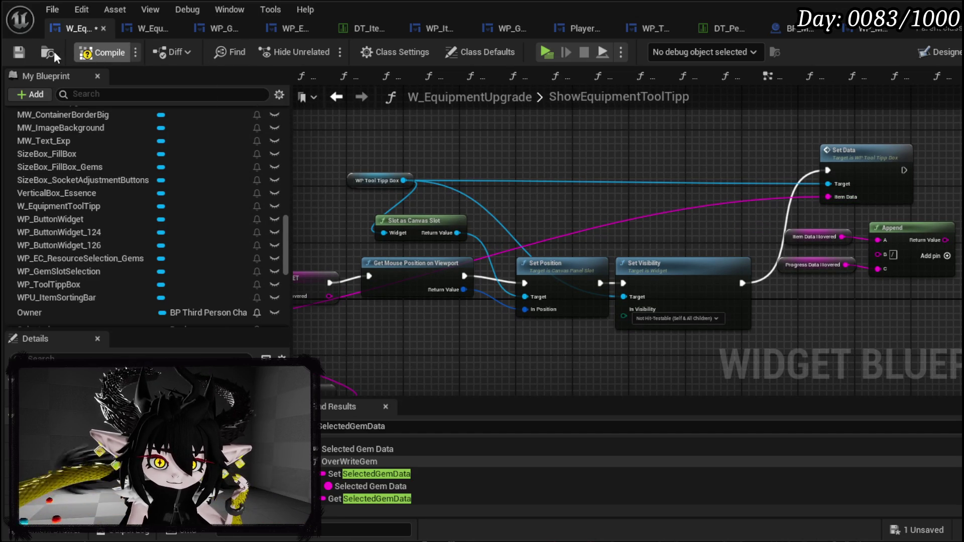
pyautogui.click(17, 52)
# - Play-test the upgrade panel (I), clear the ShowEquipmentToolTipp breakpoint, and confirm the item tooltip shows
pyautogui.hotkey('alt', 'Tab')
pyautogui.click(324, 50)
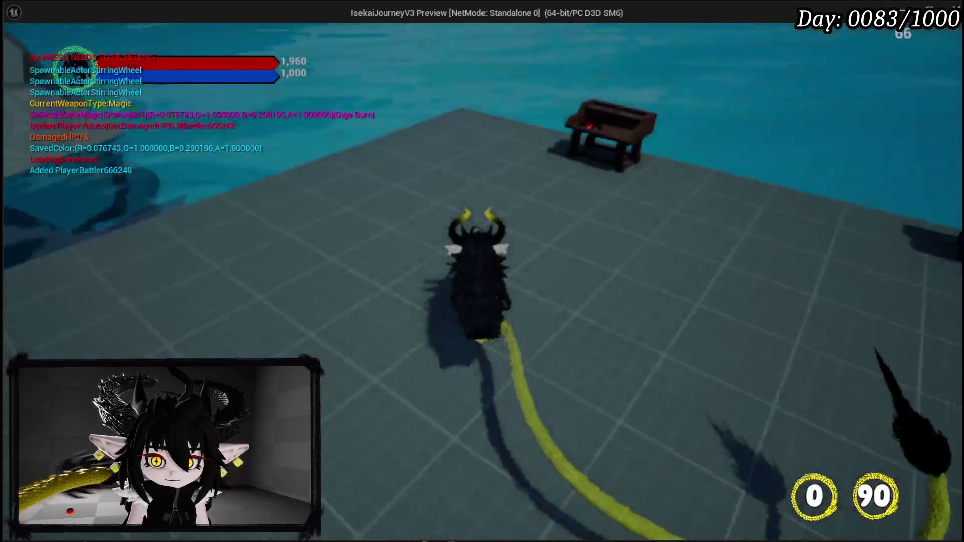
pyautogui.press('i')
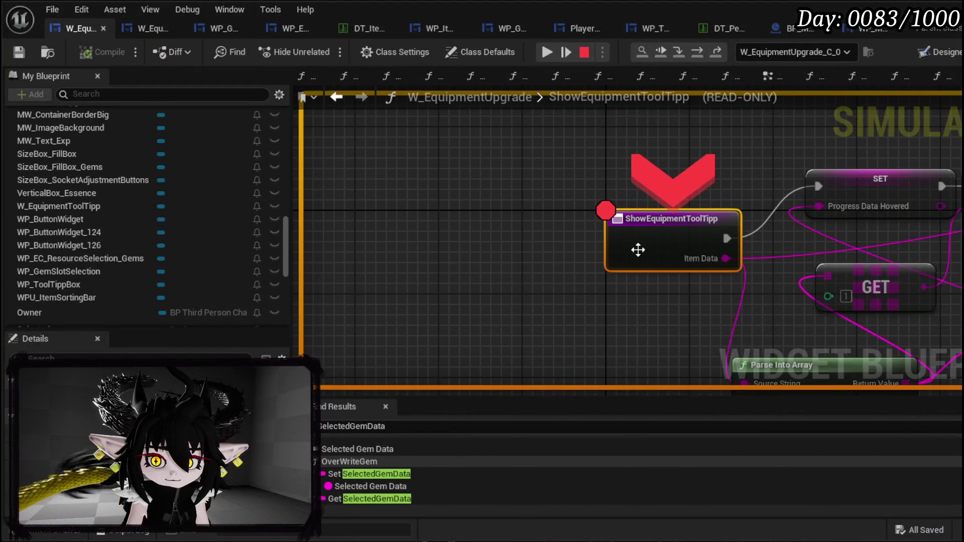
pyautogui.rightClick(637, 249)
pyautogui.click(685, 321)
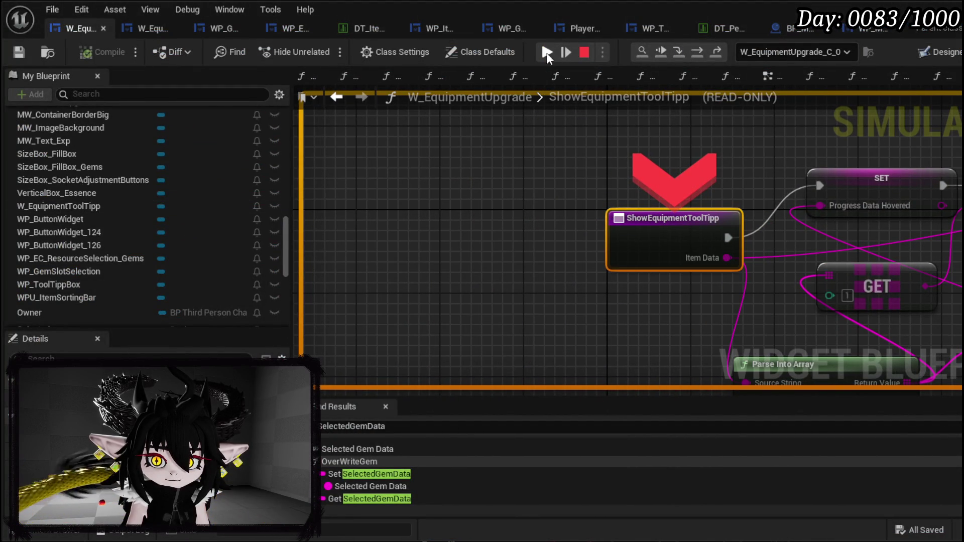
pyautogui.click(546, 52)
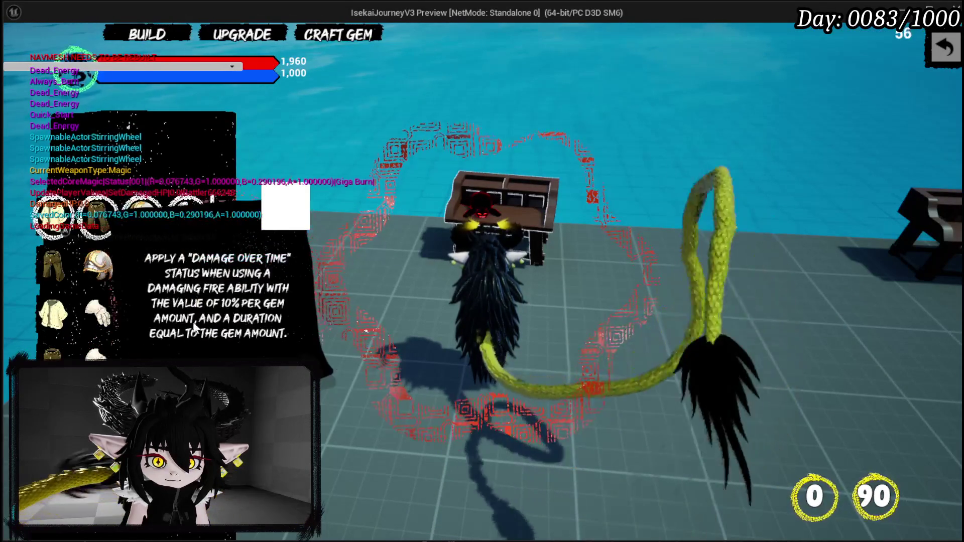
pyautogui.press('Escape')
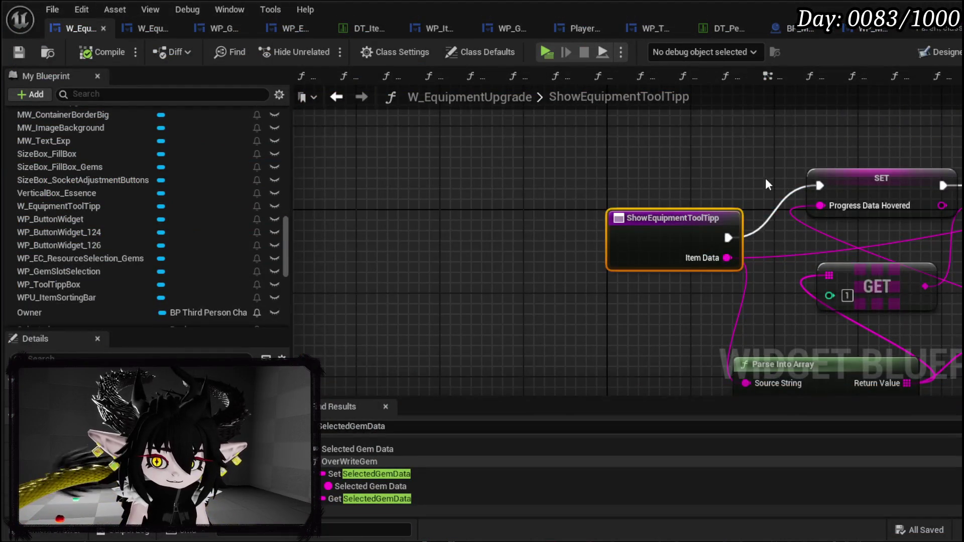
pyautogui.doubleClick(710, 159)
# - Review the SetData graph's existing Set Active Widget example and Switch on String branches
pyautogui.moveTo(718, 224)
pyautogui.mouseDown()
pyautogui.moveTo(749, 214)
pyautogui.moveTo(745, 241)
pyautogui.mouseUp()
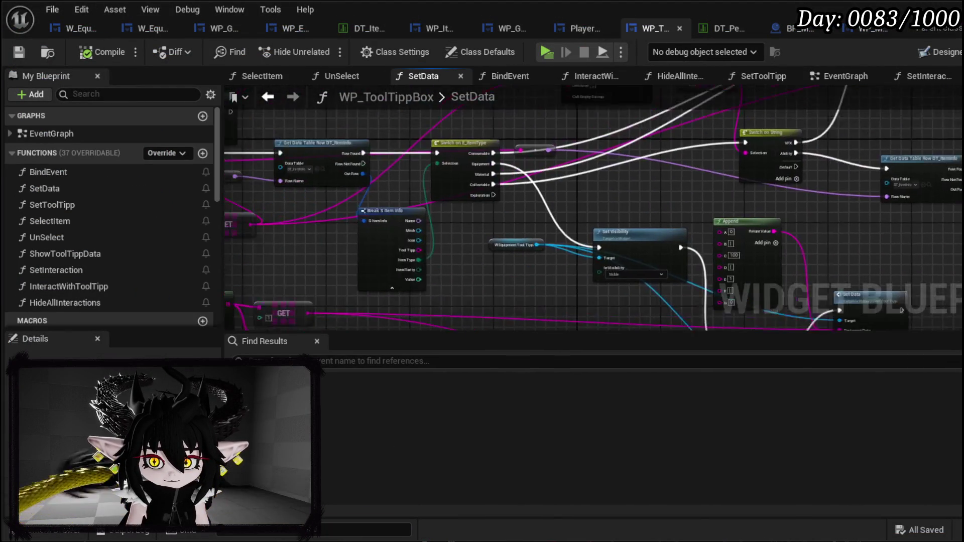
pyautogui.moveTo(338, 190); pyautogui.dragTo(437, 281)
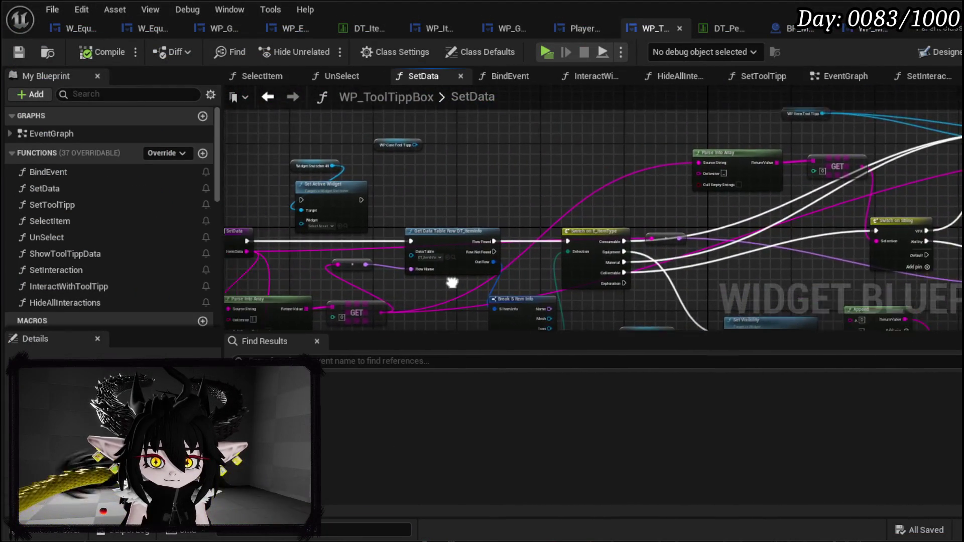
pyautogui.scroll(2, 383, 221)
pyautogui.moveTo(384, 221); pyautogui.dragTo(524, 152)
pyautogui.moveTo(681, 118); pyautogui.dragTo(519, 275)
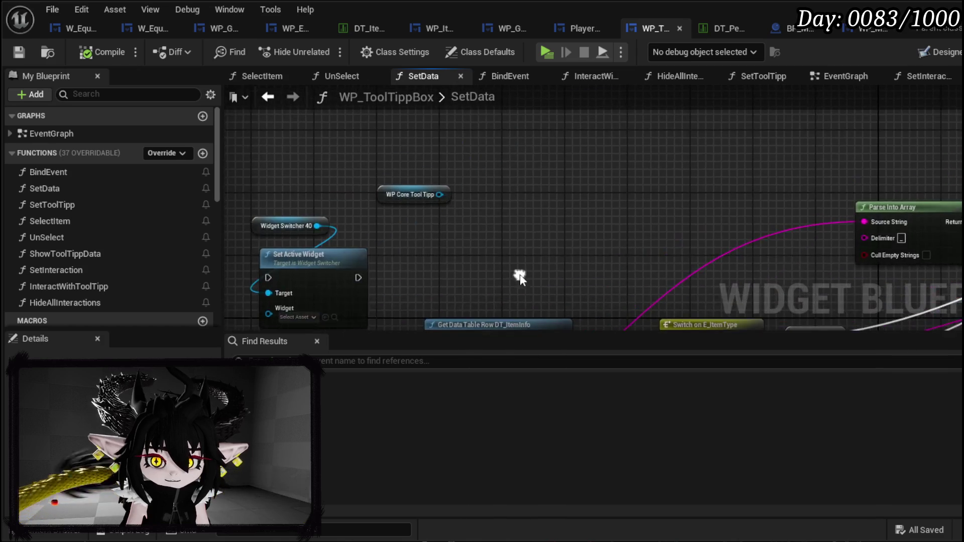
pyautogui.scroll(-3, 519, 275)
pyautogui.scroll(3, 437, 215)
pyautogui.moveTo(746, 181)
pyautogui.mouseDown()
pyautogui.moveTo(653, 201)
pyautogui.moveTo(743, 181)
pyautogui.mouseUp()
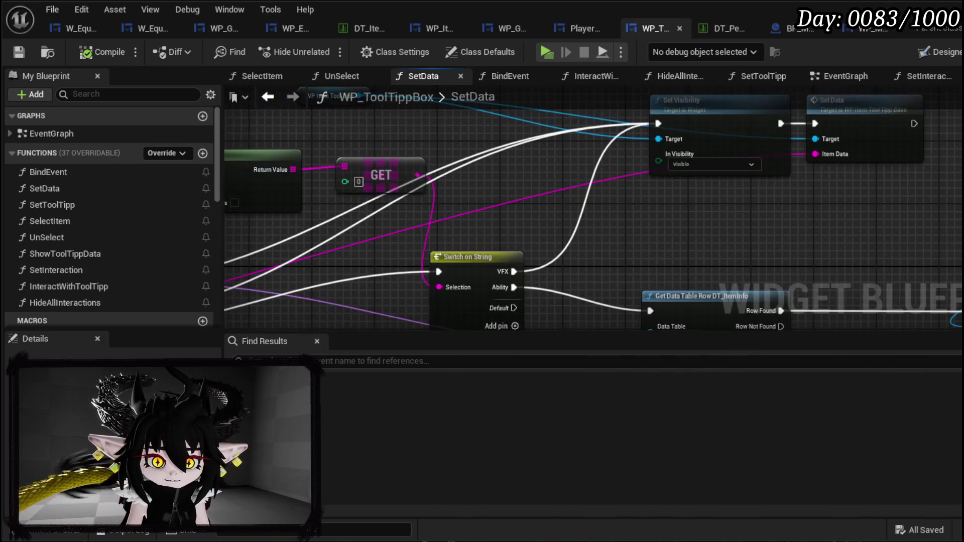
pyautogui.moveTo(870, 223)
pyautogui.mouseDown()
pyautogui.moveTo(903, 295)
pyautogui.moveTo(667, 153)
pyautogui.moveTo(504, 187)
pyautogui.moveTo(465, 182)
pyautogui.mouseUp()
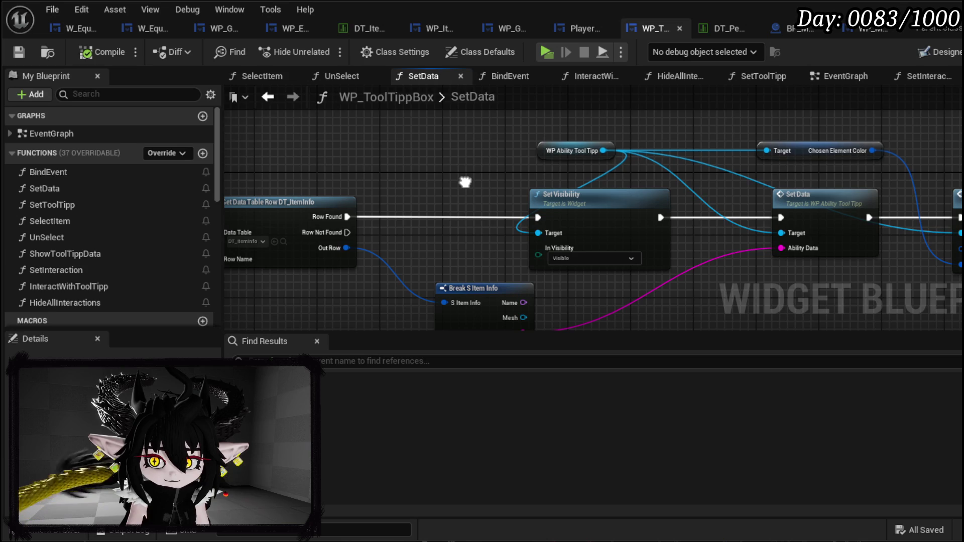
pyautogui.moveTo(465, 182); pyautogui.dragTo(610, 197)
pyautogui.scroll(-5, 147, 221)
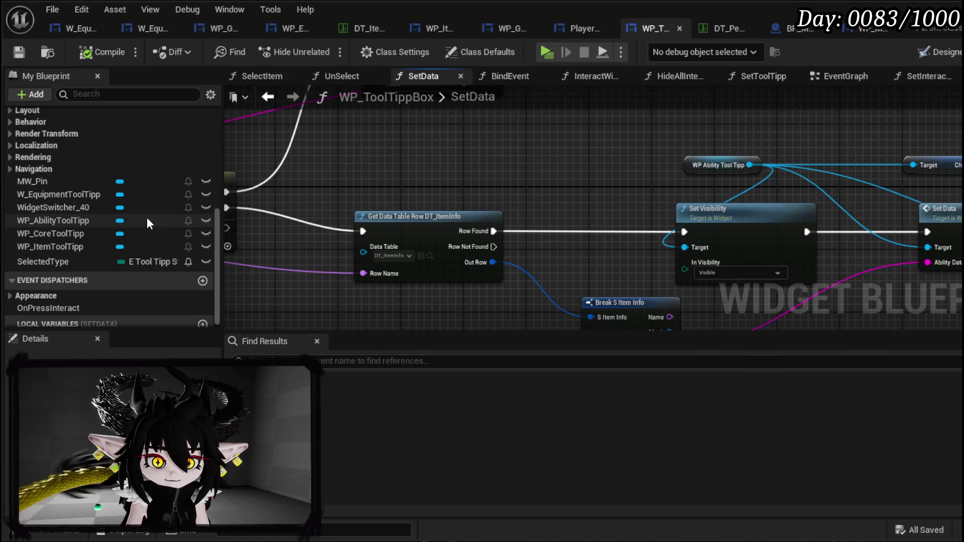
# - Place a WidgetSwitcher_40 getter and connect a new Set Active Widget node to it
pyautogui.moveTo(97, 201)
pyautogui.mouseDown()
pyautogui.moveTo(426, 152)
pyautogui.moveTo(463, 168)
pyautogui.moveTo(442, 196)
pyautogui.moveTo(537, 201)
pyautogui.mouseUp()
pyautogui.write('Set Acti')
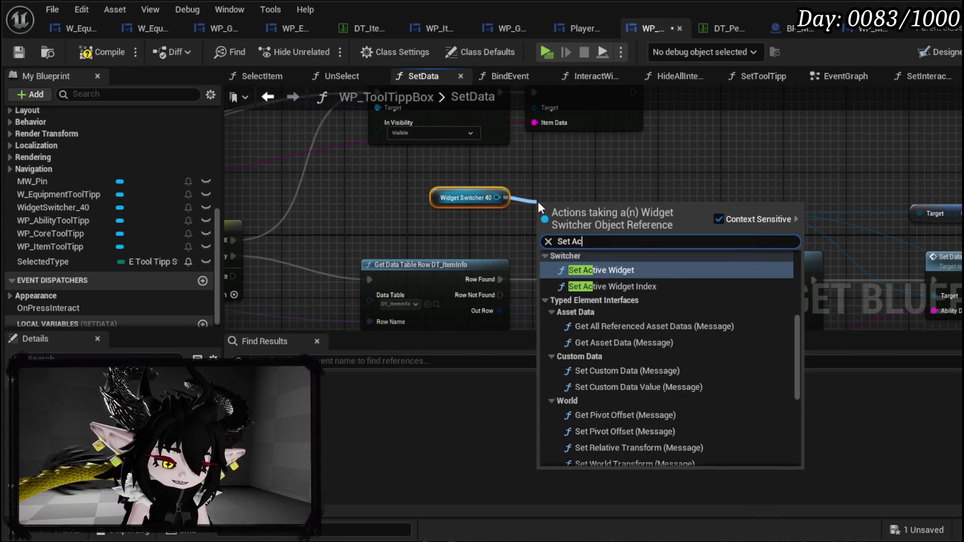
pyautogui.press('Return')
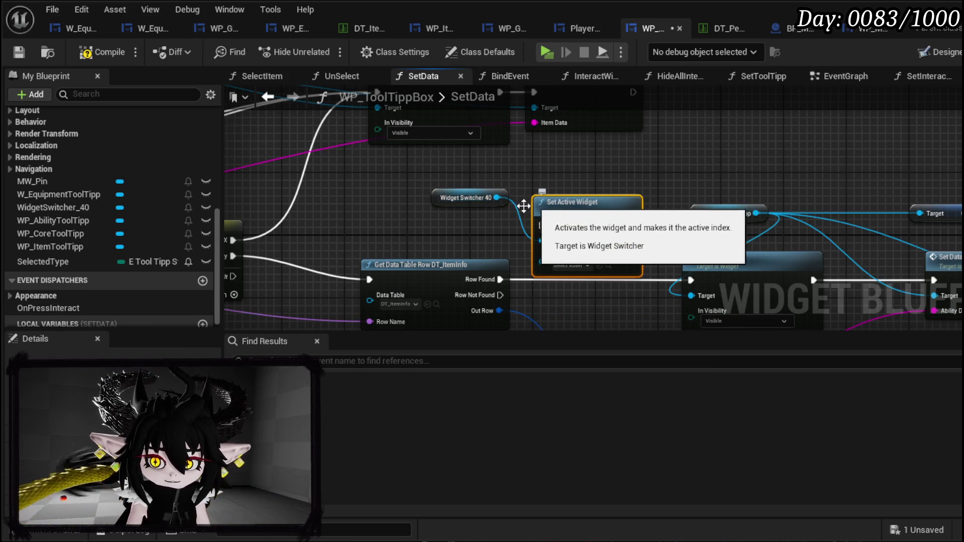
# - Insert Set Active Widget between the ability Row Found path and Set Visibility, with WP Ability Tool Tipp as Widget
pyautogui.moveTo(390, 201); pyautogui.dragTo(430, 244)
pyautogui.moveTo(519, 246); pyautogui.dragTo(572, 251)
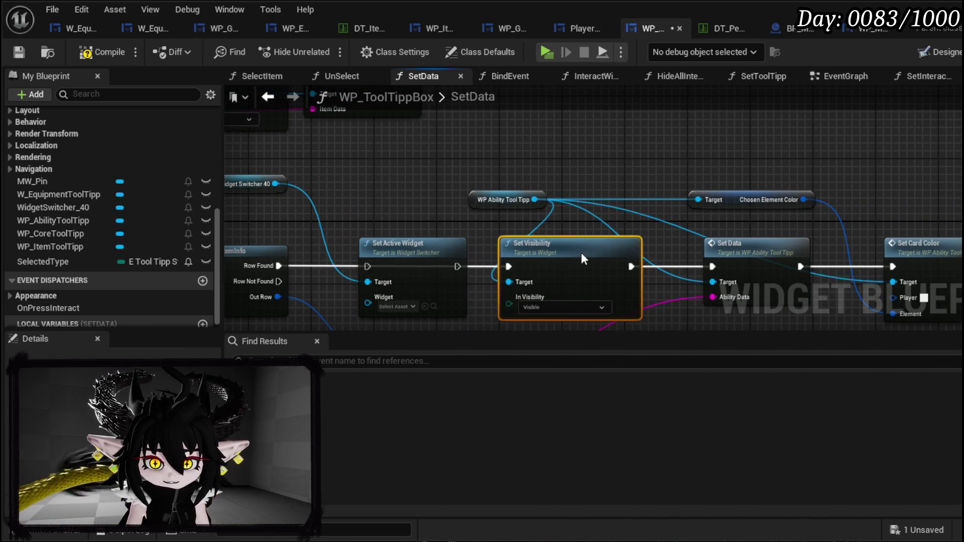
pyautogui.moveTo(535, 199)
pyautogui.mouseDown()
pyautogui.moveTo(362, 259)
pyautogui.moveTo(370, 305)
pyautogui.mouseUp()
pyautogui.moveTo(279, 266); pyautogui.dragTo(370, 268)
pyautogui.moveTo(446, 265)
pyautogui.mouseDown()
pyautogui.moveTo(700, 269)
pyautogui.moveTo(524, 266)
pyautogui.mouseUp()
# - Rearrange Widget Switcher 40, WP Ability Tool Tipp and Set Visibility neatly around Set Active Widget
pyautogui.moveTo(501, 211); pyautogui.dragTo(584, 221)
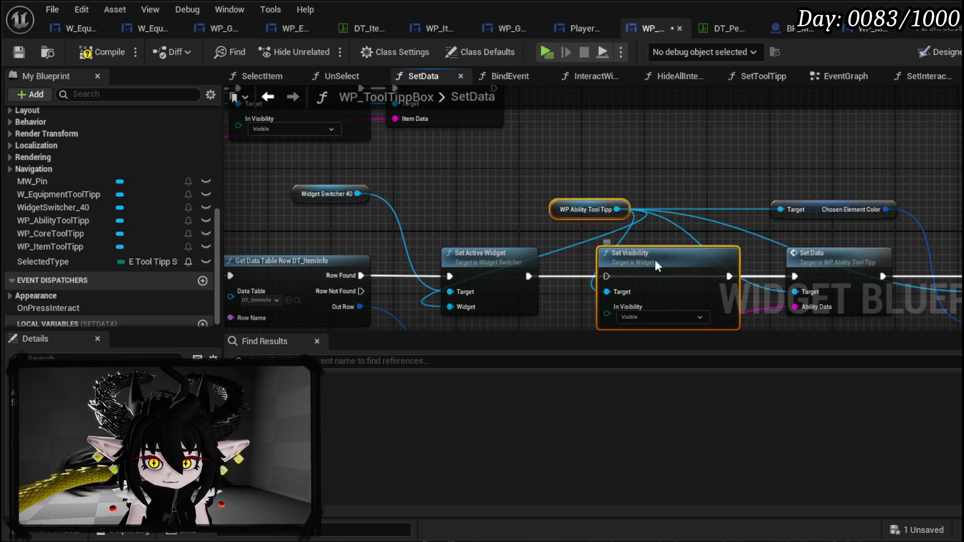
pyautogui.moveTo(654, 270); pyautogui.dragTo(648, 184)
pyautogui.moveTo(494, 270); pyautogui.dragTo(579, 270)
pyautogui.moveTo(347, 194); pyautogui.dragTo(402, 201)
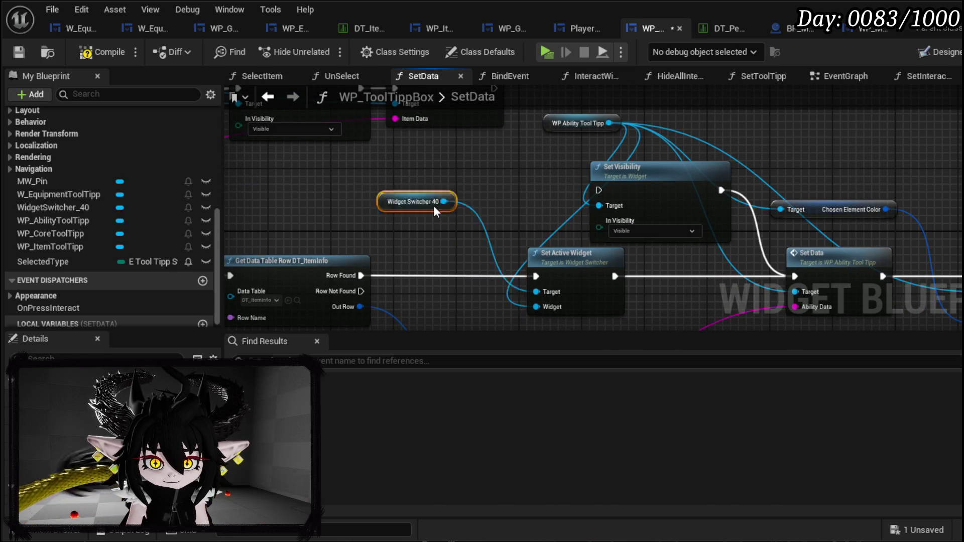
pyautogui.moveTo(572, 122); pyautogui.dragTo(479, 161)
pyautogui.moveTo(549, 264)
pyautogui.mouseDown()
pyautogui.moveTo(536, 201)
pyautogui.moveTo(540, 218)
pyautogui.moveTo(570, 215)
pyautogui.moveTo(727, 149)
pyautogui.moveTo(662, 179)
pyautogui.mouseUp()
# - Chain both equipment Set Data nodes into Set Active Widget, with the equipment tooltip as Widget
pyautogui.moveTo(613, 277)
pyautogui.mouseDown()
pyautogui.moveTo(725, 300)
pyautogui.moveTo(799, 201)
pyautogui.mouseUp()
pyautogui.moveTo(623, 152); pyautogui.dragTo(766, 214)
pyautogui.moveTo(517, 292); pyautogui.dragTo(768, 250)
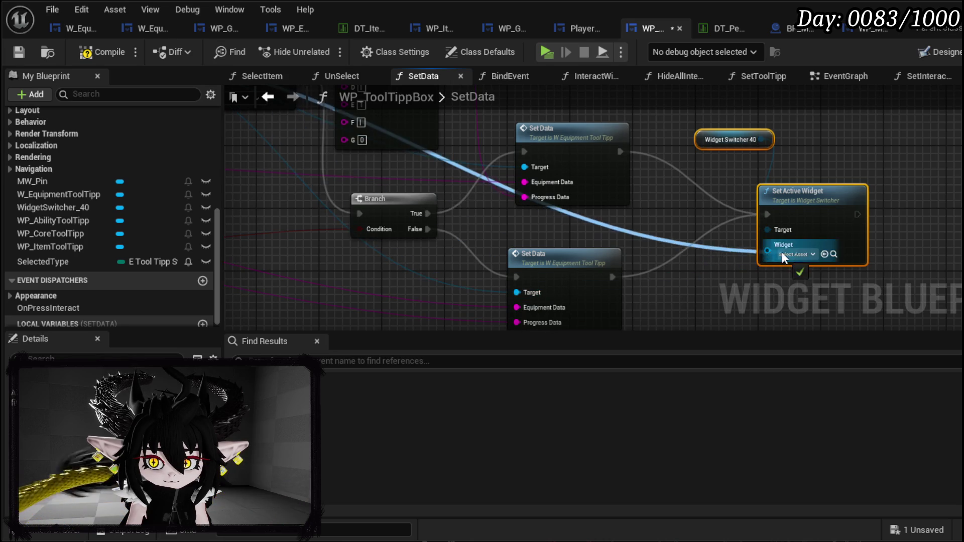
pyautogui.scroll(-5, 652, 217)
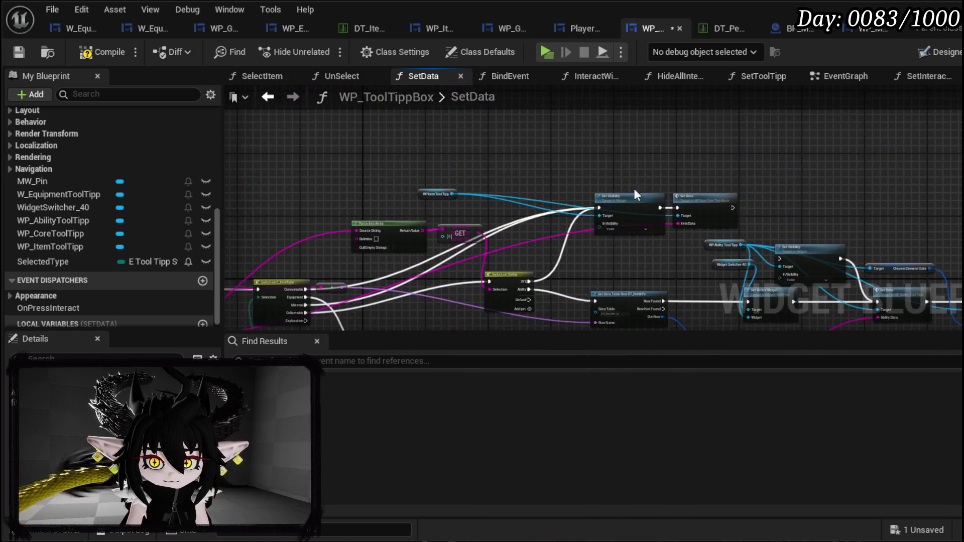
pyautogui.scroll(5, 824, 173)
# - Move the switcher nodes beside the item tooltip's Set Data and wire WP Item Tool Tipp as Widget
pyautogui.hotkey('ctrl', 'x')
pyautogui.hotkey('ctrl', 'v')
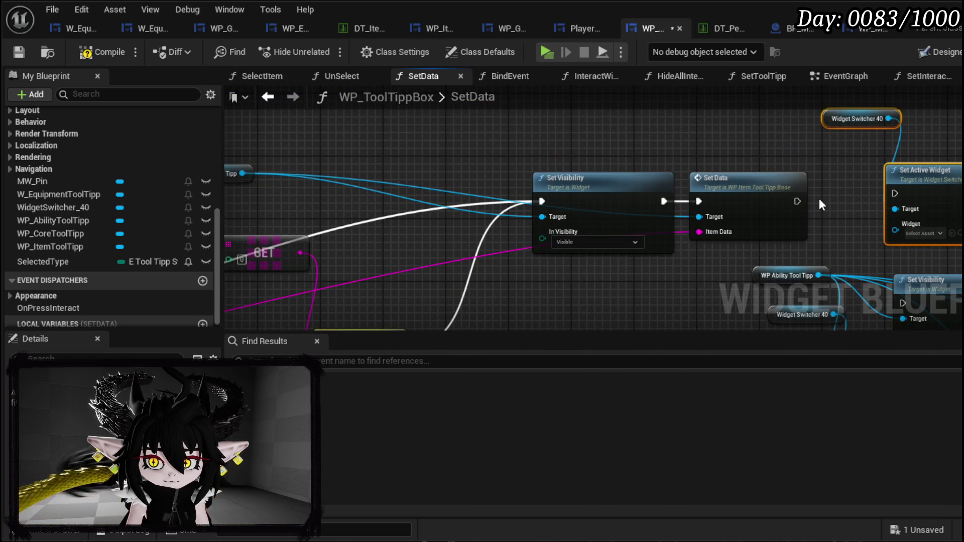
pyautogui.moveTo(797, 202); pyautogui.dragTo(809, 203)
pyautogui.moveTo(894, 191); pyautogui.dragTo(896, 193)
pyautogui.scroll(-2, 447, 170)
pyautogui.click(429, 158)
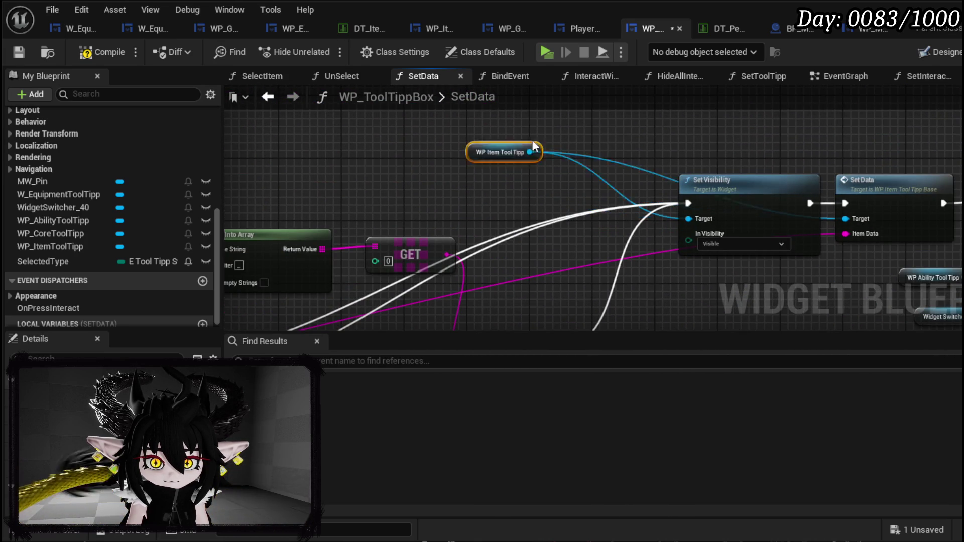
pyautogui.moveTo(424, 158); pyautogui.dragTo(726, 261)
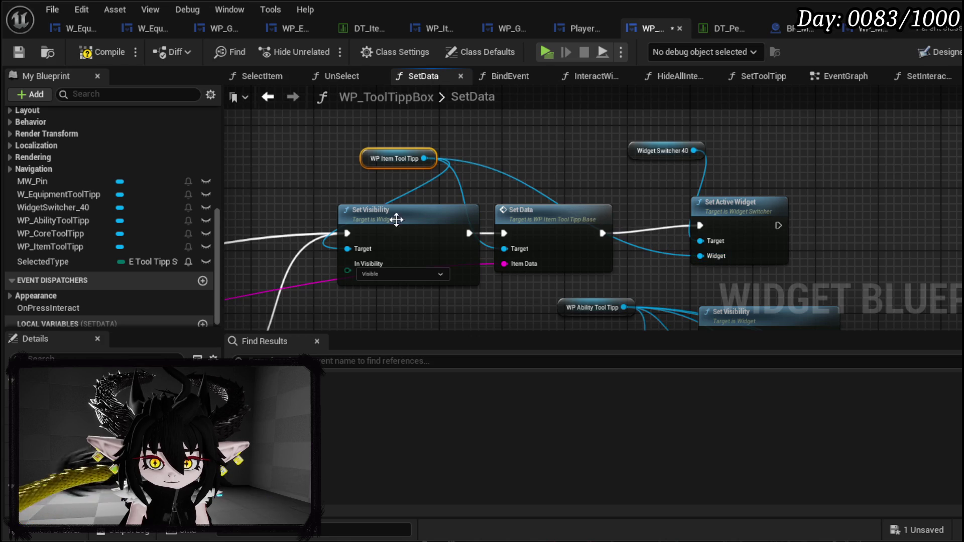
# - Tidy the item tooltip nodes, then compile and save the tooltip box blueprint
pyautogui.moveTo(347, 233)
pyautogui.mouseDown()
pyautogui.moveTo(417, 240)
pyautogui.moveTo(294, 202)
pyautogui.mouseUp()
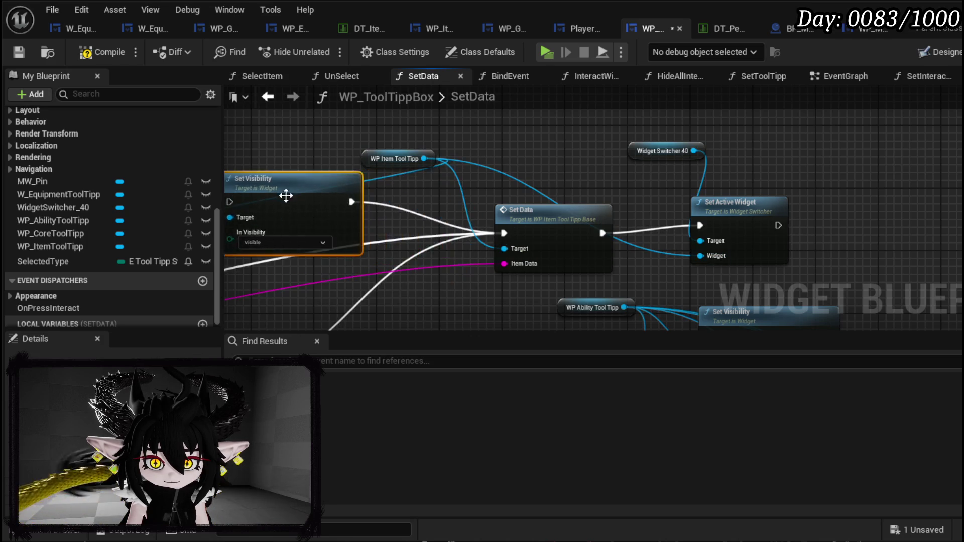
pyautogui.scroll(-2, 627, 190)
pyautogui.moveTo(627, 190); pyautogui.dragTo(591, 240)
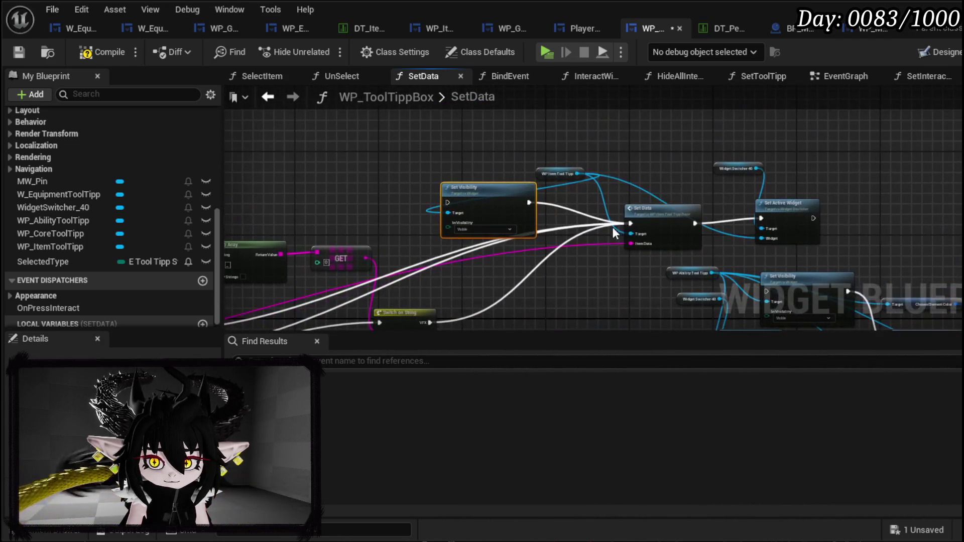
pyautogui.moveTo(788, 210); pyautogui.dragTo(731, 188)
pyautogui.moveTo(651, 134)
pyautogui.mouseDown()
pyautogui.moveTo(734, 194)
pyautogui.moveTo(696, 206)
pyautogui.mouseUp()
pyautogui.click(713, 139)
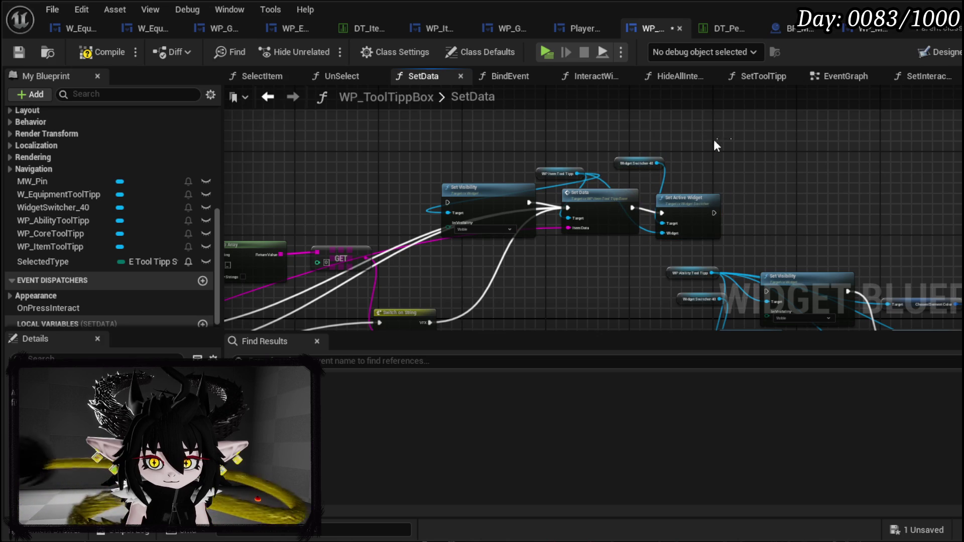
pyautogui.click(19, 51)
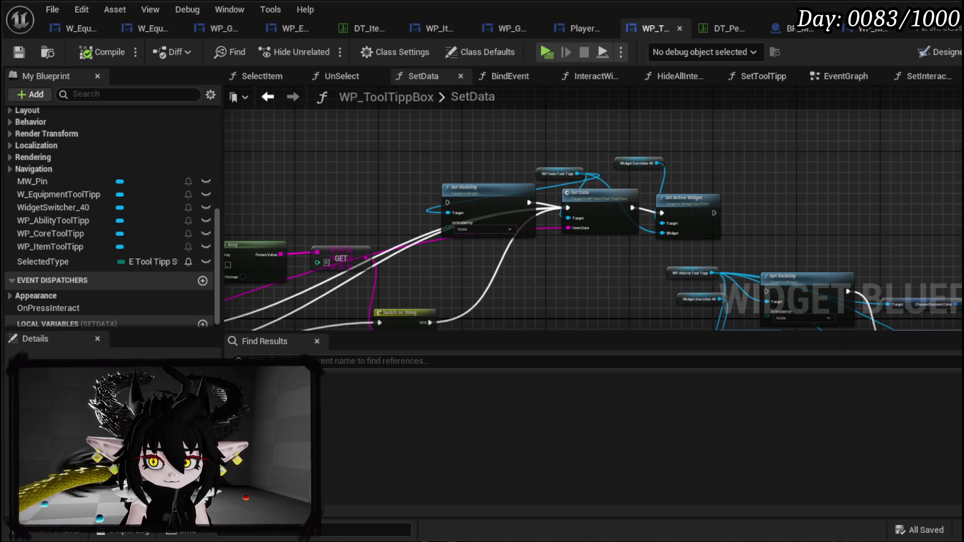
pyautogui.hotkey('alt', 'Tab')
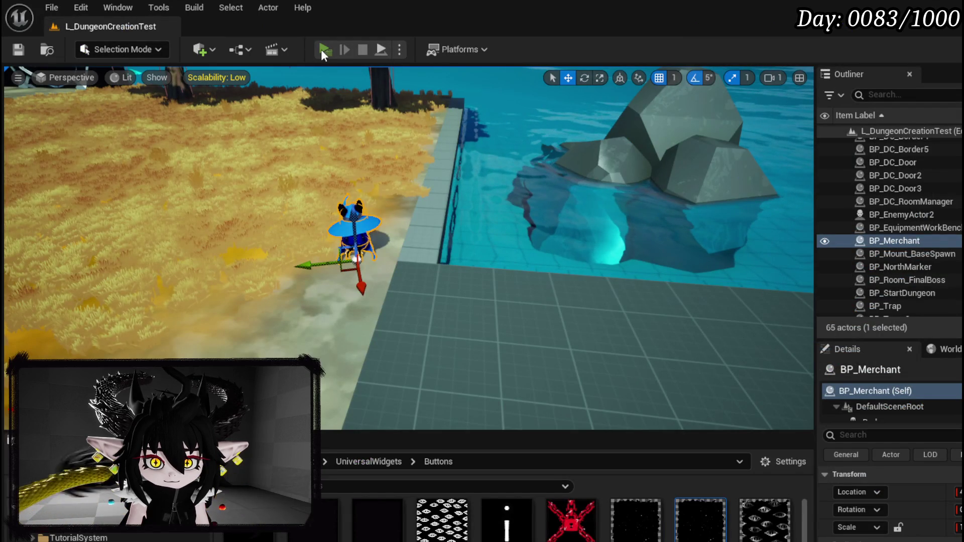
# - Start a play test, walk to the workbench and open the Iron_Head helmet's upgrade options
pyautogui.hotkey('alt', 'p')
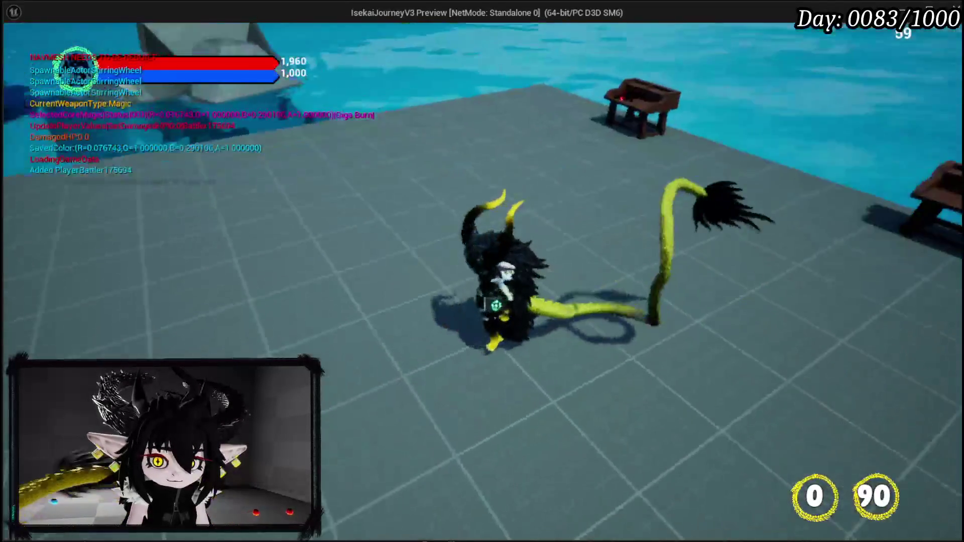
pyautogui.press('w')
pyautogui.press('e')
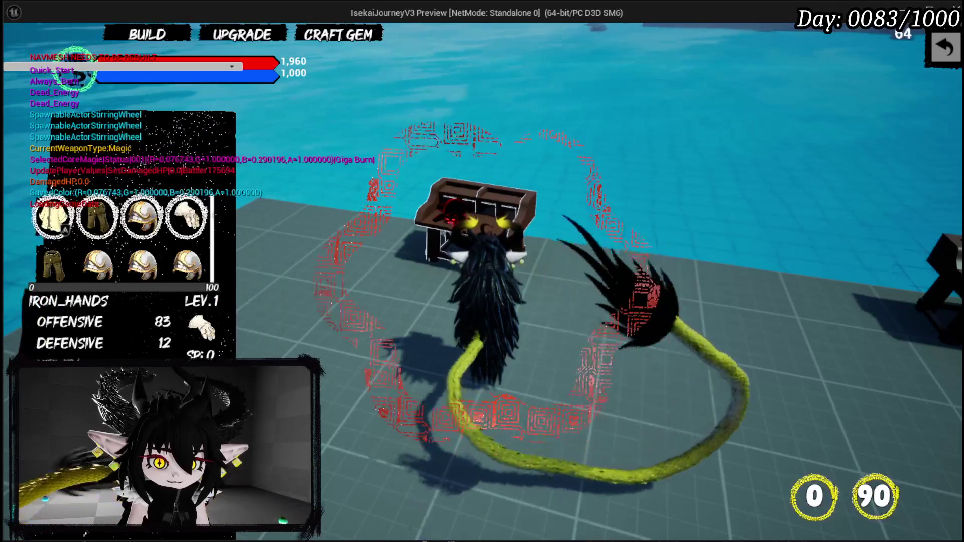
pyautogui.click(185, 260)
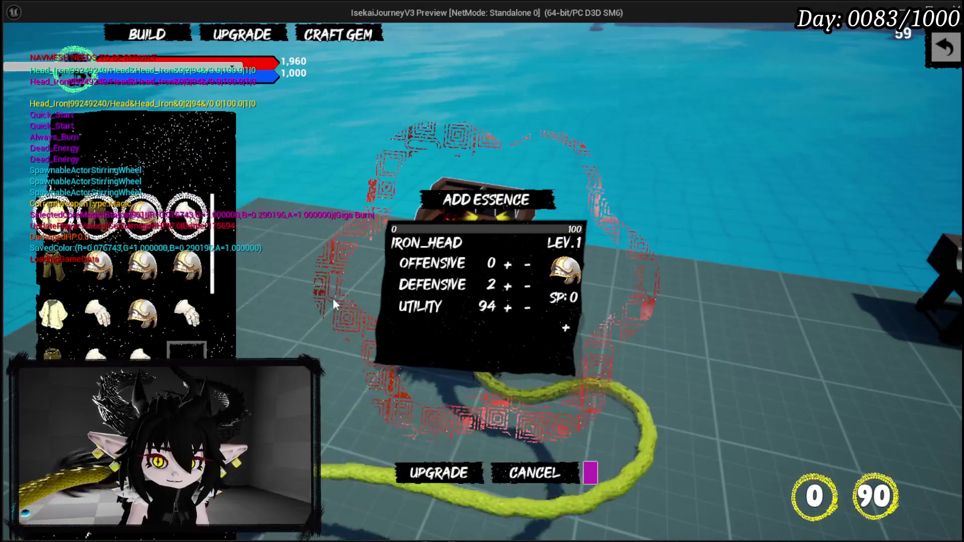
pyautogui.click(567, 328)
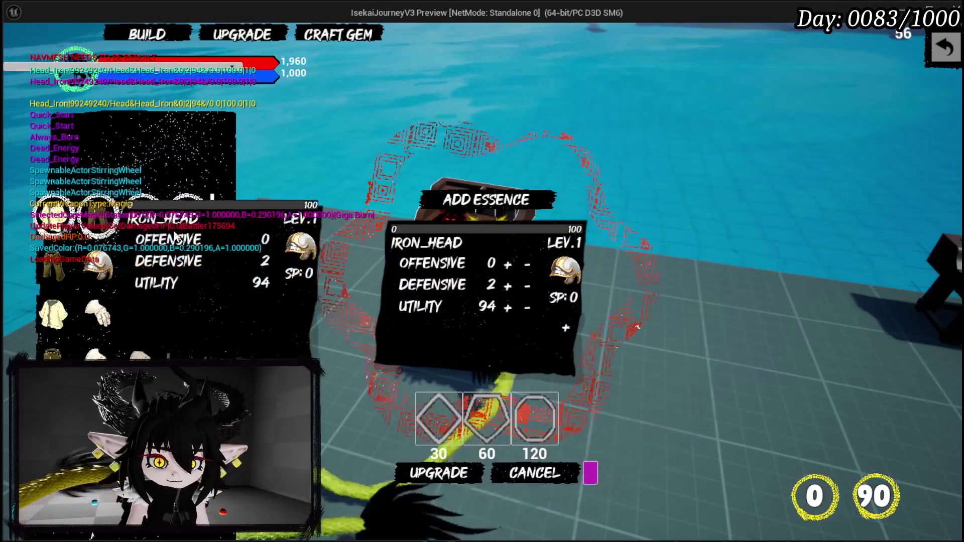
# - Add a 30-point essence slot with a Fast Summon gem to the level 6 Iron_Head, then another gem socket
pyautogui.click(143, 317)
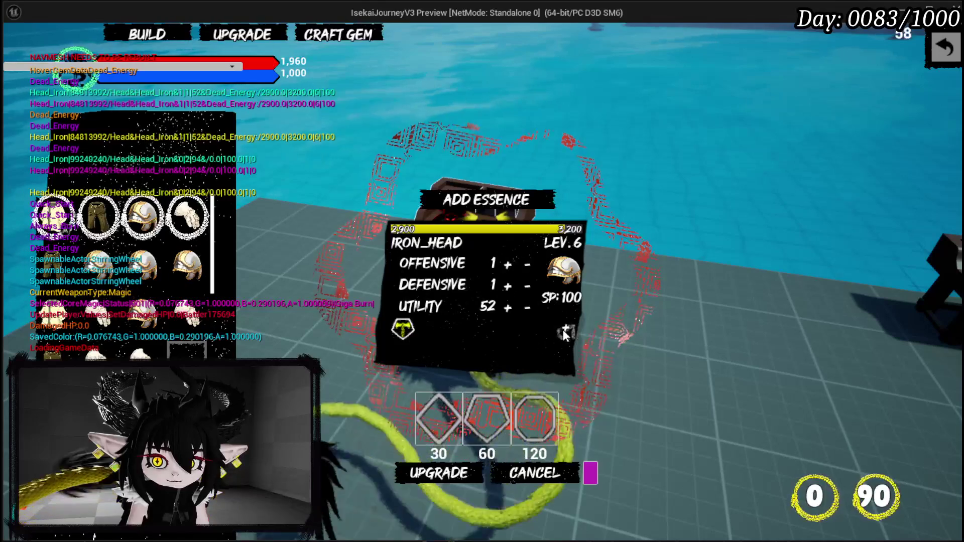
pyautogui.click(447, 402)
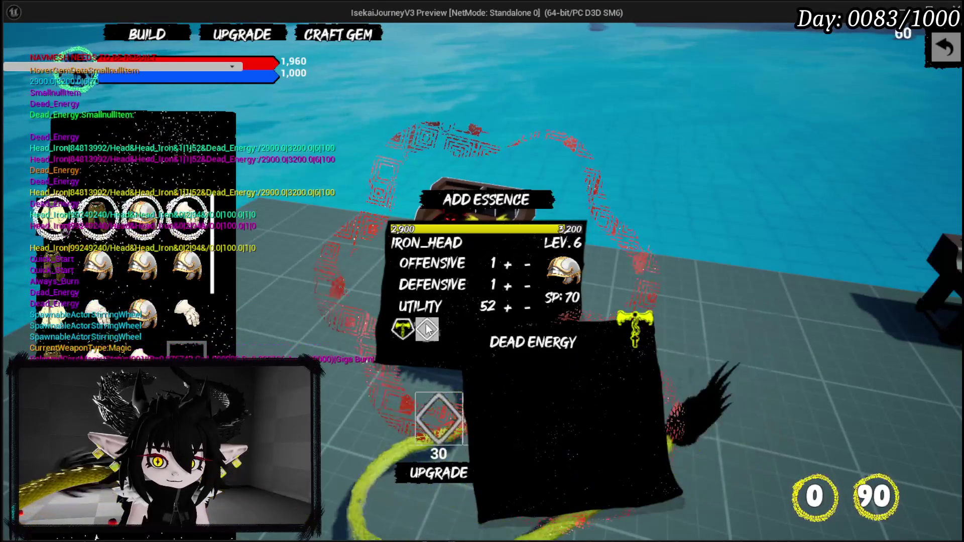
pyautogui.click(427, 334)
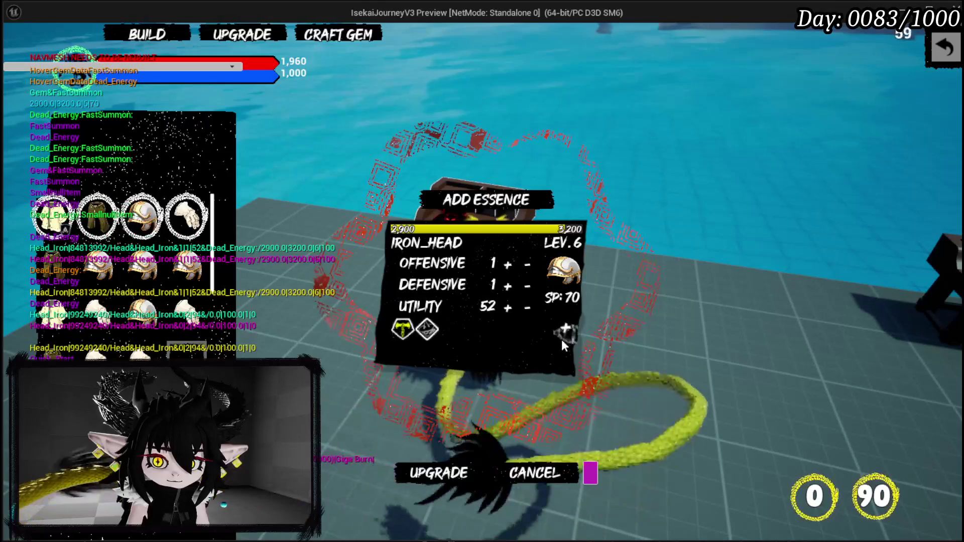
pyautogui.moveTo(424, 401); pyautogui.dragTo(456, 339)
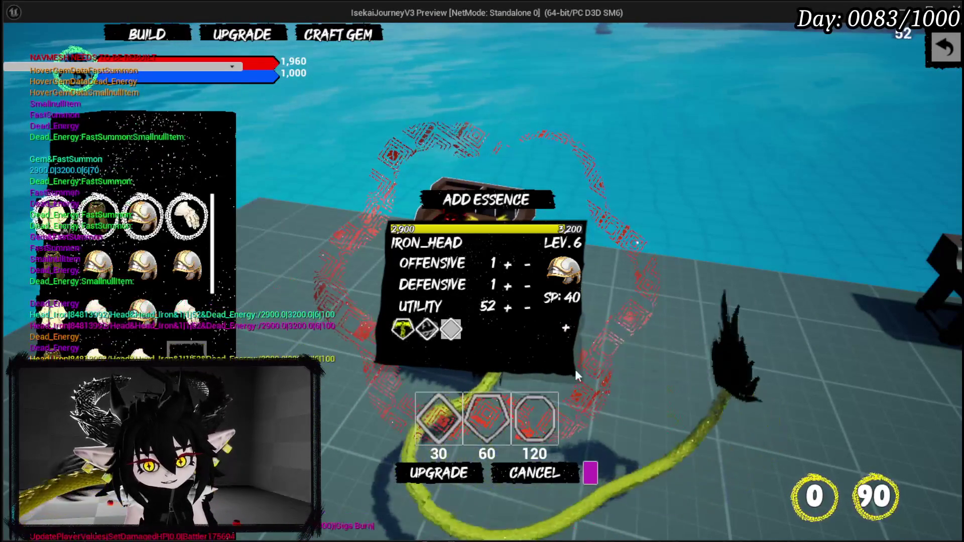
pyautogui.click(442, 427)
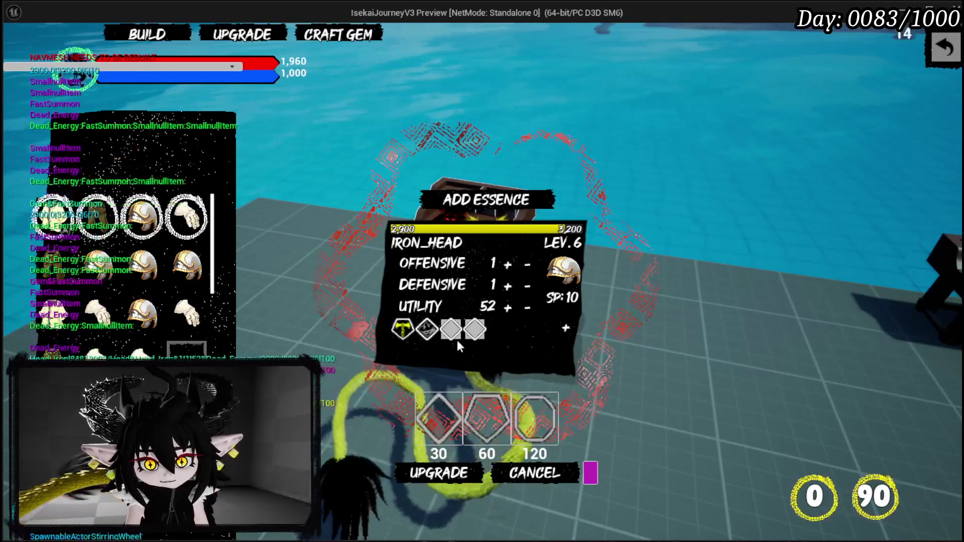
pyautogui.click(443, 335)
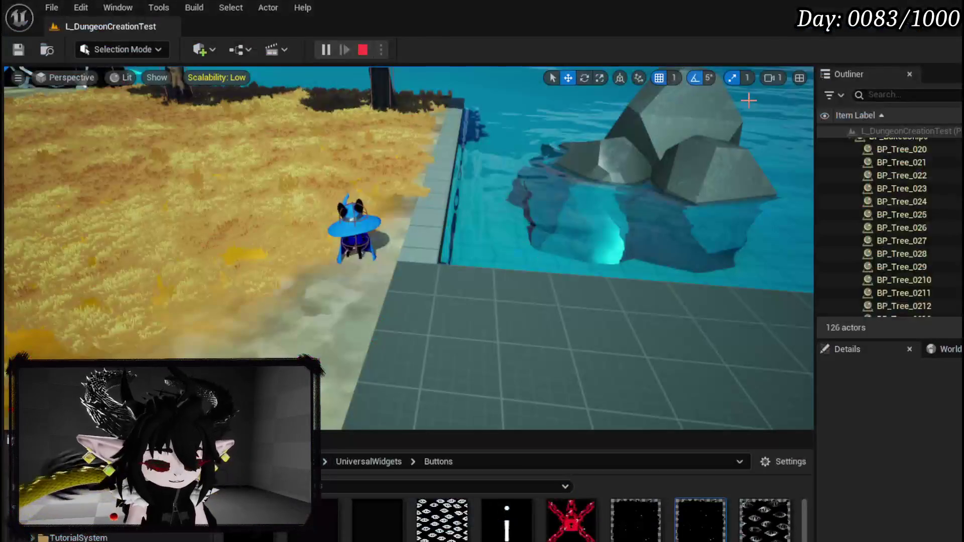
# - Stop the play test and save the level
pyautogui.press('Escape')
pyautogui.hotkey('ctrl', 's')
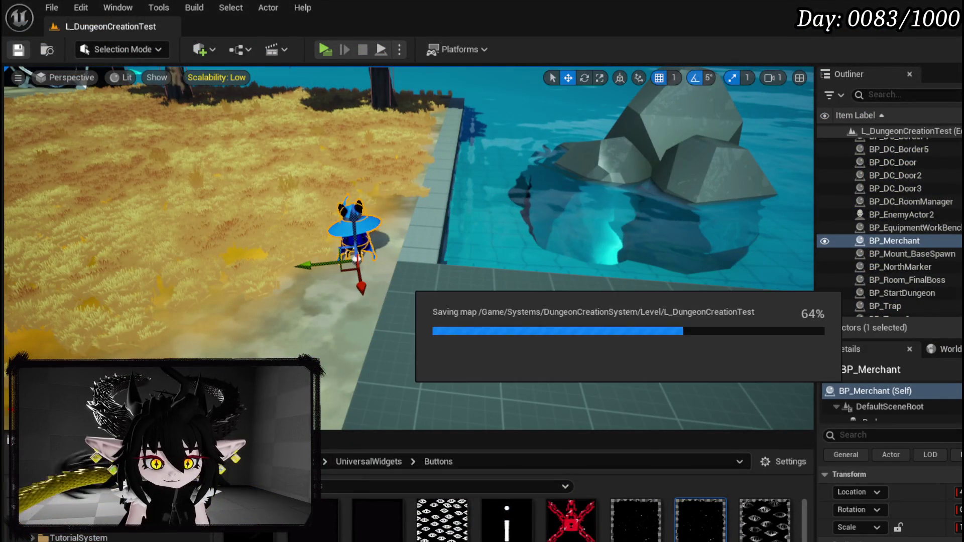
pyautogui.hotkey('alt', 'Tab')
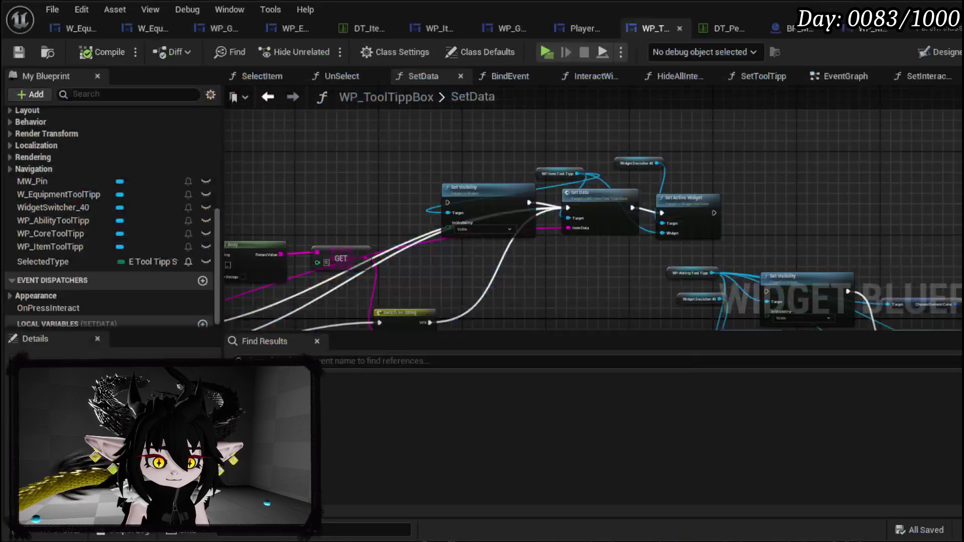
# - Delete the item tooltip's Set Visibility node in WP_ToolTippBox's SetData, then compile and save
pyautogui.moveTo(507, 281); pyautogui.dragTo(572, 261)
pyautogui.click(534, 175)
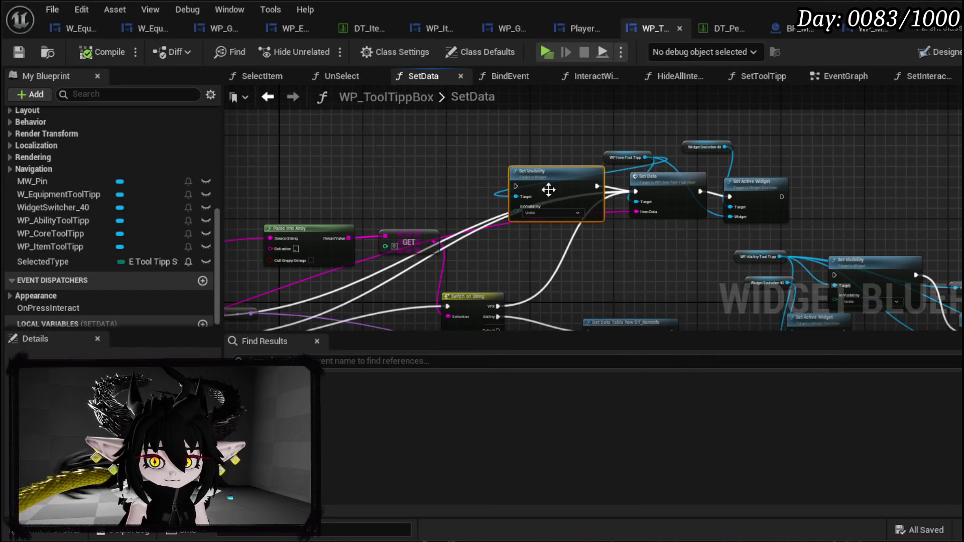
pyautogui.press('Delete')
pyautogui.moveTo(621, 285); pyautogui.dragTo(303, 212)
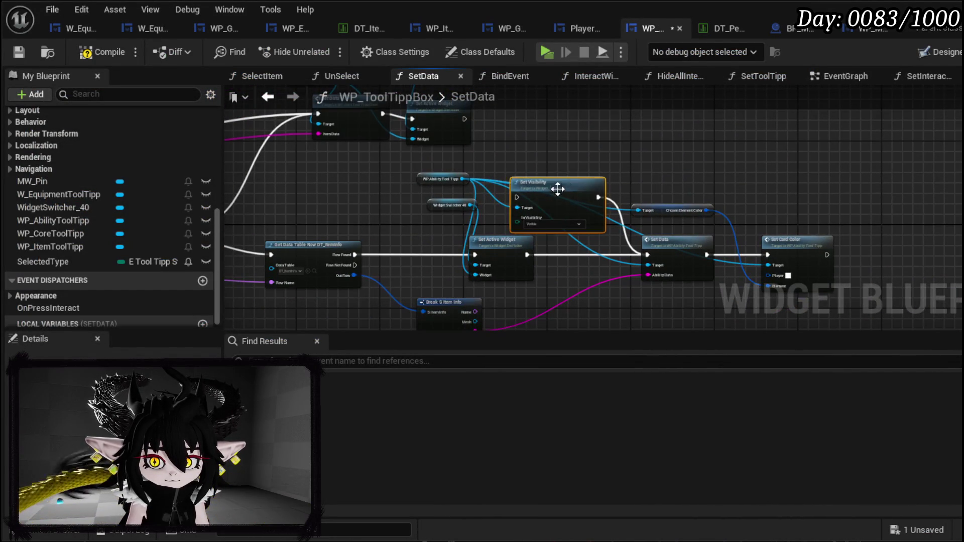
pyautogui.moveTo(623, 178)
pyautogui.mouseDown()
pyautogui.moveTo(749, 157)
pyautogui.moveTo(721, 160)
pyautogui.moveTo(887, 106)
pyautogui.mouseUp()
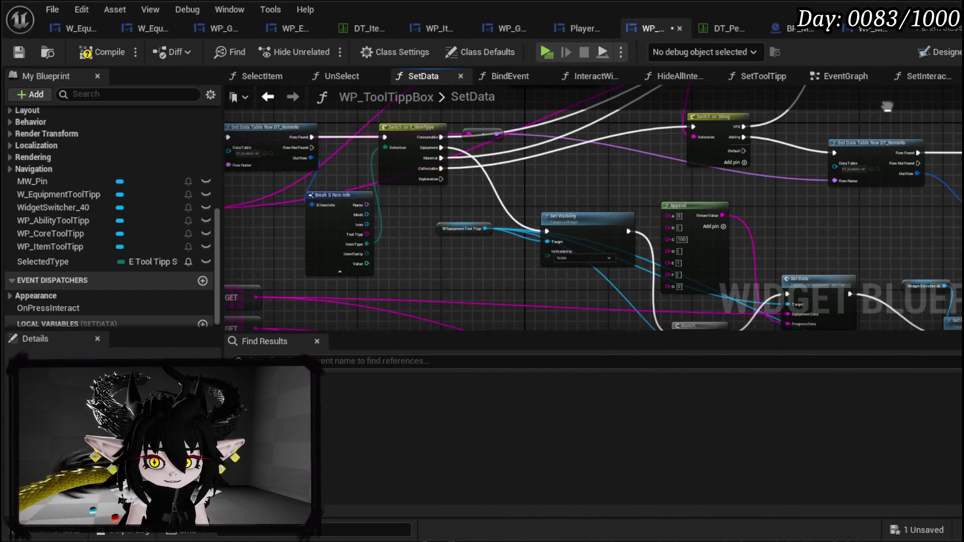
pyautogui.click(12, 52)
# - Delete the hovered-data and Append nodes from W_EquipmentUpgrade's ShowEquipmentToolTipp and save
pyautogui.click(76, 28)
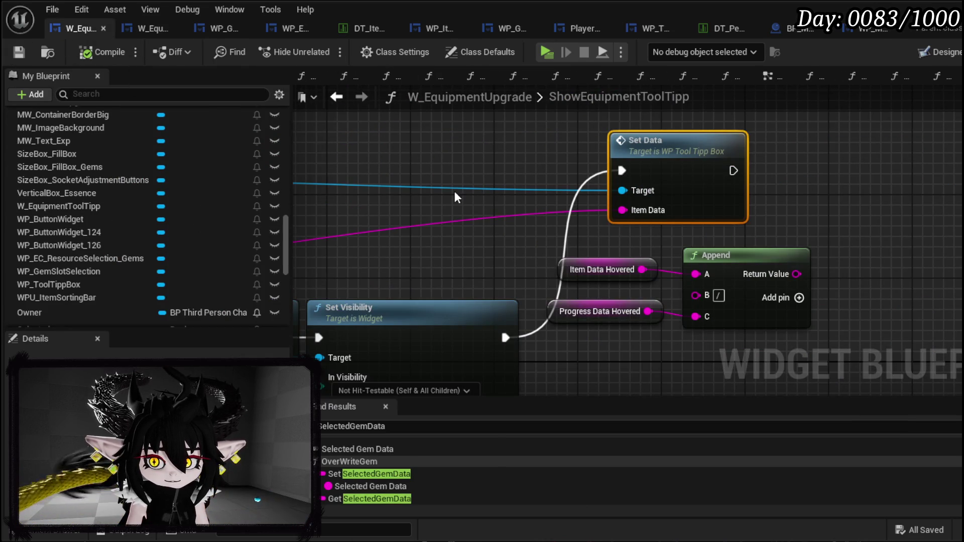
pyautogui.moveTo(603, 344); pyautogui.dragTo(753, 271)
pyautogui.press('Delete')
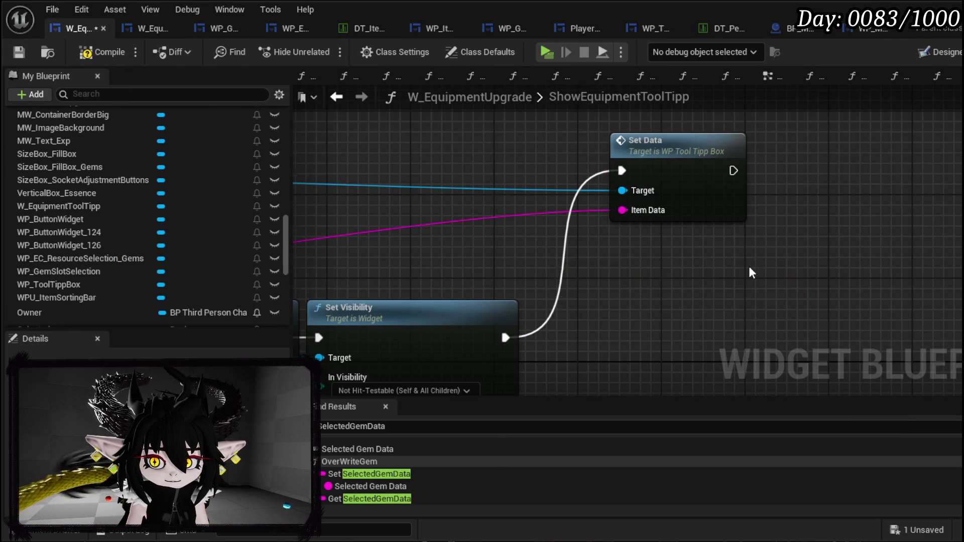
pyautogui.press('Home')
pyautogui.click(12, 55)
# - Follow the upgrade button's node chain through Overwrite Equipment Data in the EventGraph
pyautogui.click(769, 76)
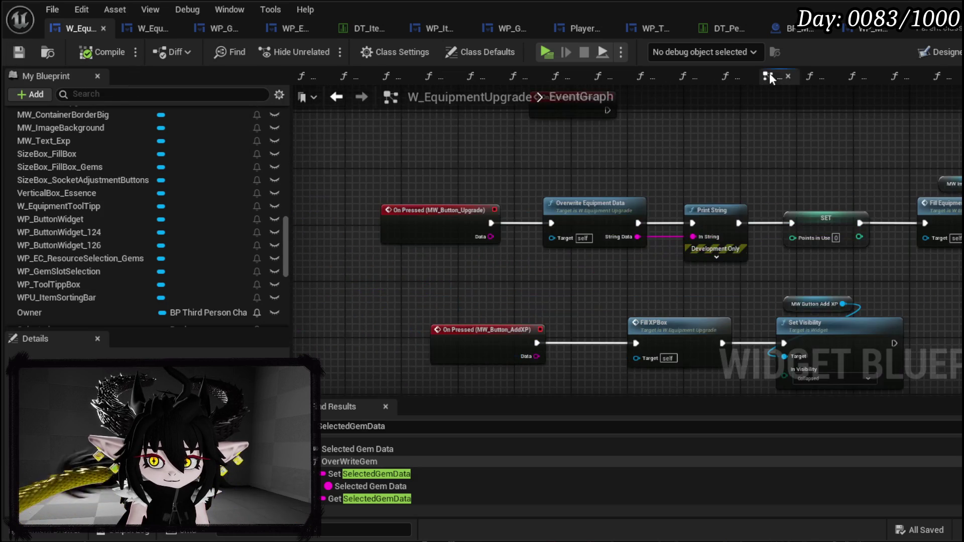
pyautogui.scroll(5, 141, 206)
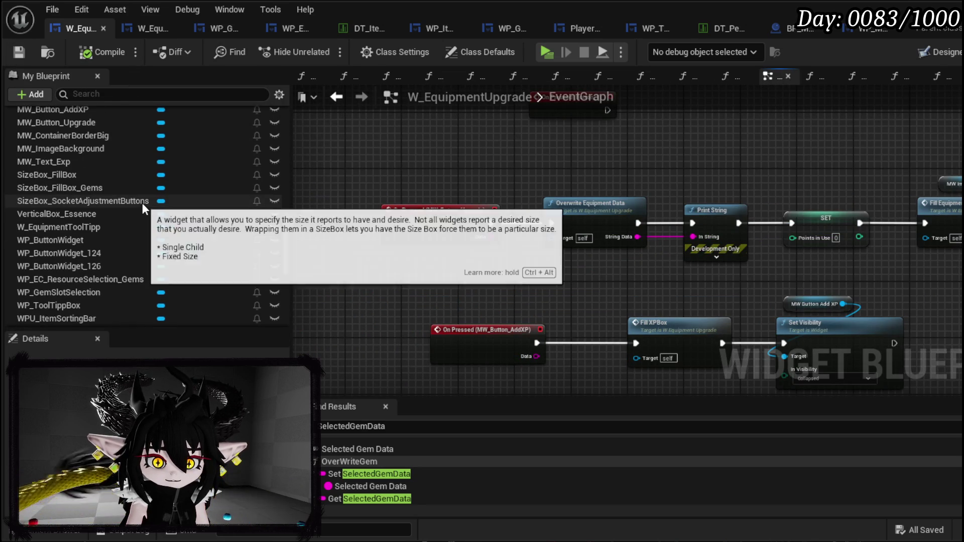
pyautogui.scroll(15, 146, 200)
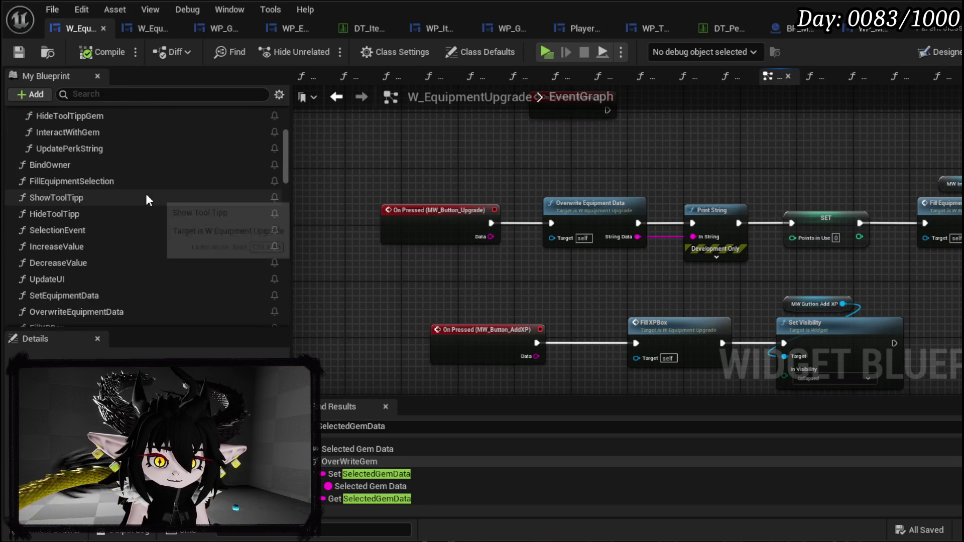
pyautogui.scroll(3, 148, 200)
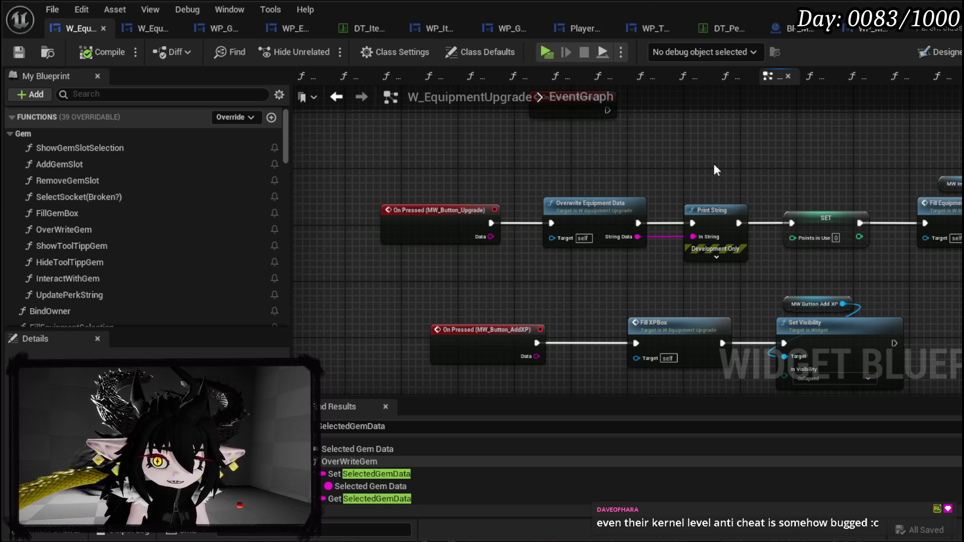
pyautogui.moveTo(709, 158)
pyautogui.mouseDown()
pyautogui.moveTo(441, 157)
pyautogui.moveTo(312, 171)
pyautogui.moveTo(513, 168)
pyautogui.moveTo(434, 182)
pyautogui.moveTo(512, 216)
pyautogui.moveTo(387, 221)
pyautogui.moveTo(457, 233)
pyautogui.mouseUp()
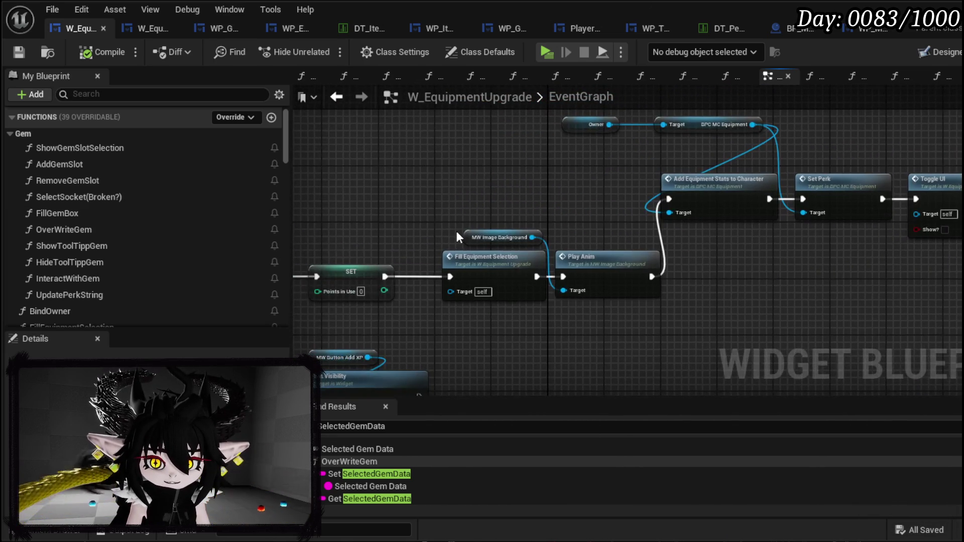
pyautogui.moveTo(659, 183)
pyautogui.mouseDown()
pyautogui.moveTo(427, 218)
pyautogui.moveTo(528, 227)
pyautogui.moveTo(801, 217)
pyautogui.moveTo(678, 196)
pyautogui.moveTo(844, 198)
pyautogui.moveTo(624, 193)
pyautogui.moveTo(779, 198)
pyautogui.mouseUp()
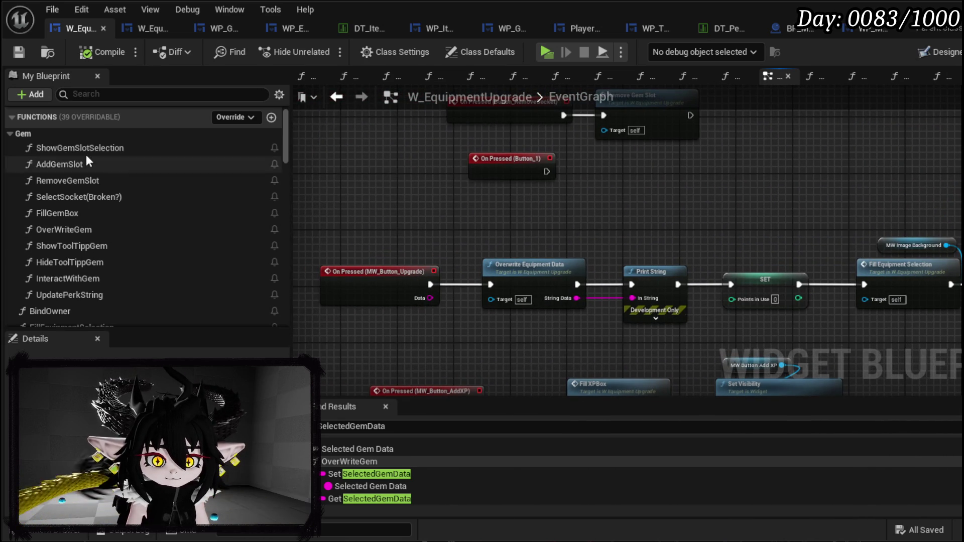
# - Inspect FillGemBox and Add Gems from Inventory by Size, including slot creation and hover event bindings
pyautogui.doubleClick(99, 215)
pyautogui.moveTo(579, 253)
pyautogui.mouseDown()
pyautogui.moveTo(522, 304)
pyautogui.moveTo(313, 286)
pyautogui.mouseUp()
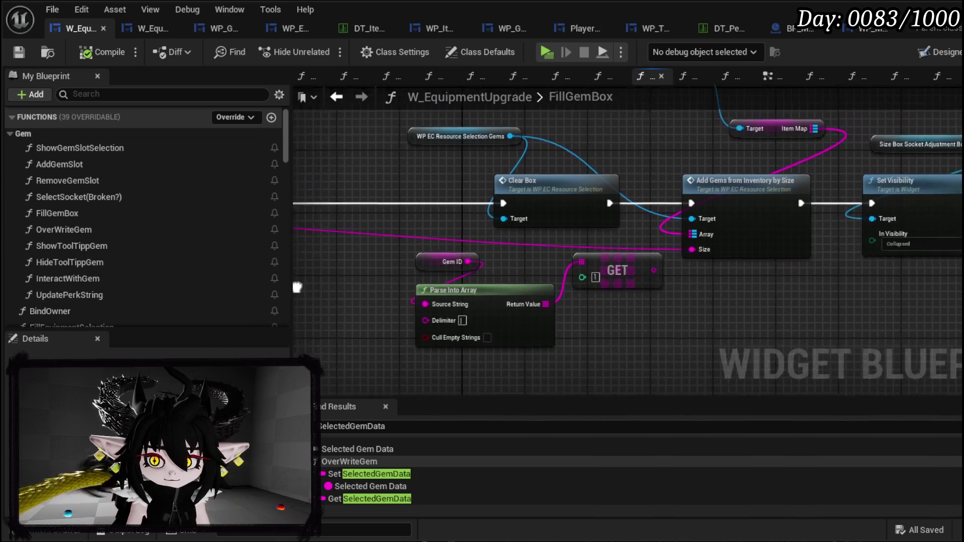
pyautogui.moveTo(635, 305); pyautogui.dragTo(476, 311)
pyautogui.doubleClick(598, 199)
pyautogui.moveTo(432, 246)
pyautogui.mouseDown()
pyautogui.moveTo(457, 249)
pyautogui.moveTo(518, 314)
pyautogui.mouseUp()
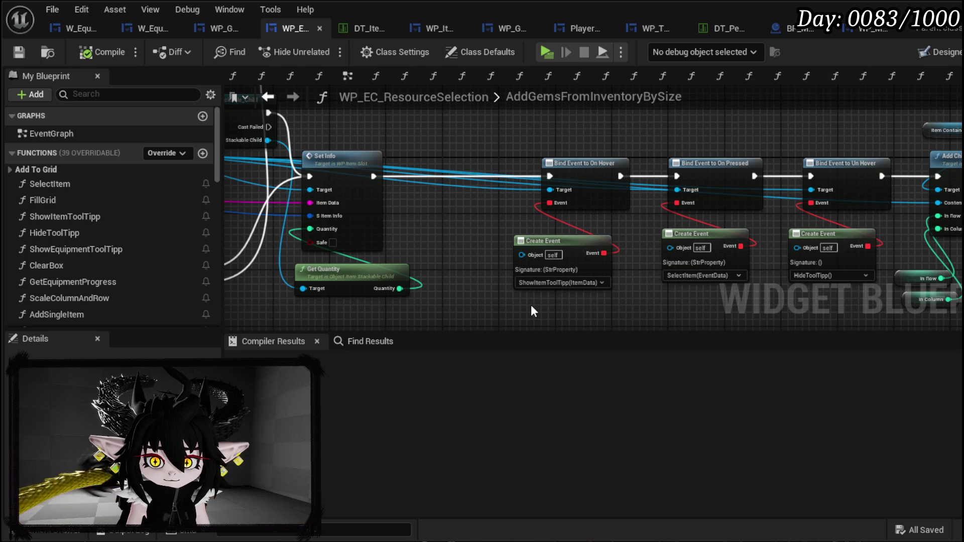
pyautogui.moveTo(472, 289); pyautogui.dragTo(735, 331)
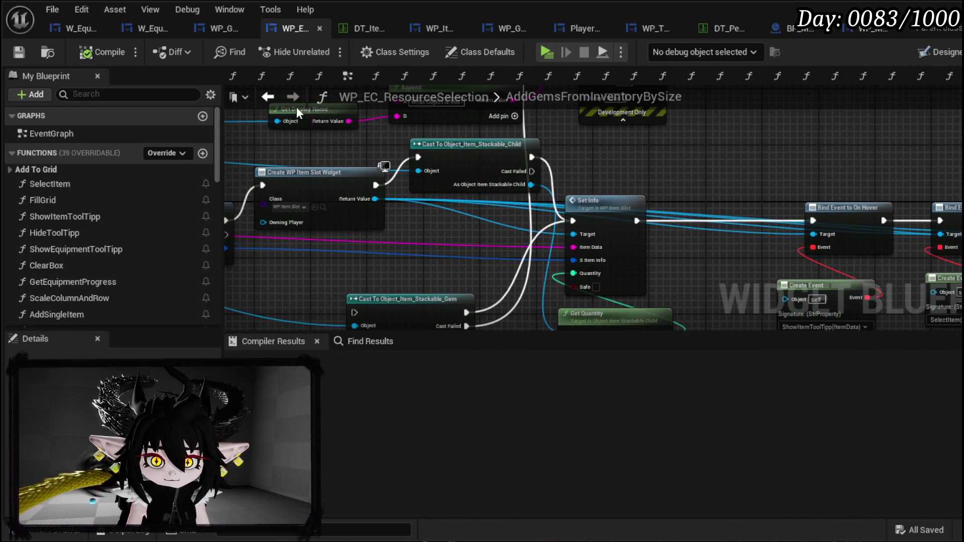
pyautogui.scroll(-5, 80, 251)
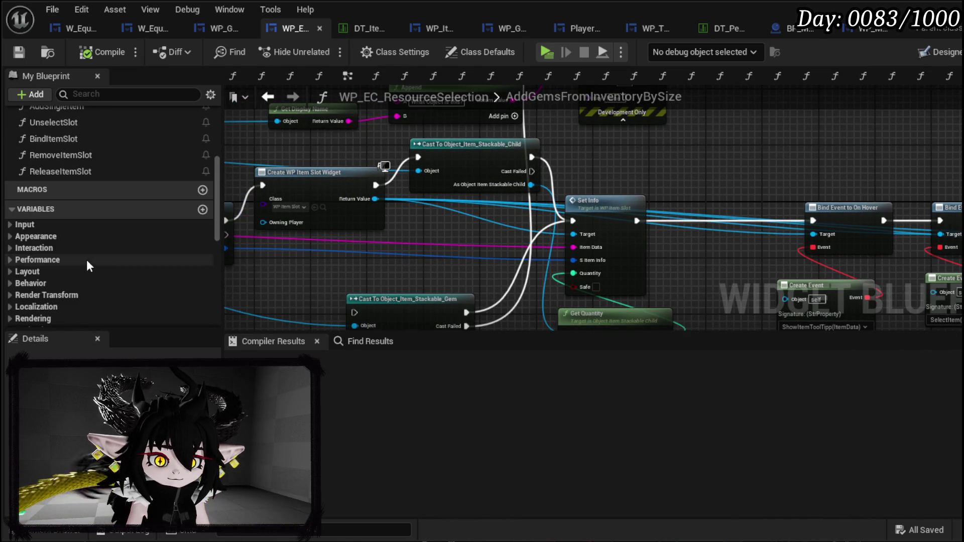
pyautogui.moveTo(771, 255); pyautogui.dragTo(643, 126)
pyautogui.moveTo(733, 261); pyautogui.dragTo(616, 282)
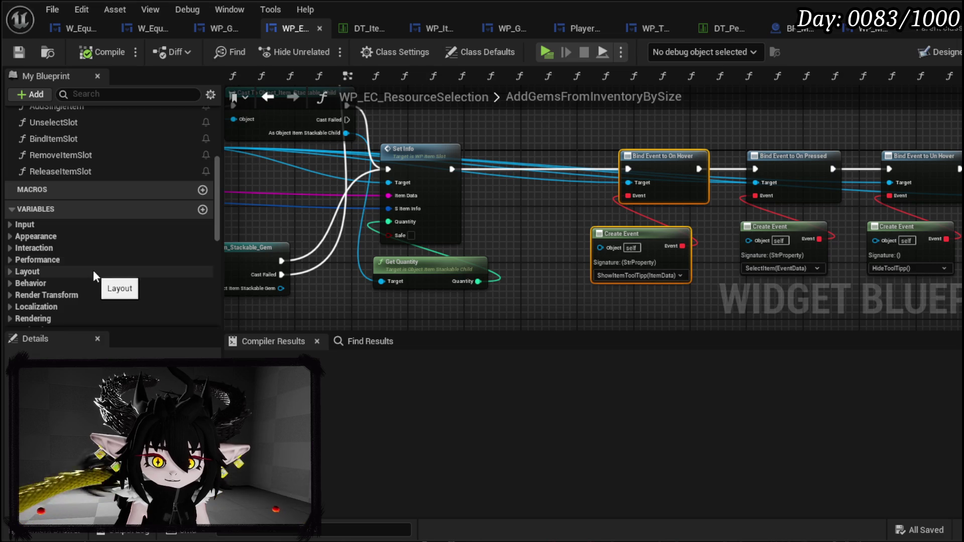
pyautogui.scroll(5, 95, 241)
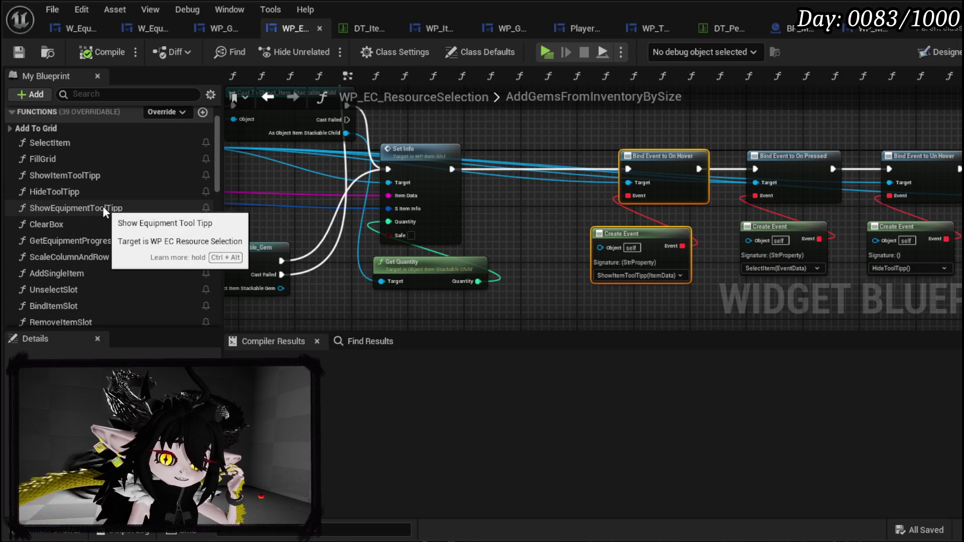
pyautogui.scroll(3, 77, 158)
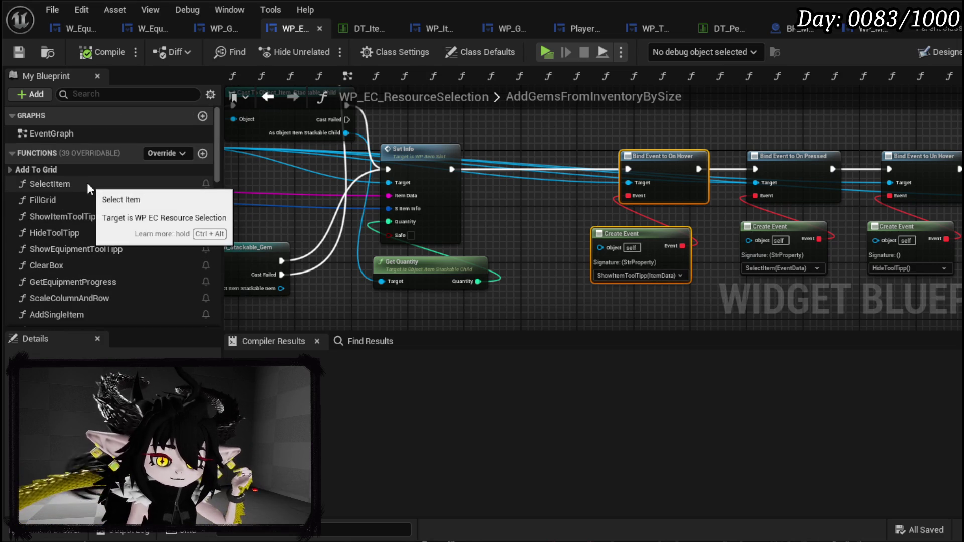
# - Open W_EquipmentUpgrade's BindOwner function and review its event bindings
pyautogui.click(79, 30)
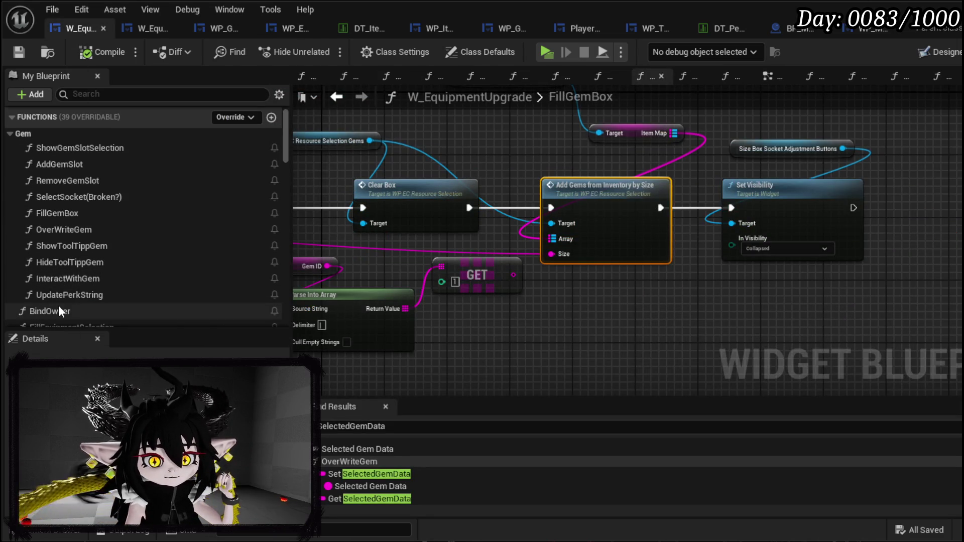
pyautogui.doubleClick(59, 309)
pyautogui.moveTo(553, 210)
pyautogui.mouseDown()
pyautogui.moveTo(512, 241)
pyautogui.moveTo(462, 256)
pyautogui.moveTo(385, 258)
pyautogui.mouseUp()
pyautogui.moveTo(670, 157); pyautogui.dragTo(295, 189)
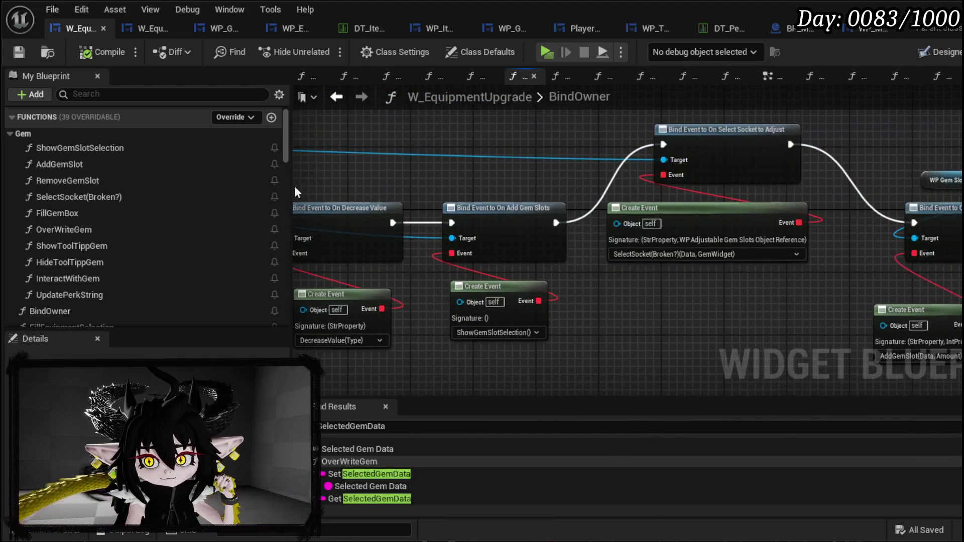
# - Inspect the gem selection and hover item bindings, search actions for 'showi', and save
pyautogui.moveTo(628, 162)
pyautogui.mouseDown()
pyautogui.moveTo(397, 145)
pyautogui.moveTo(339, 183)
pyautogui.mouseUp()
pyautogui.moveTo(553, 227)
pyautogui.mouseDown()
pyautogui.moveTo(434, 197)
pyautogui.moveTo(464, 322)
pyautogui.mouseUp()
pyautogui.moveTo(490, 232)
pyautogui.mouseDown()
pyautogui.moveTo(568, 224)
pyautogui.moveTo(573, 214)
pyautogui.moveTo(510, 188)
pyautogui.moveTo(730, 178)
pyautogui.mouseUp()
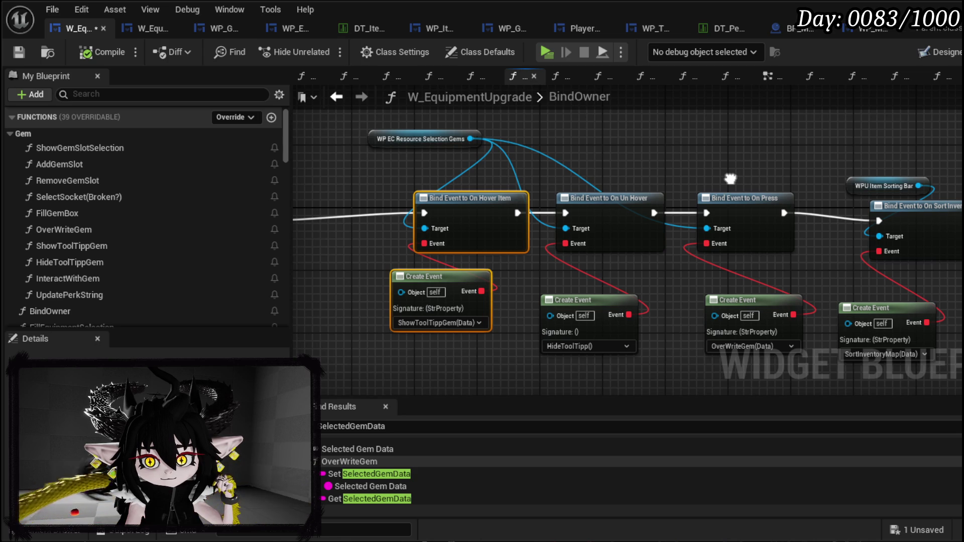
pyautogui.moveTo(730, 178); pyautogui.dragTo(963, 206)
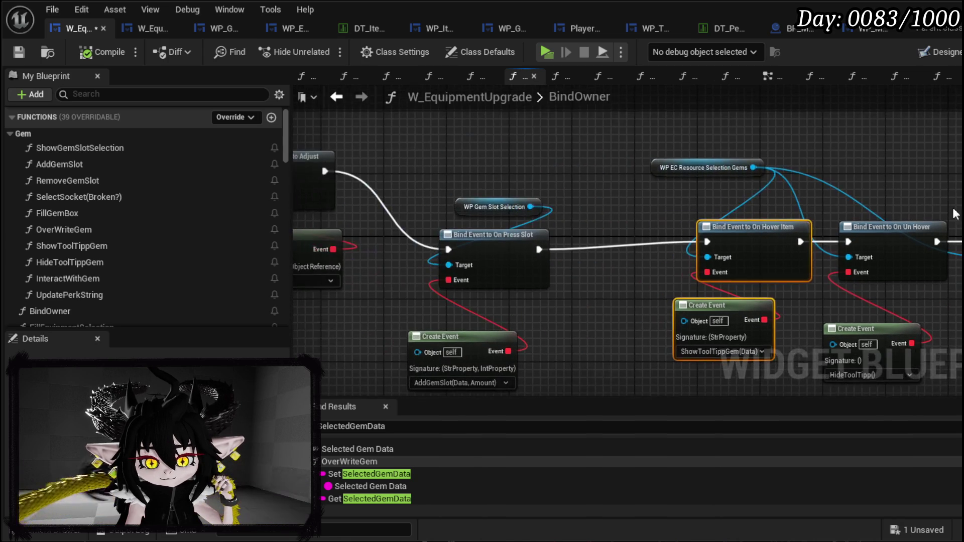
pyautogui.click(392, 151)
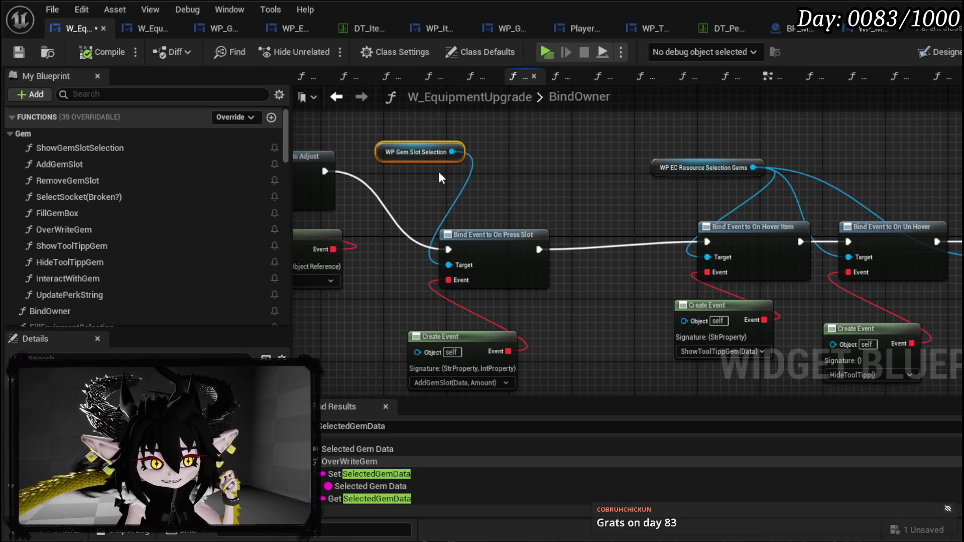
pyautogui.moveTo(547, 201)
pyautogui.mouseDown()
pyautogui.moveTo(631, 163)
pyautogui.moveTo(614, 173)
pyautogui.moveTo(618, 217)
pyautogui.mouseUp()
pyautogui.moveTo(520, 175); pyautogui.dragTo(598, 203)
pyautogui.write('showi')
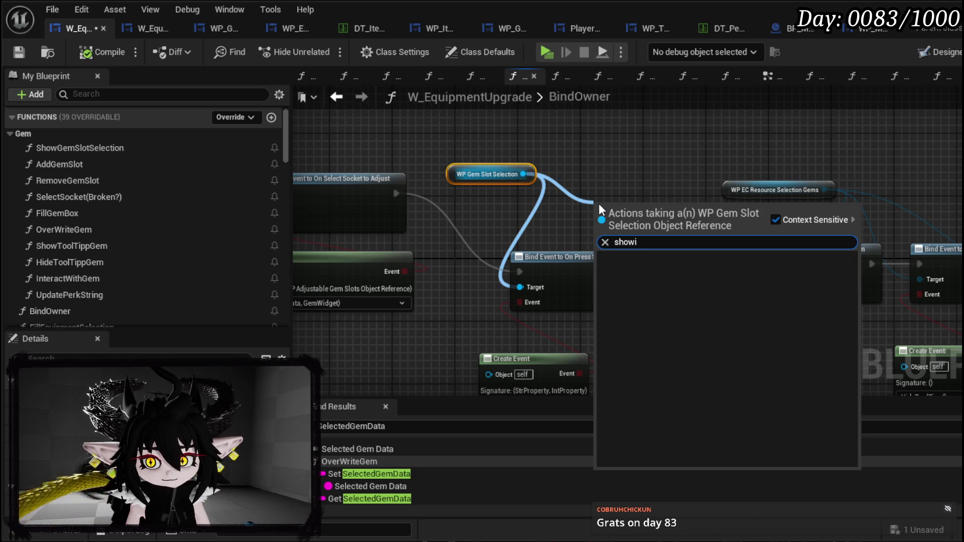
pyautogui.moveTo(657, 191); pyautogui.dragTo(487, 172)
pyautogui.click(19, 51)
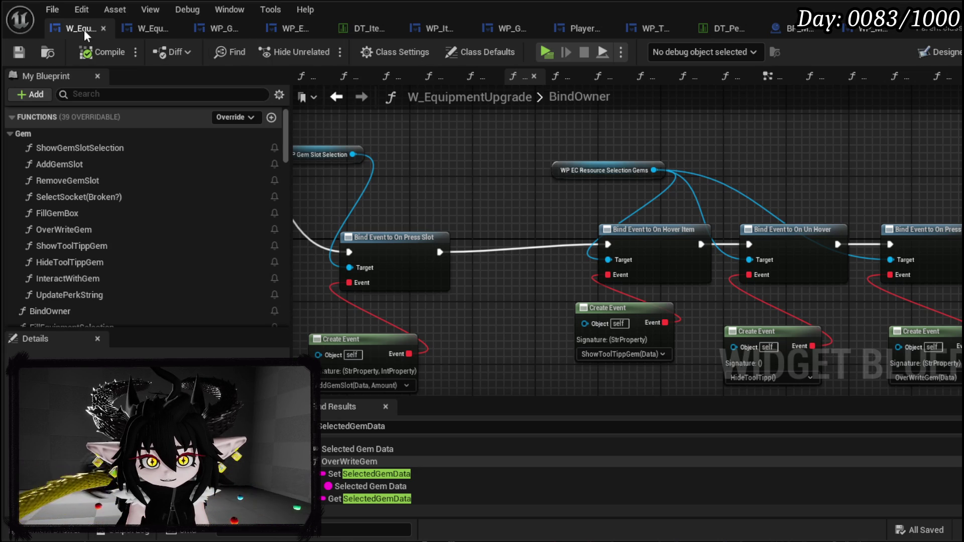
# - Move the group of gem binding nodes to the right in BindOwner
pyautogui.scroll(-5, 379, 206)
pyautogui.scroll(2, 380, 205)
pyautogui.moveTo(385, 289); pyautogui.dragTo(726, 136)
pyautogui.moveTo(642, 191); pyautogui.dragTo(695, 193)
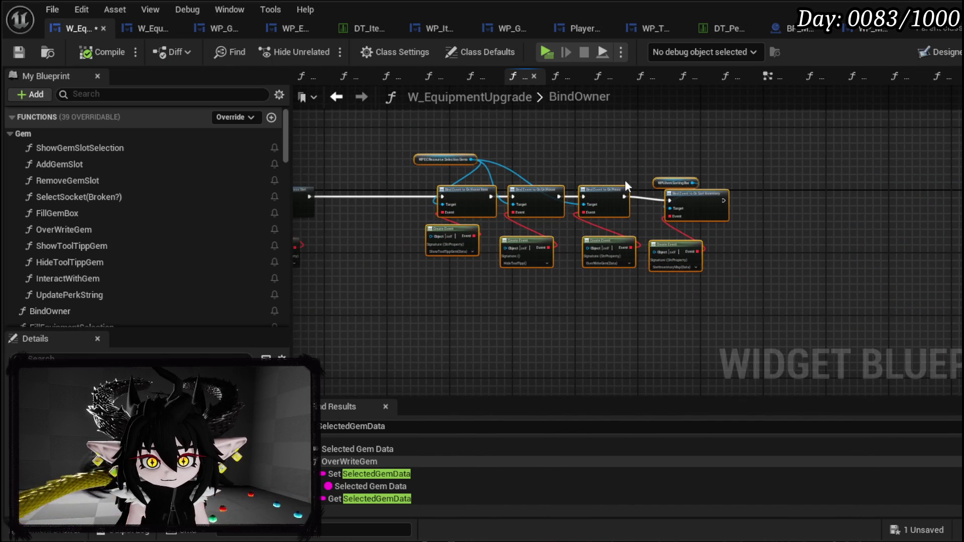
pyautogui.click(576, 165)
pyautogui.scroll(3, 577, 163)
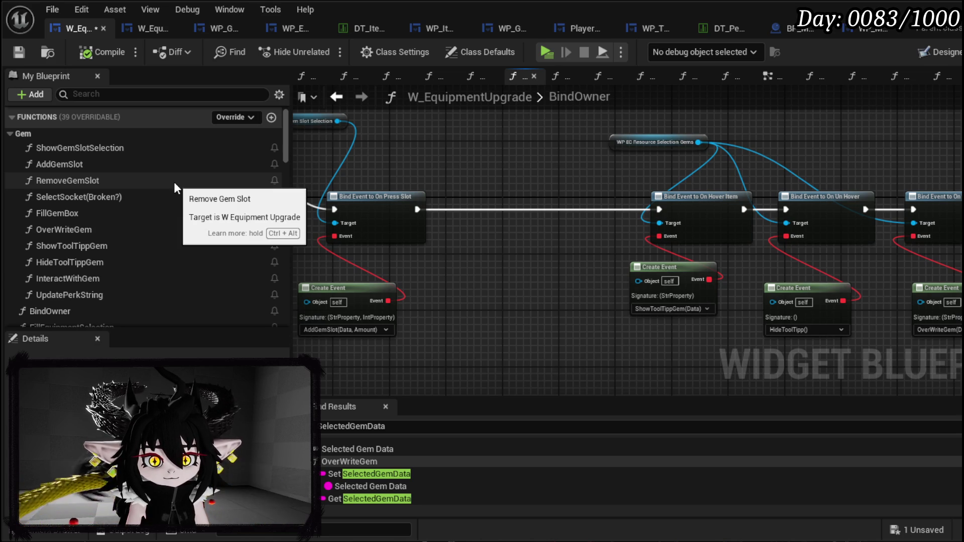
# - Review the On Hover Item binding, then open the ShowToolTippGem function graph
pyautogui.moveTo(483, 160)
pyautogui.mouseDown()
pyautogui.moveTo(518, 165)
pyautogui.moveTo(391, 174)
pyautogui.mouseUp()
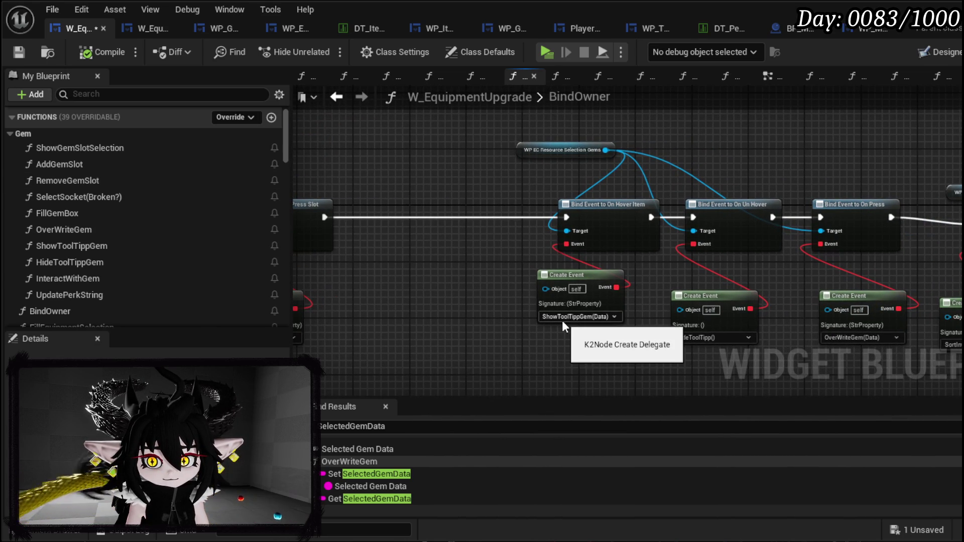
pyautogui.moveTo(432, 294); pyautogui.dragTo(543, 308)
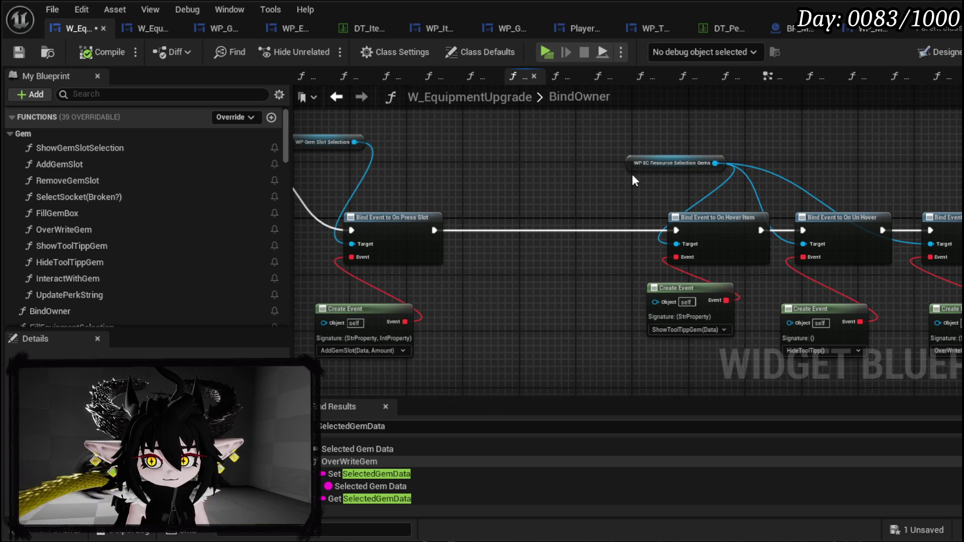
pyautogui.moveTo(635, 167)
pyautogui.mouseDown()
pyautogui.moveTo(587, 182)
pyautogui.moveTo(603, 174)
pyautogui.mouseUp()
pyautogui.moveTo(592, 224); pyautogui.dragTo(359, 204)
pyautogui.moveTo(431, 188)
pyautogui.mouseDown()
pyautogui.moveTo(461, 254)
pyautogui.moveTo(428, 323)
pyautogui.mouseUp()
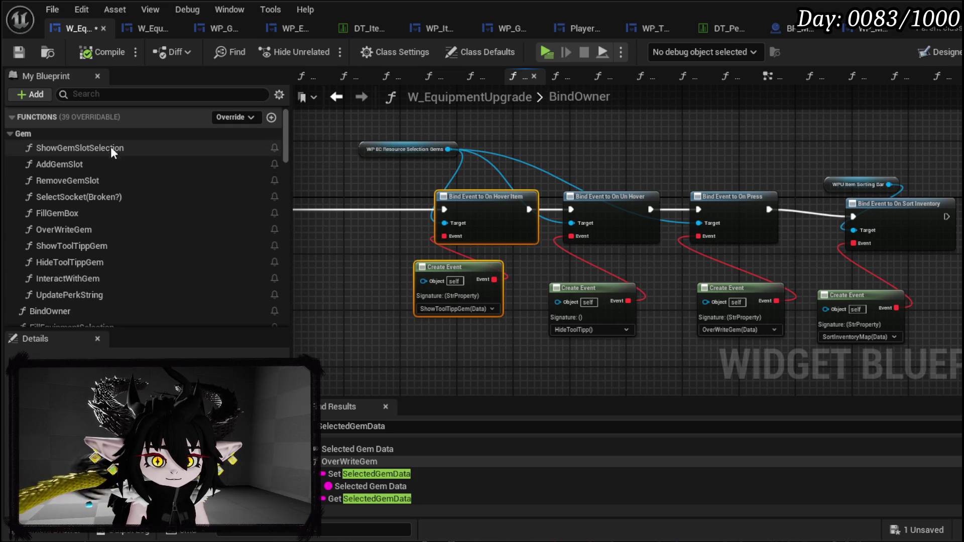
pyautogui.doubleClick(105, 246)
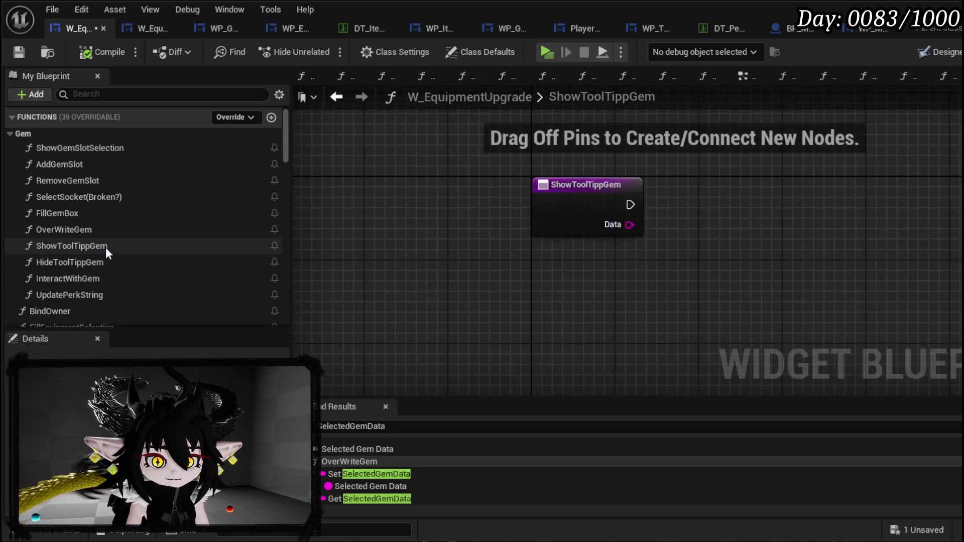
# - Add a WP_ToolTippBox getter beside the ShowToolTippGem entry node
pyautogui.moveTo(494, 254); pyautogui.dragTo(326, 228)
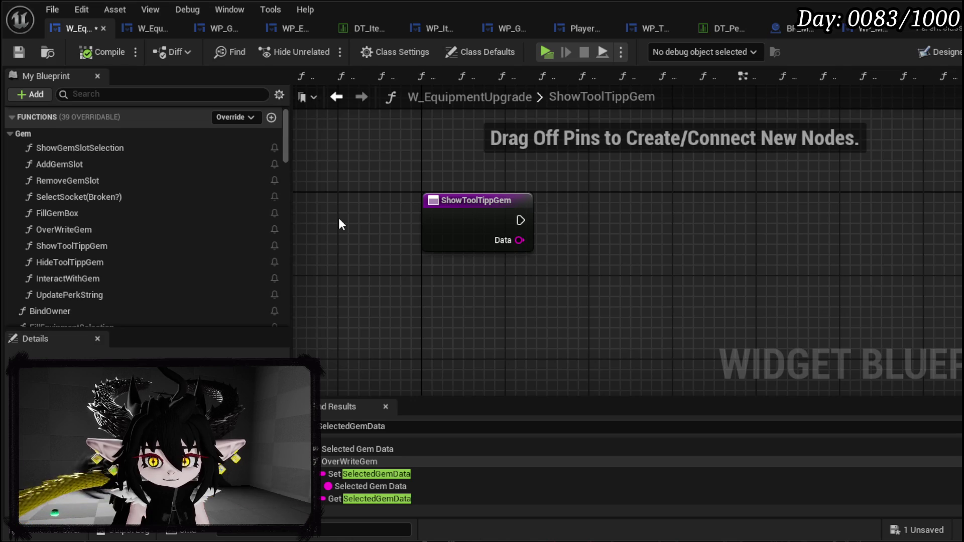
pyautogui.rightClick(453, 161)
pyautogui.click(373, 181)
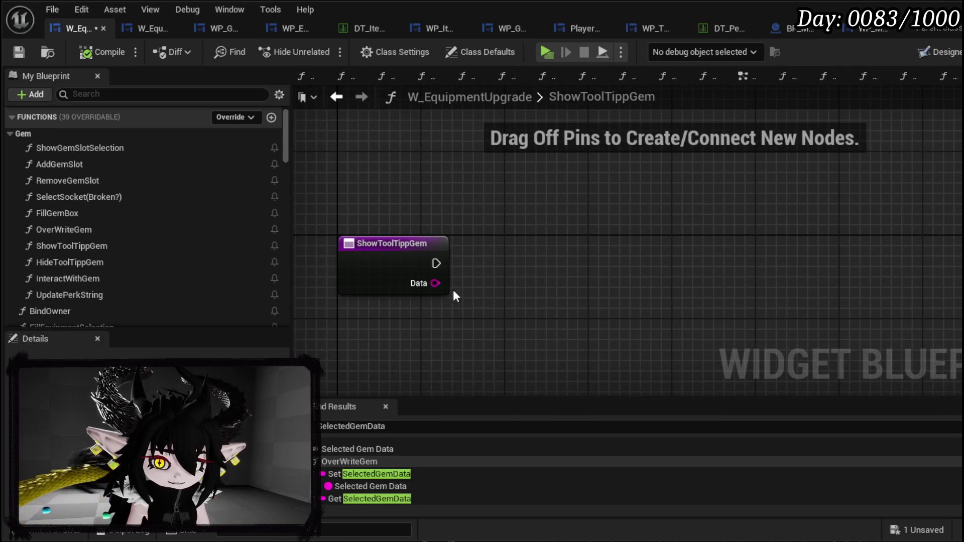
pyautogui.scroll(-5, 262, 242)
pyautogui.scroll(-10, 263, 240)
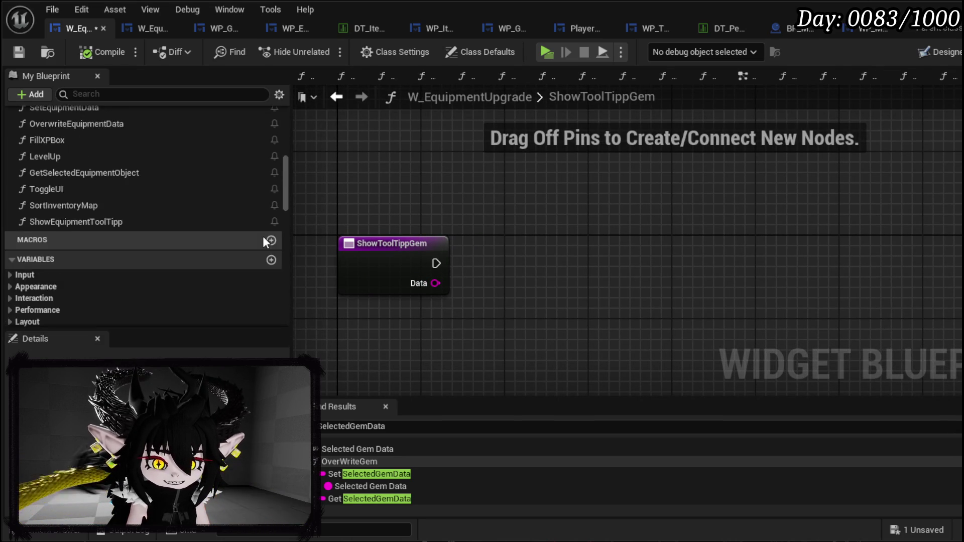
pyautogui.scroll(-2, 108, 213)
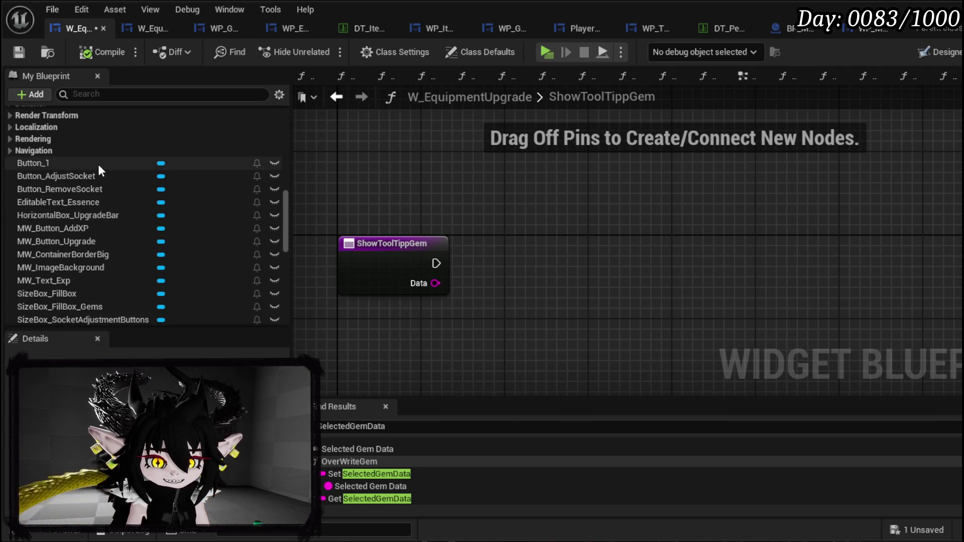
pyautogui.scroll(-2, 116, 255)
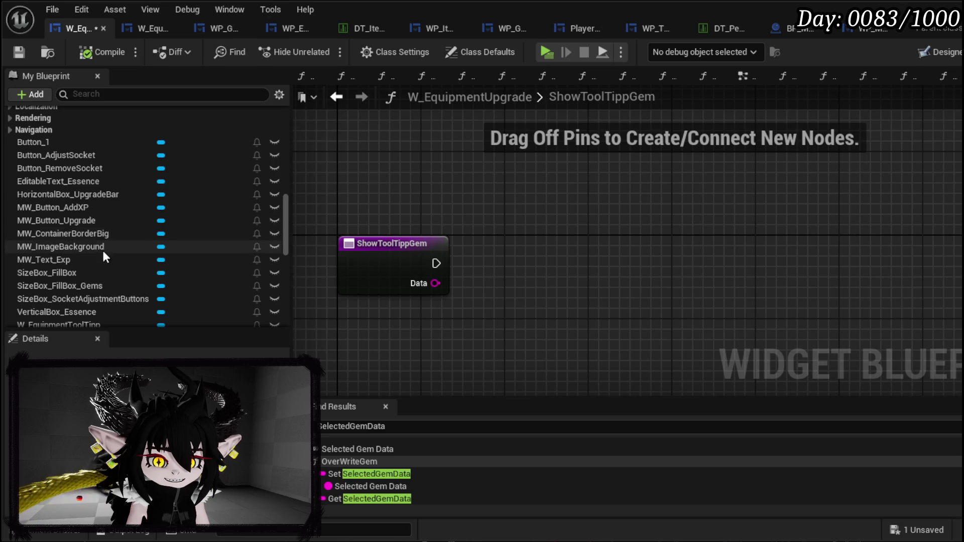
pyautogui.scroll(-4, 128, 284)
pyautogui.scroll(-2, 125, 282)
pyautogui.moveTo(79, 278); pyautogui.dragTo(344, 149)
pyautogui.click(391, 176)
# - Call Set Data on WP Tool Tipp Box, wiring the entry's exec and Data into Item Data
pyautogui.moveTo(410, 153); pyautogui.dragTo(524, 188)
pyautogui.write('Set Data')
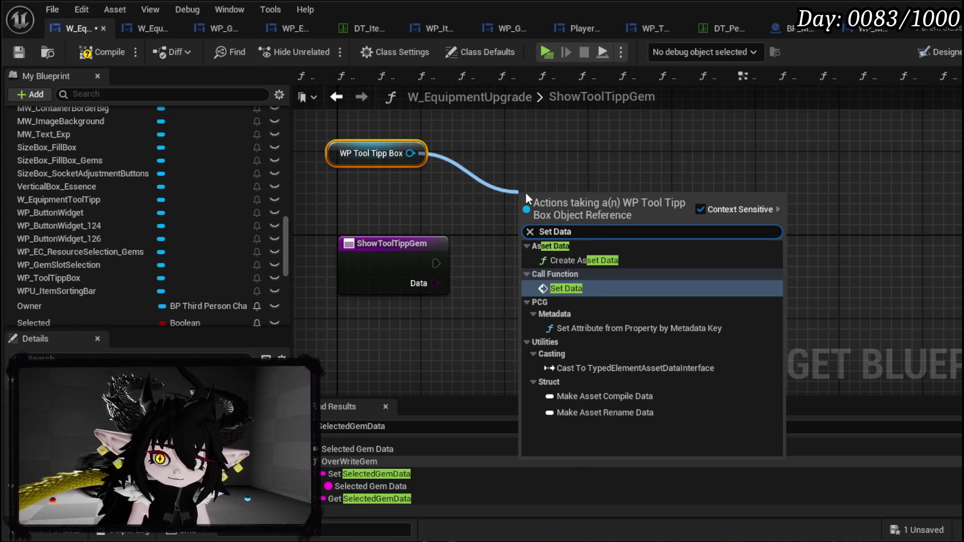
pyautogui.click(571, 287)
pyautogui.moveTo(437, 264); pyautogui.dragTo(528, 218)
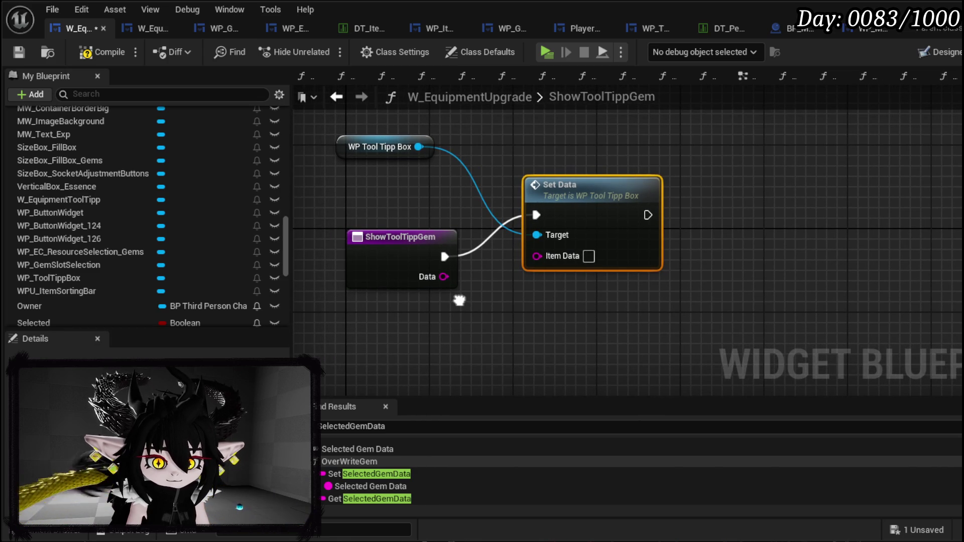
pyautogui.moveTo(444, 277); pyautogui.dragTo(552, 245)
pyautogui.moveTo(420, 224)
pyautogui.mouseDown()
pyautogui.moveTo(535, 270)
pyautogui.moveTo(438, 253)
pyautogui.mouseUp()
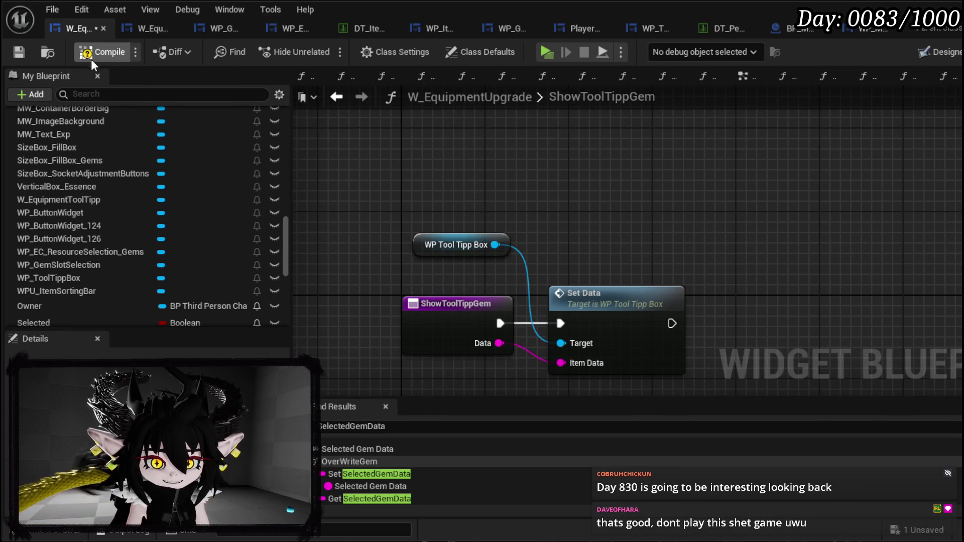
# - Compile and save the blueprint, then launch a standalone play test
pyautogui.click(19, 53)
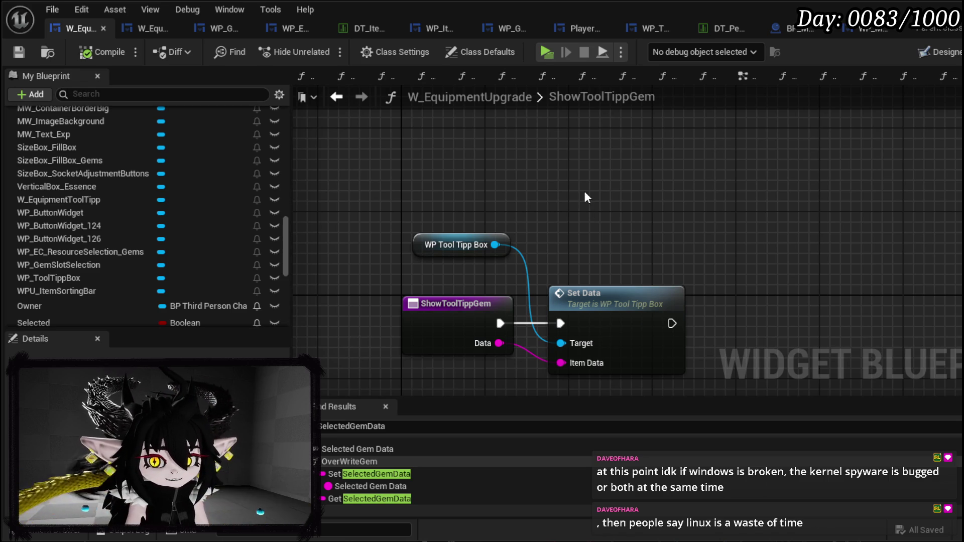
pyautogui.moveTo(622, 224); pyautogui.dragTo(554, 199)
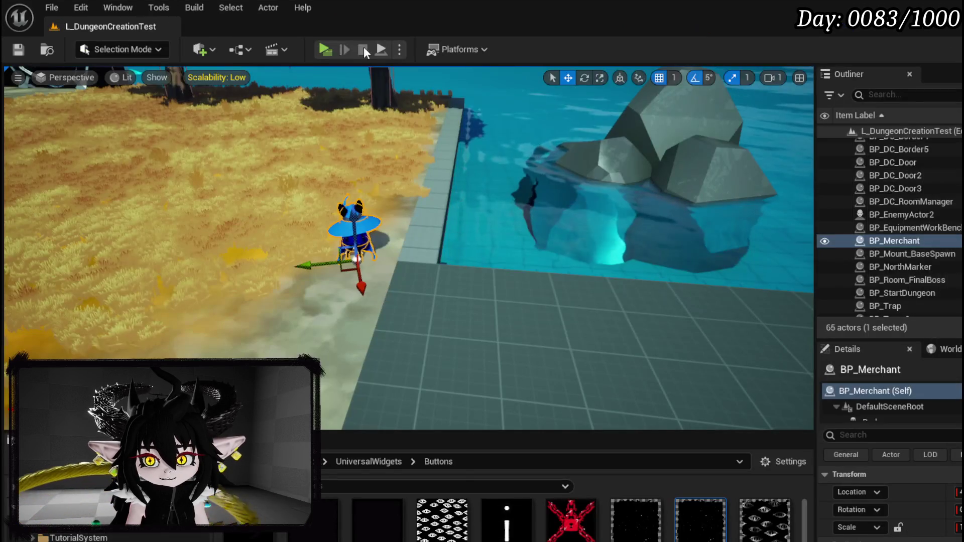
pyautogui.click(318, 50)
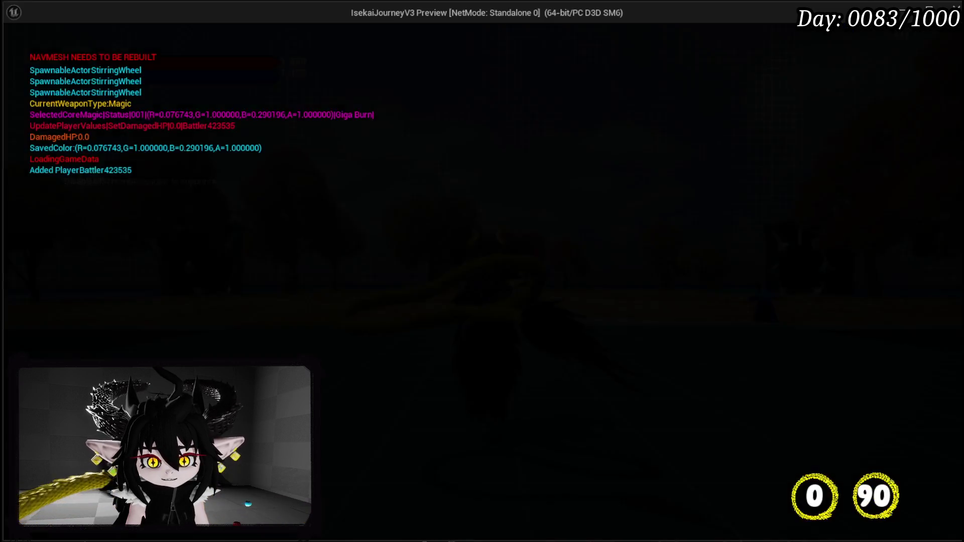
# - At the chest, spend 30 essence on IRON_LEGS, then stop the preview and save the level
pyautogui.press('w')
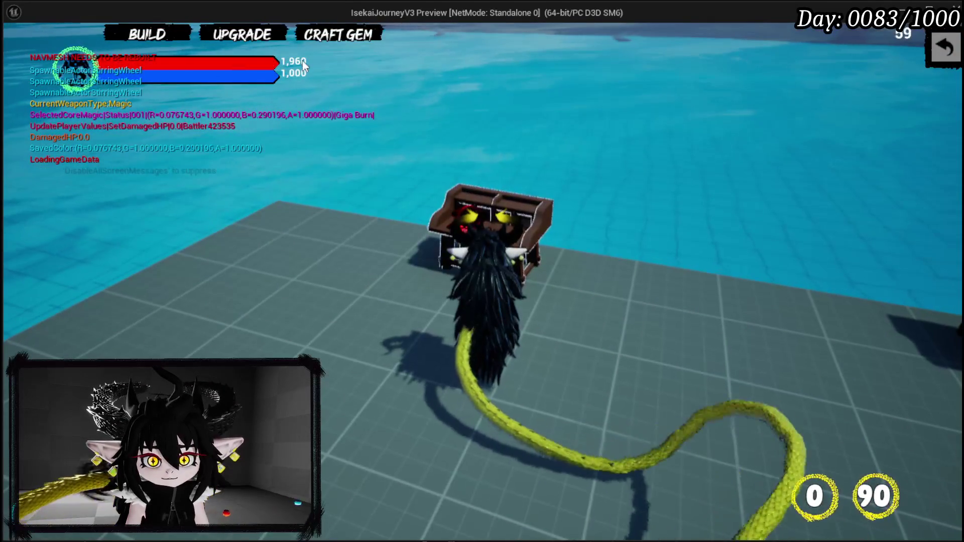
pyautogui.click(256, 38)
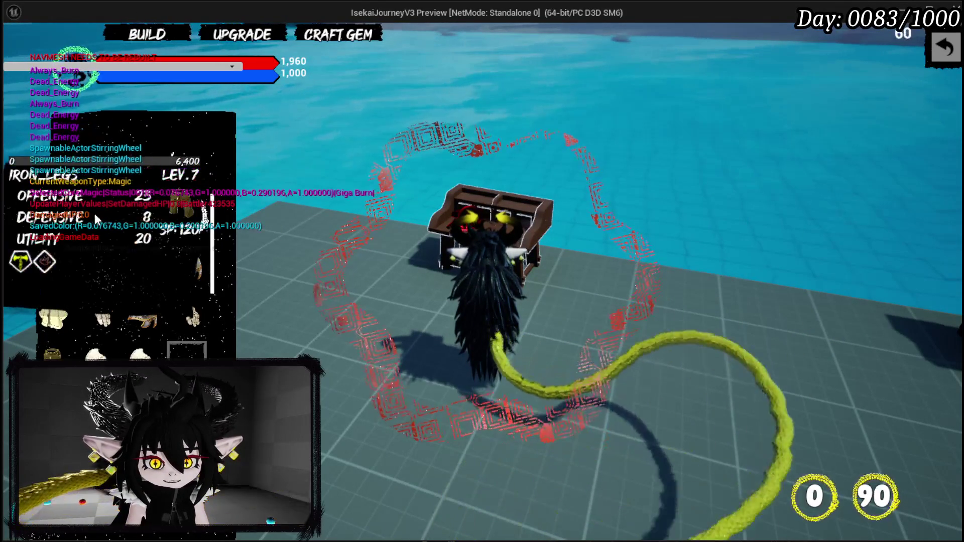
pyautogui.click(94, 213)
pyautogui.click(566, 329)
pyautogui.click(437, 420)
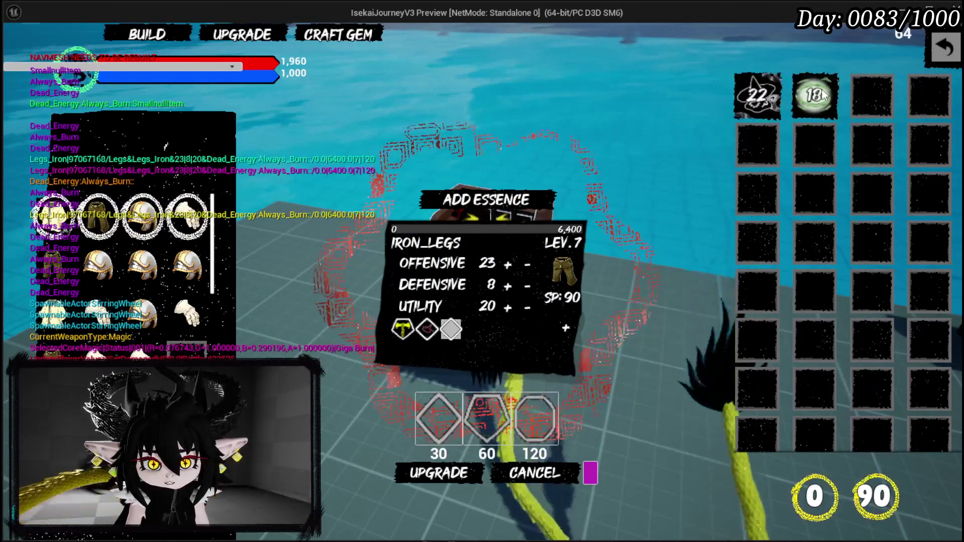
pyautogui.press('Escape')
pyautogui.click(23, 49)
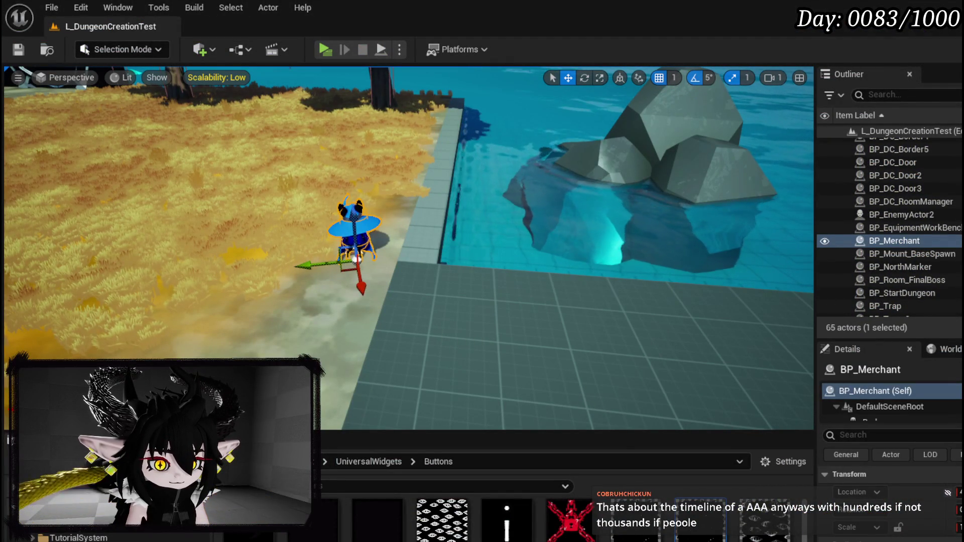
# - Add a breakpoint on the ShowToolTippGem entry node and start a new play session
pyautogui.hotkey('alt', 'Tab')
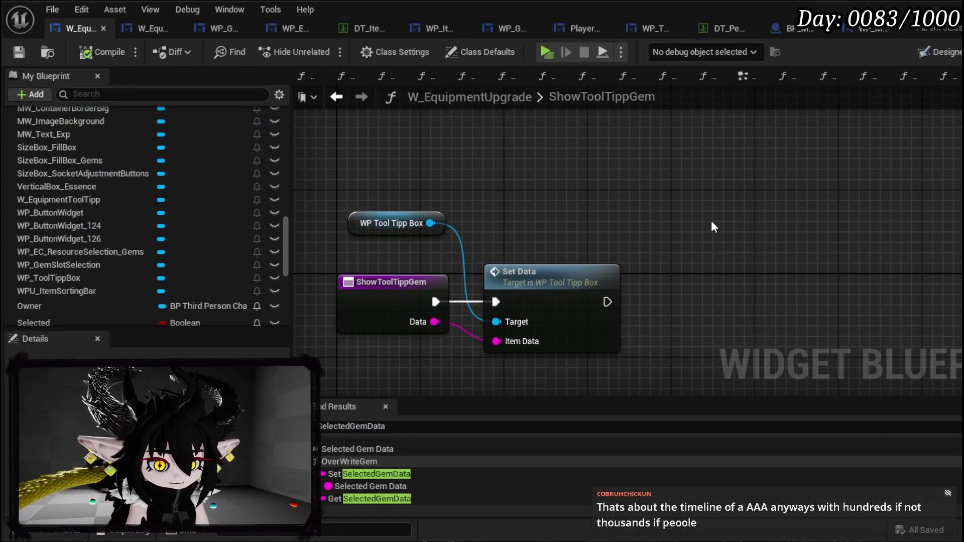
pyautogui.moveTo(711, 221)
pyautogui.mouseDown()
pyautogui.moveTo(813, 216)
pyautogui.moveTo(693, 185)
pyautogui.moveTo(624, 187)
pyautogui.mouseUp()
pyautogui.moveTo(354, 188)
pyautogui.mouseDown()
pyautogui.moveTo(462, 188)
pyautogui.moveTo(344, 199)
pyautogui.mouseUp()
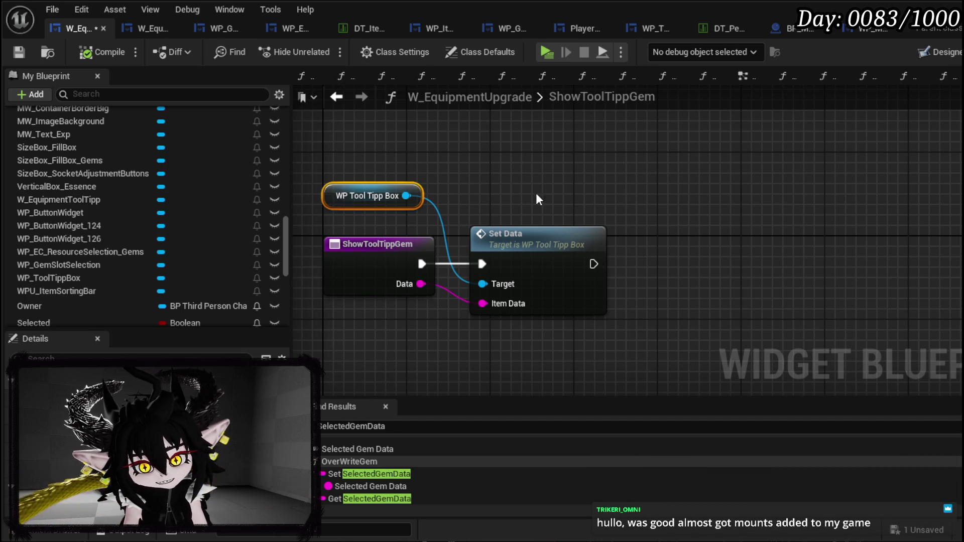
pyautogui.rightClick(326, 237)
pyautogui.click(381, 514)
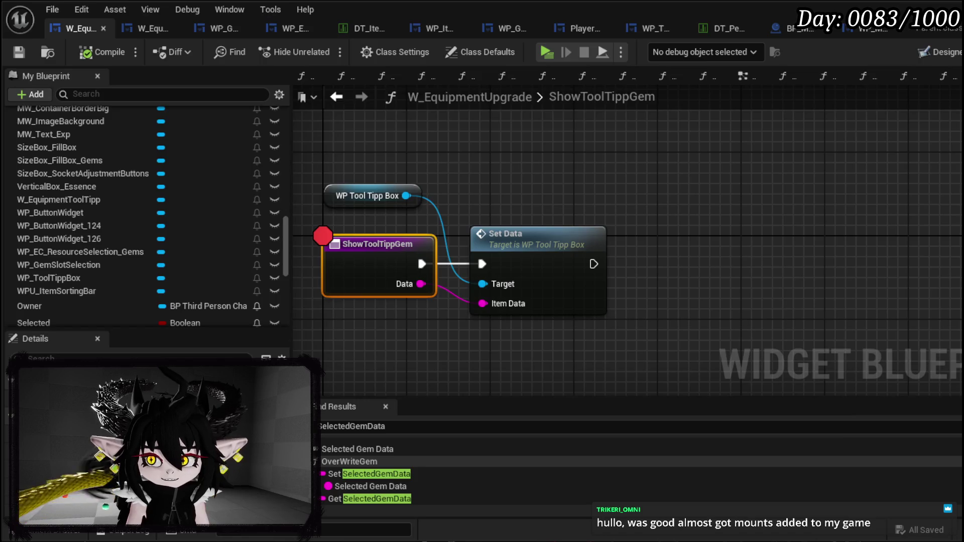
pyautogui.hotkey('alt', 'Tab')
pyautogui.hotkey('alt', 'p')
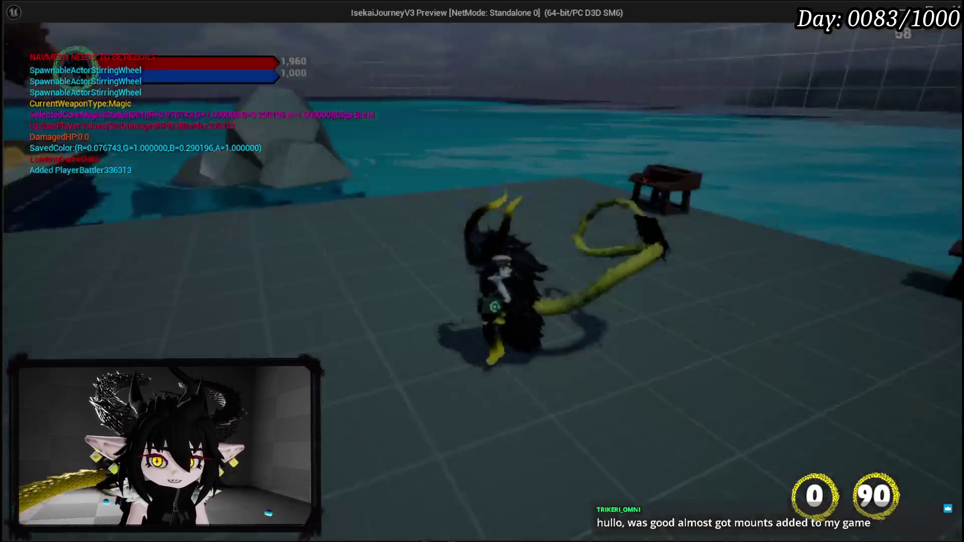
# - At the chest, select Iron_Hands in the equipment upgrade and view its essence choices, then close
pyautogui.press('e')
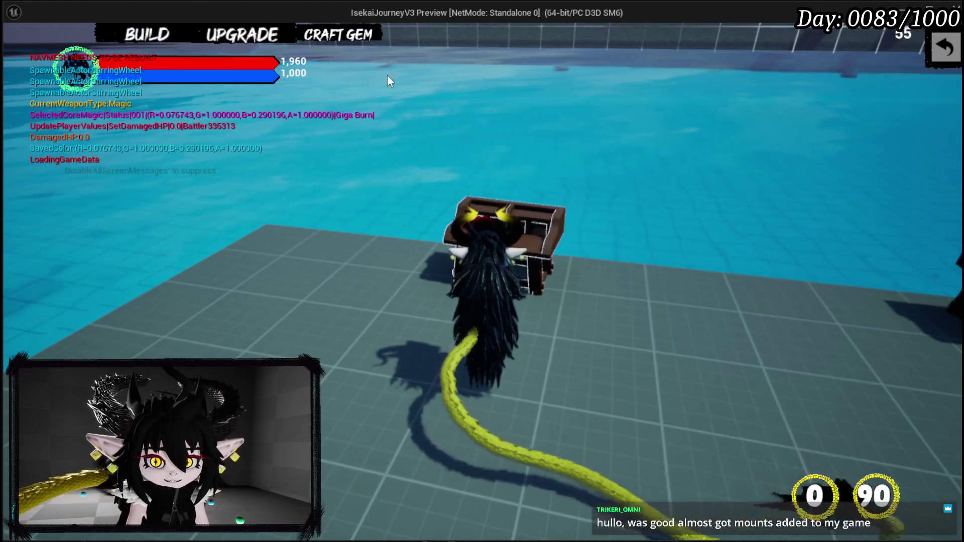
pyautogui.click(243, 35)
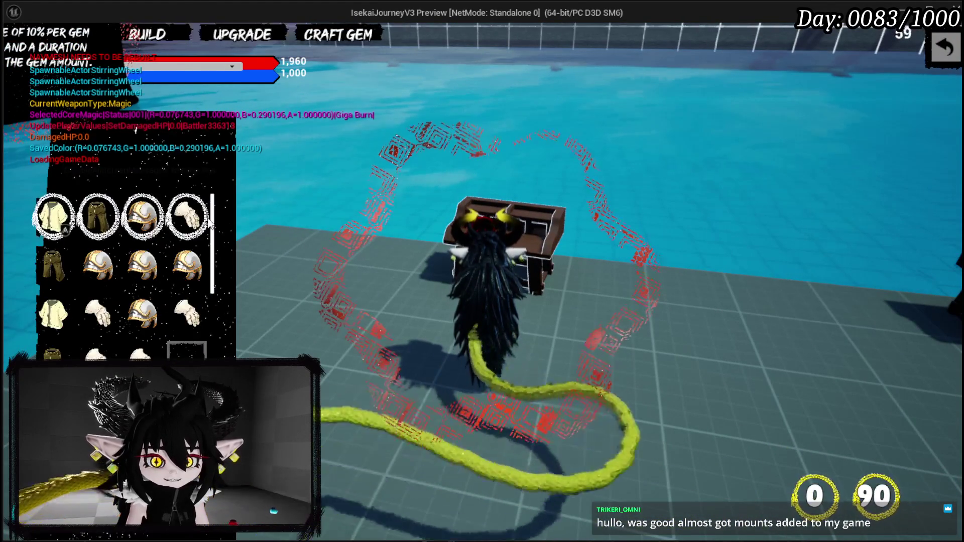
pyautogui.click(187, 216)
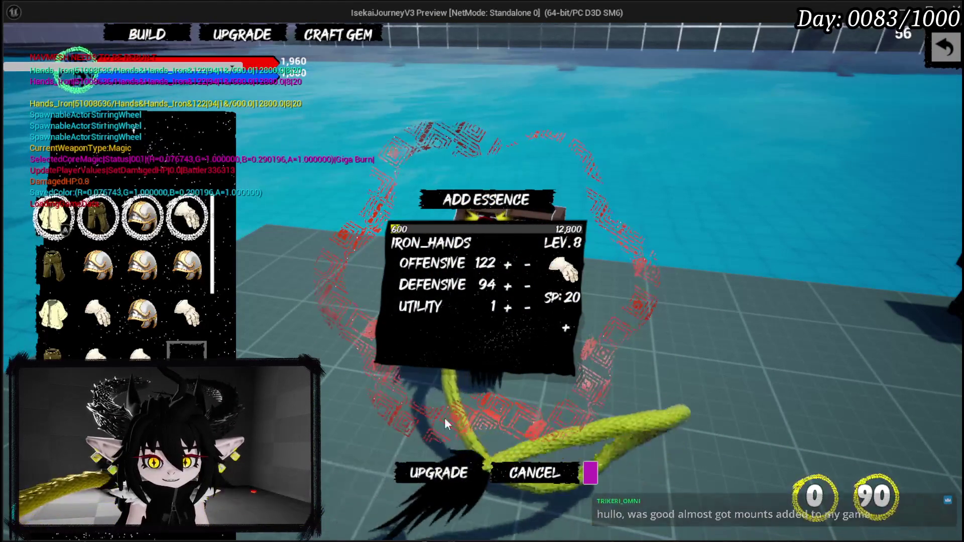
pyautogui.click(563, 331)
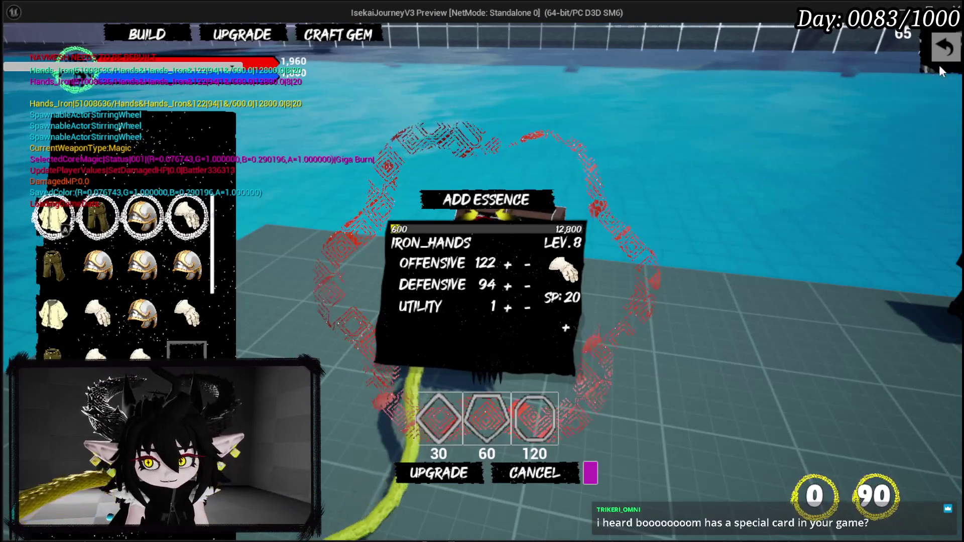
pyautogui.click(945, 48)
# - Walk away and show the ability cards on the book's Inventory page
pyautogui.press('w')
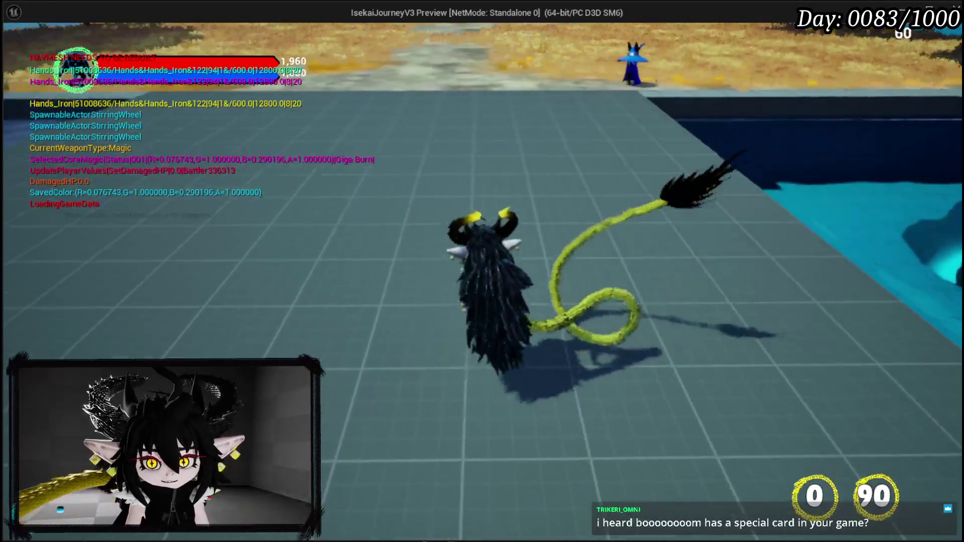
pyautogui.press('Tab')
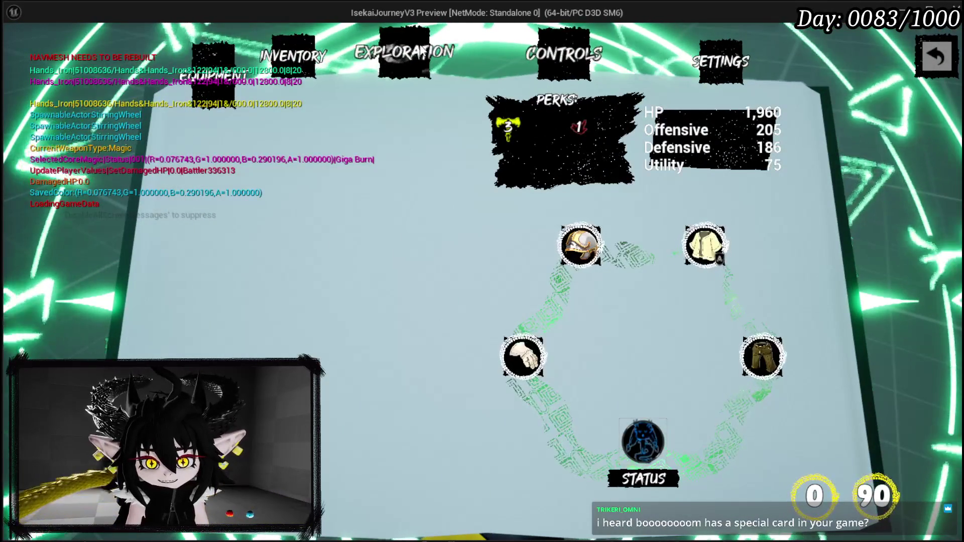
pyautogui.click(279, 73)
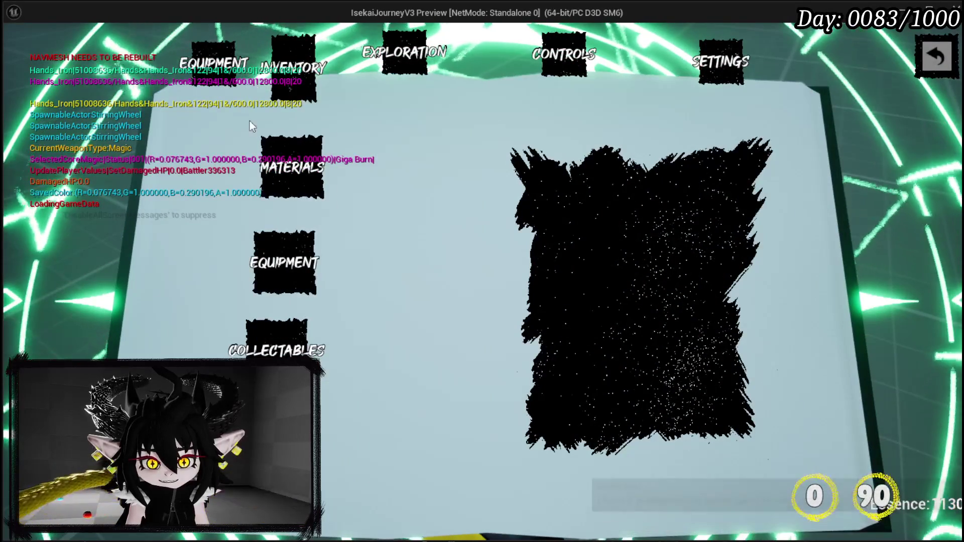
pyautogui.click(276, 346)
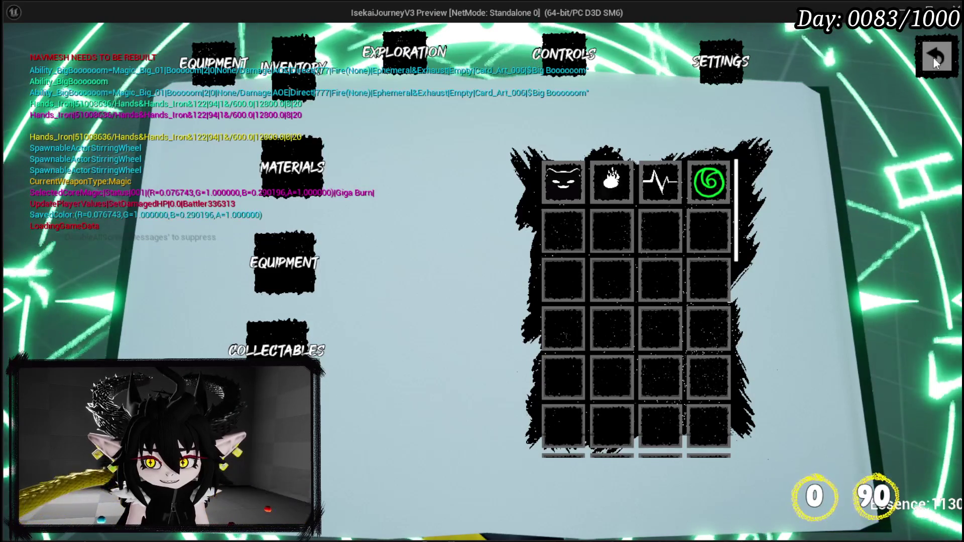
# - Restart the play preview, open the book and view the current core's card deck
pyautogui.press('Escape')
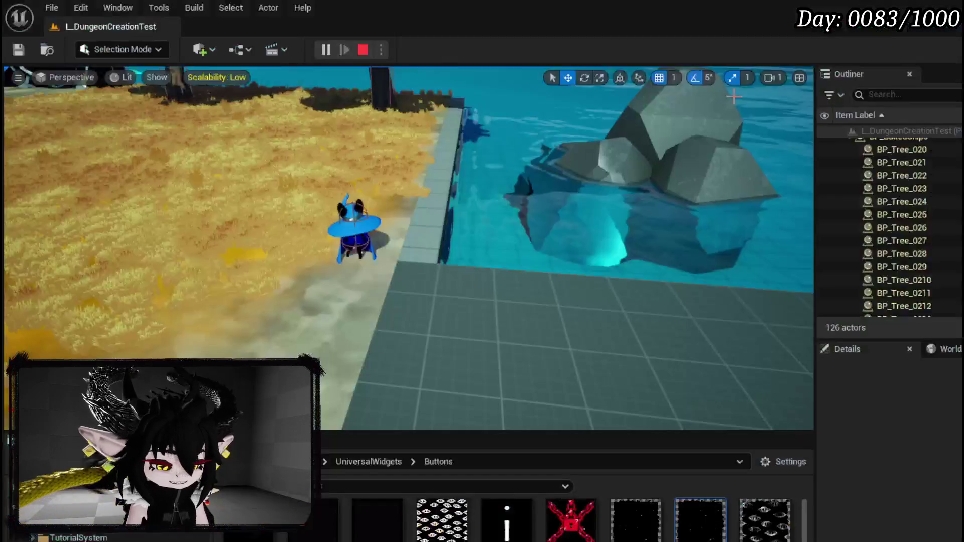
pyautogui.hotkey('alt', 'p')
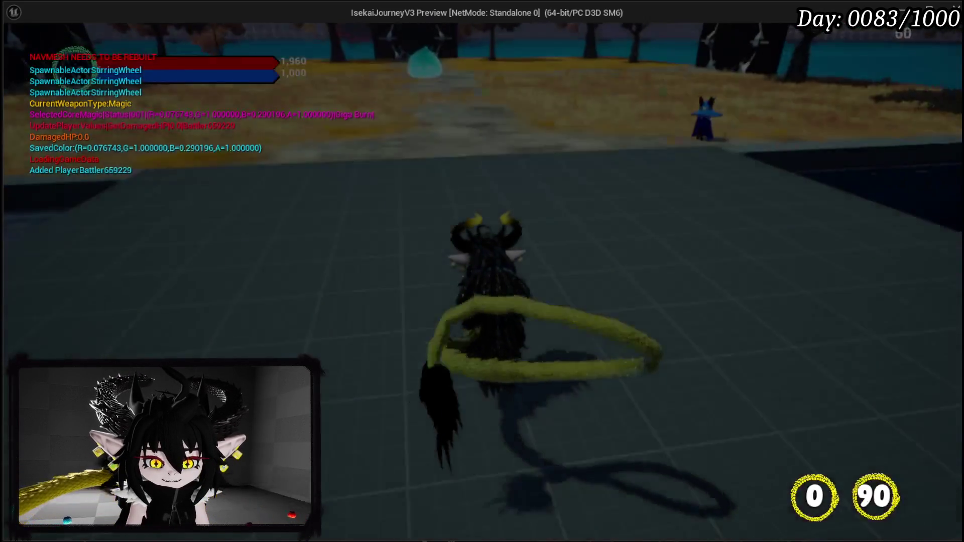
pyautogui.press('Tab')
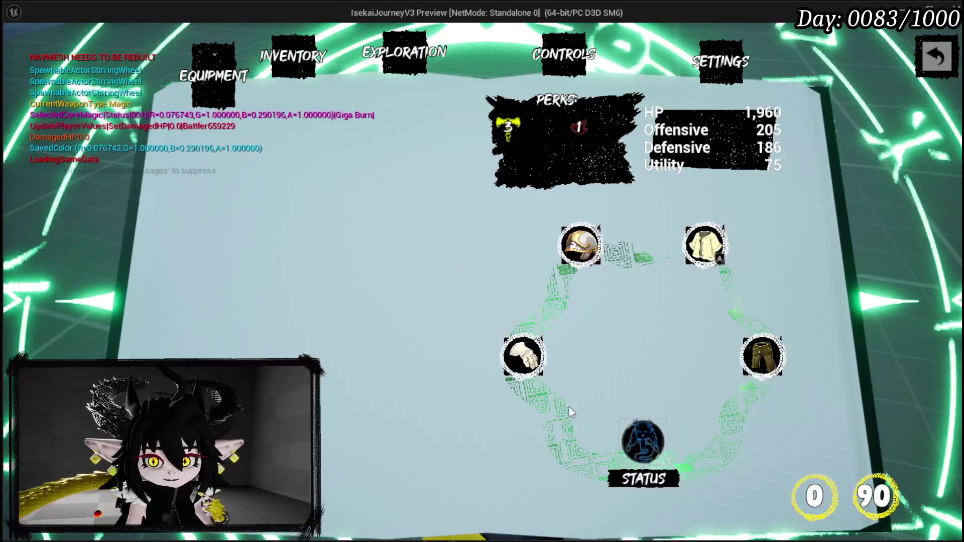
pyautogui.click(633, 450)
pyautogui.press('Escape')
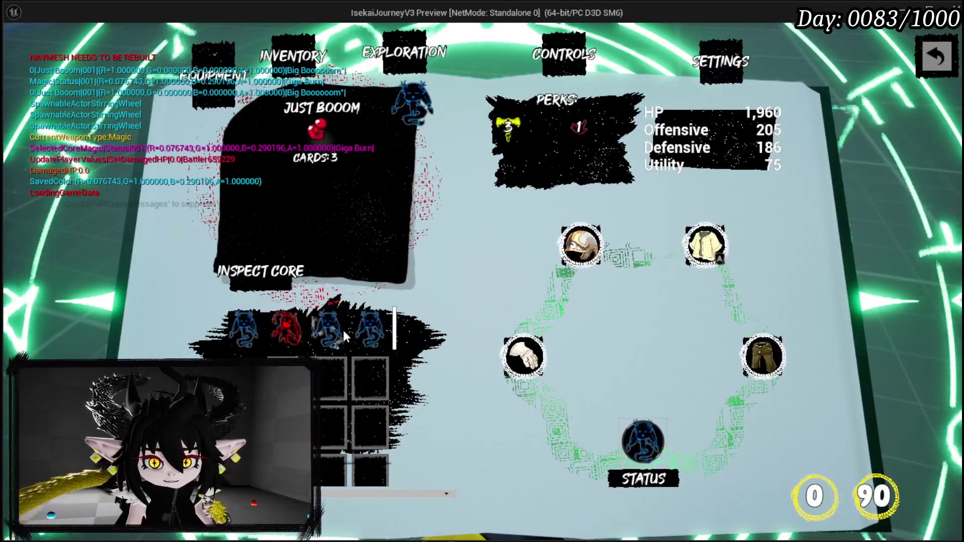
# - Equip the Just Booom core, inspect its cards, resume play and start the fight
pyautogui.click(342, 329)
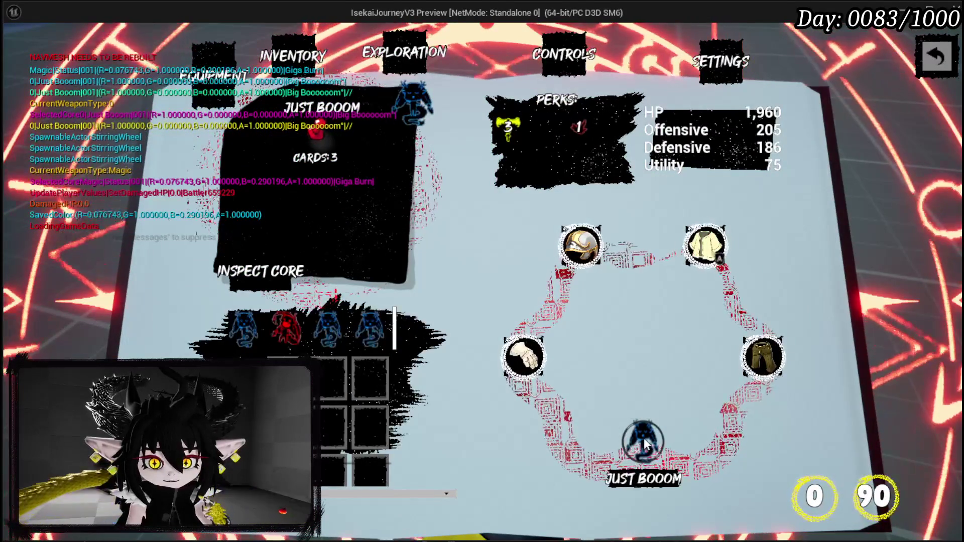
pyautogui.click(645, 441)
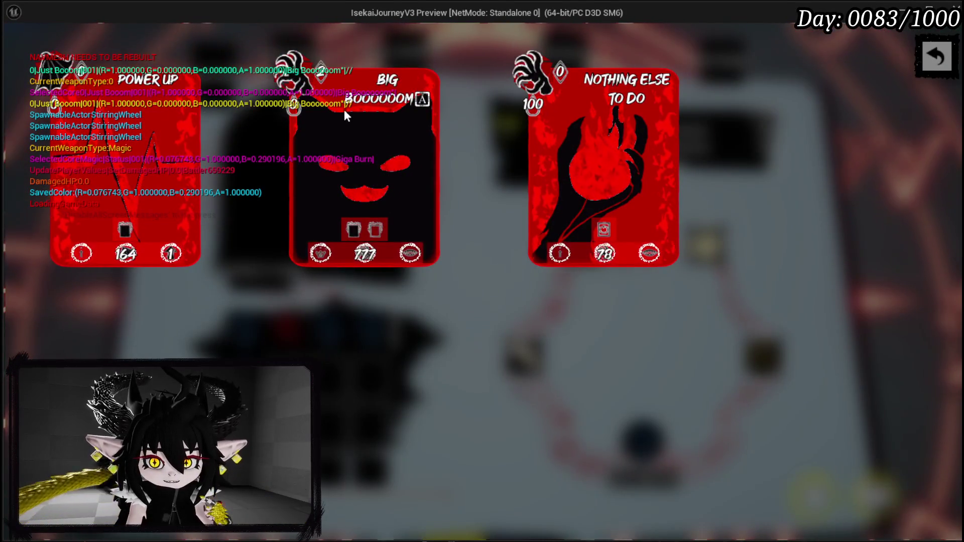
pyautogui.click(941, 48)
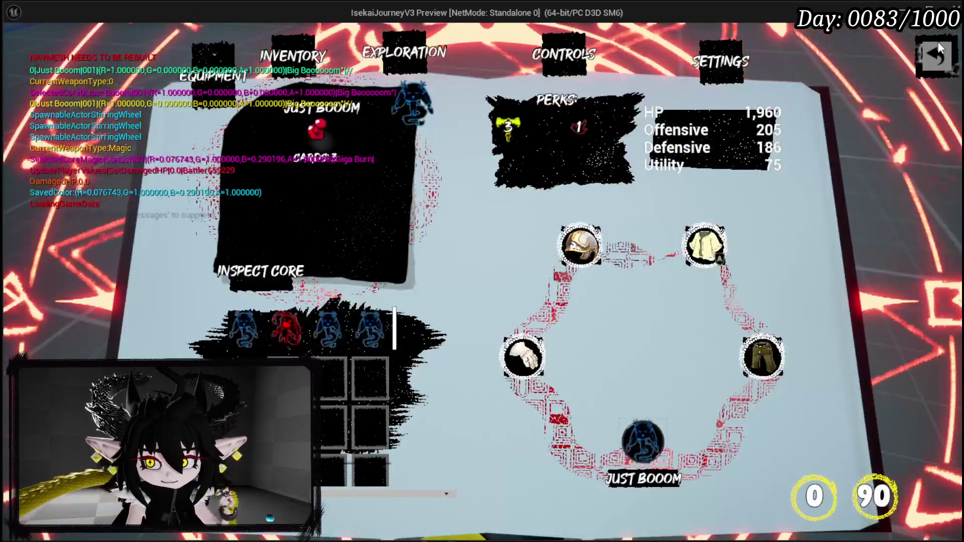
pyautogui.press('Escape')
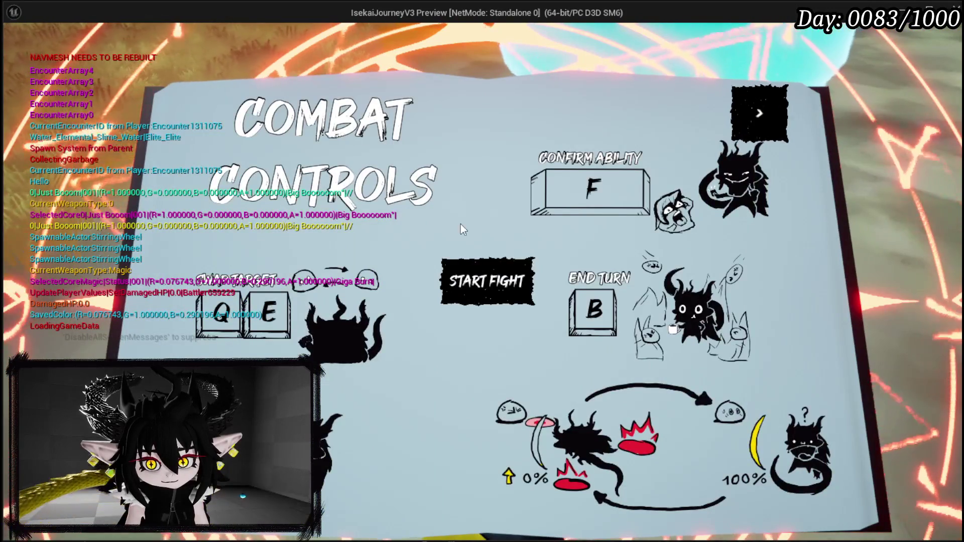
pyautogui.click(496, 270)
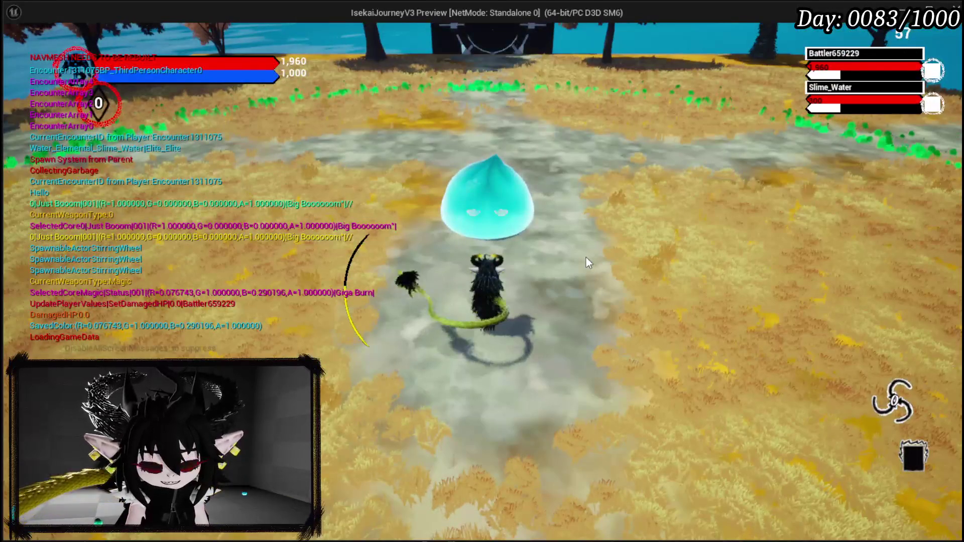
# - Move toward the slime, cast the Big Boooooom card on it, then stop the preview
pyautogui.press('d')
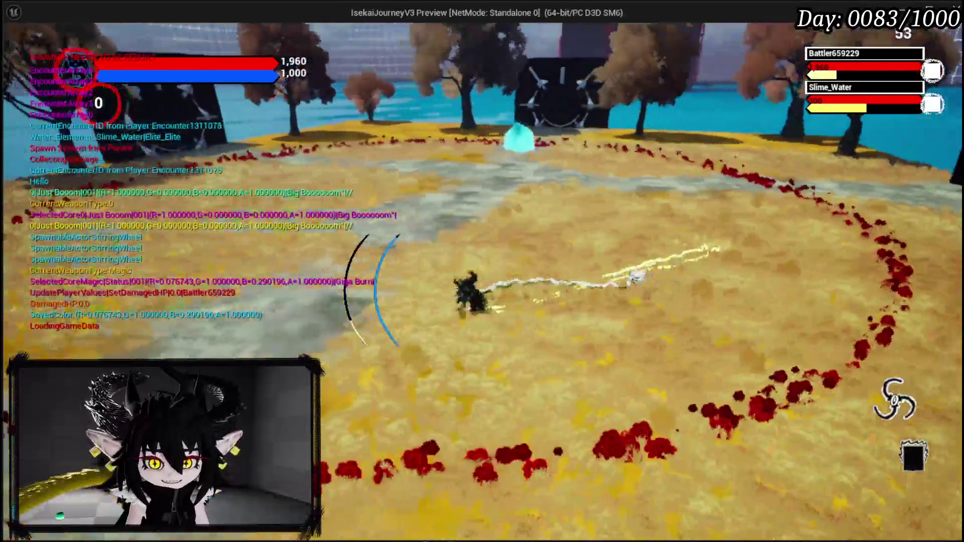
pyautogui.press('w')
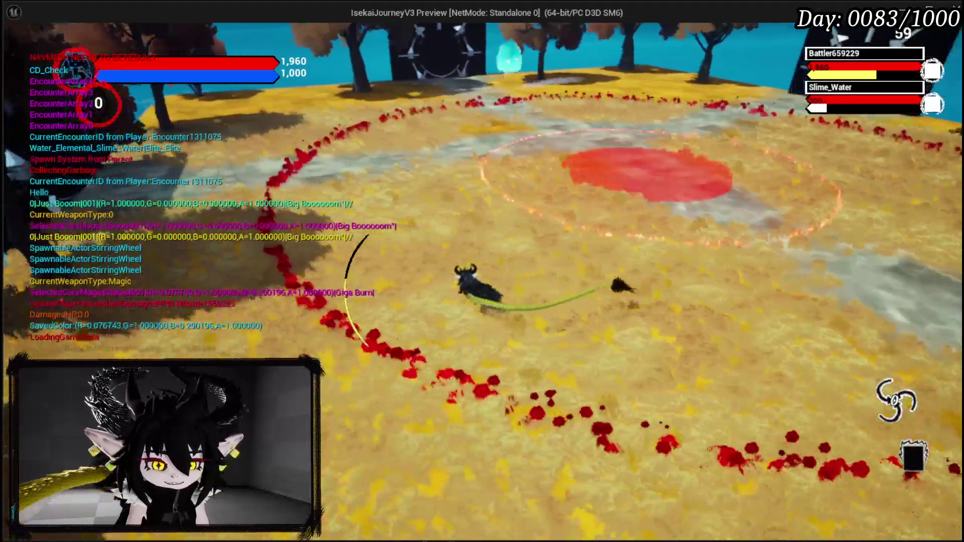
pyautogui.press('w')
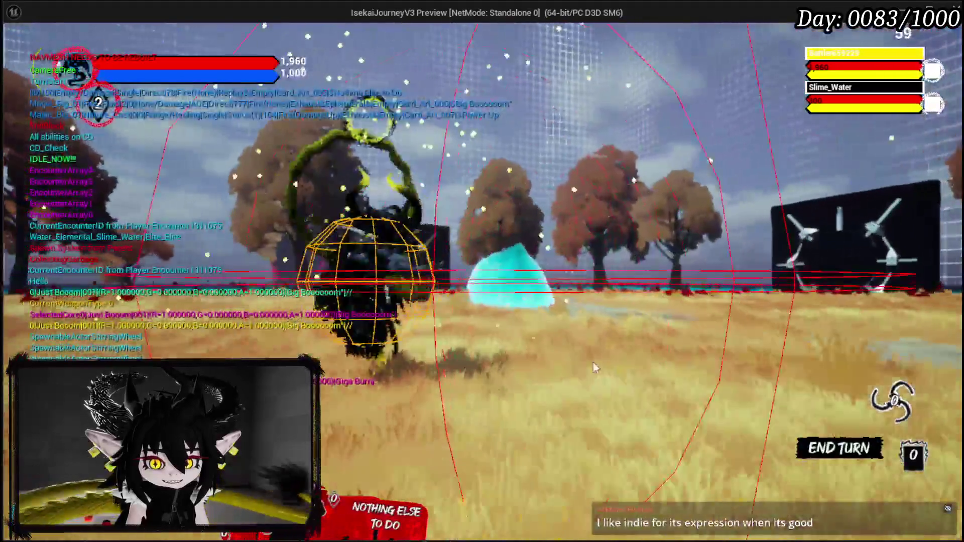
pyautogui.moveTo(462, 496)
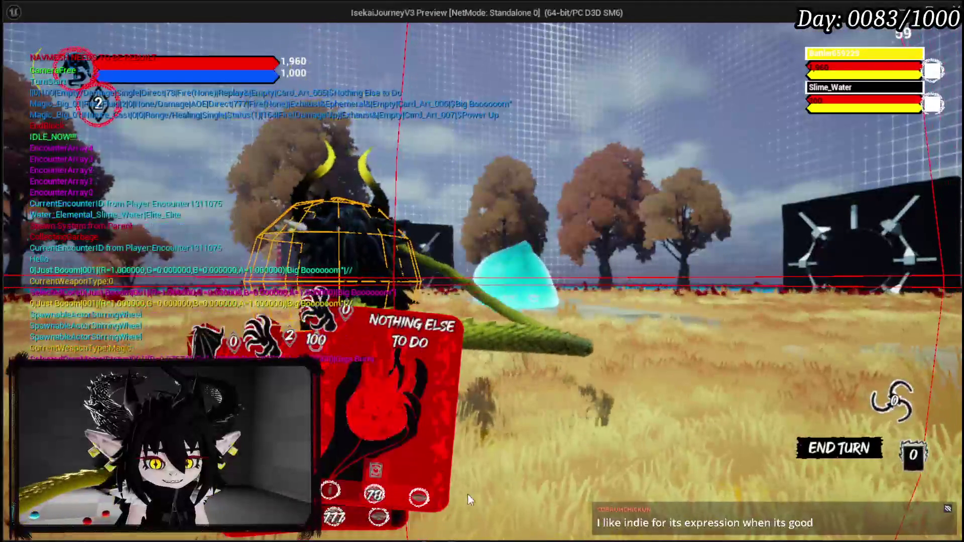
pyautogui.click(393, 354)
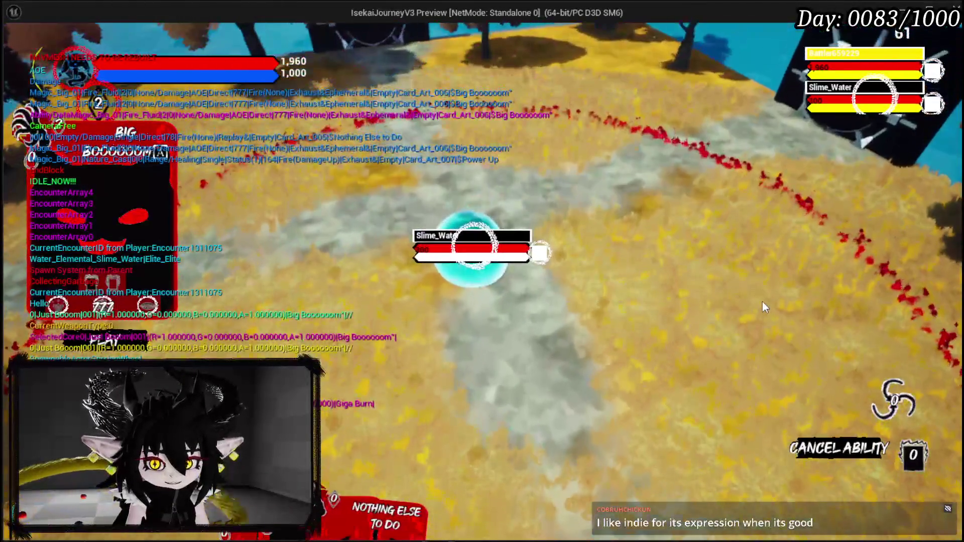
pyautogui.rightClick(763, 306)
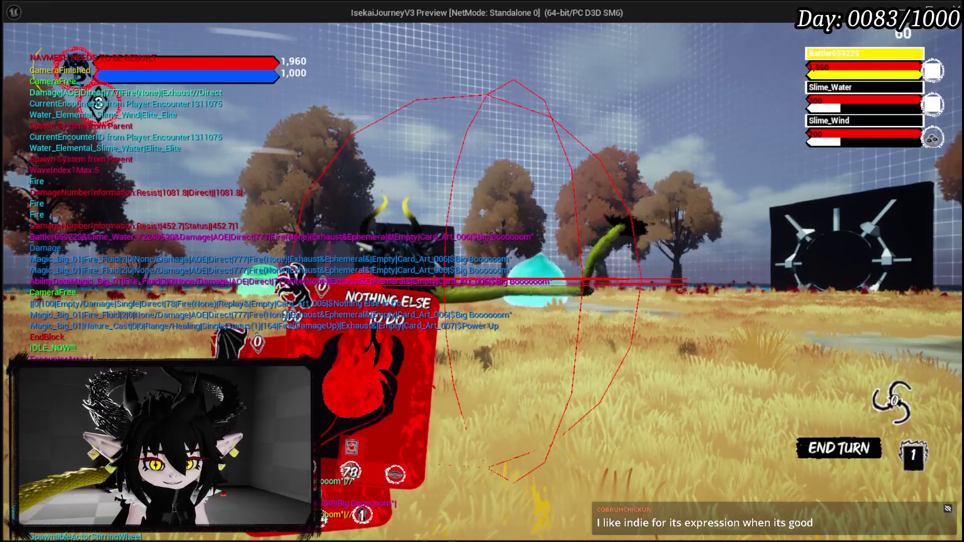
pyautogui.press('Escape')
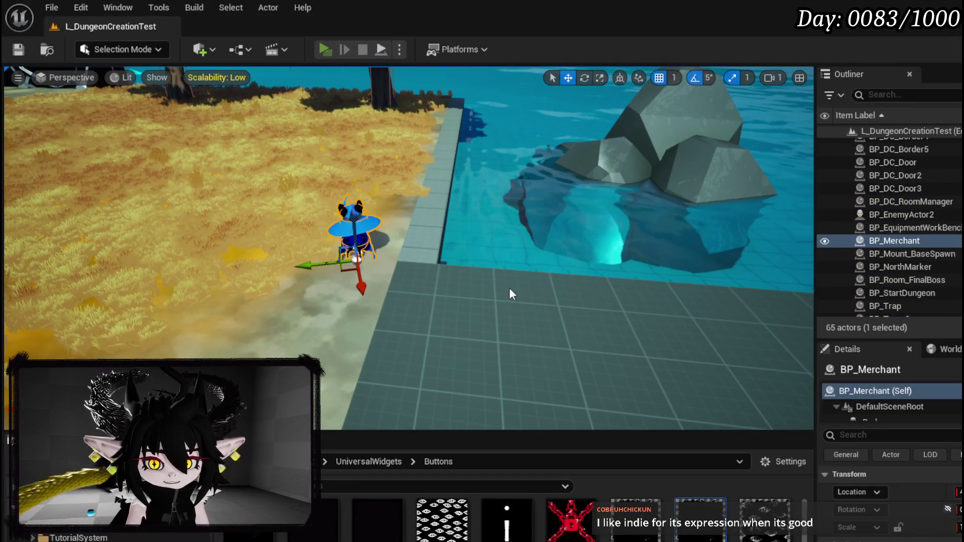
# - Relaunch play, check the 777 Offensive stat tooltip on the core's cards, and close the menus
pyautogui.hotkey('alt', 'p')
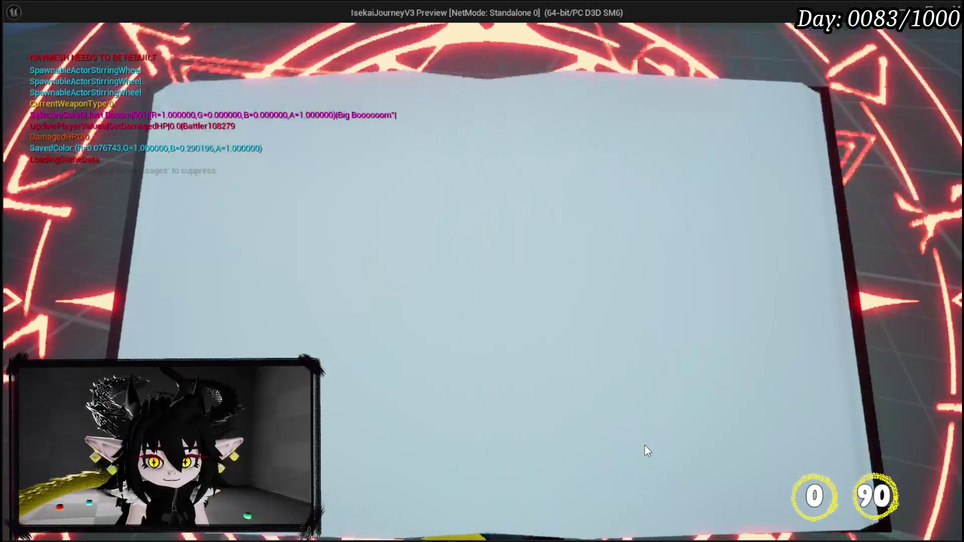
pyautogui.click(638, 432)
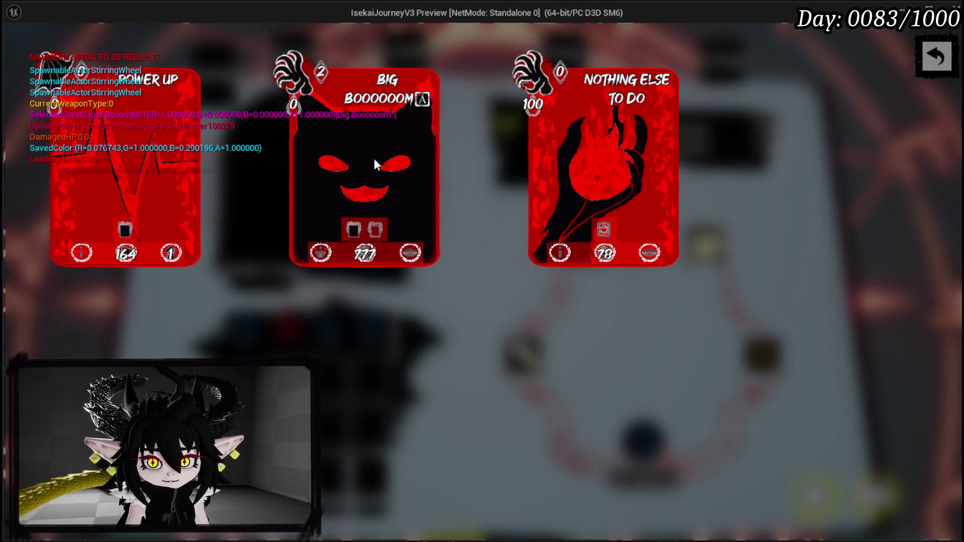
pyautogui.moveTo(364, 256)
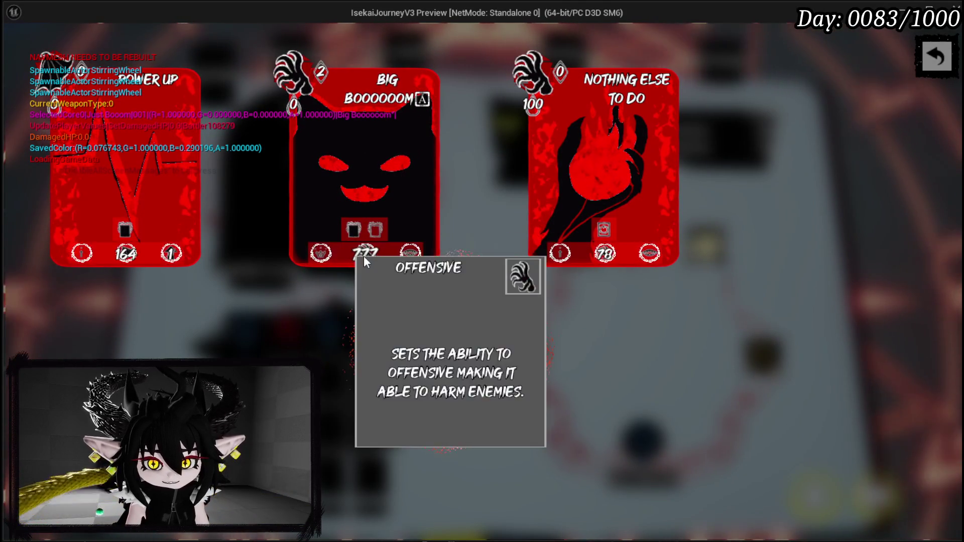
pyautogui.click(933, 50)
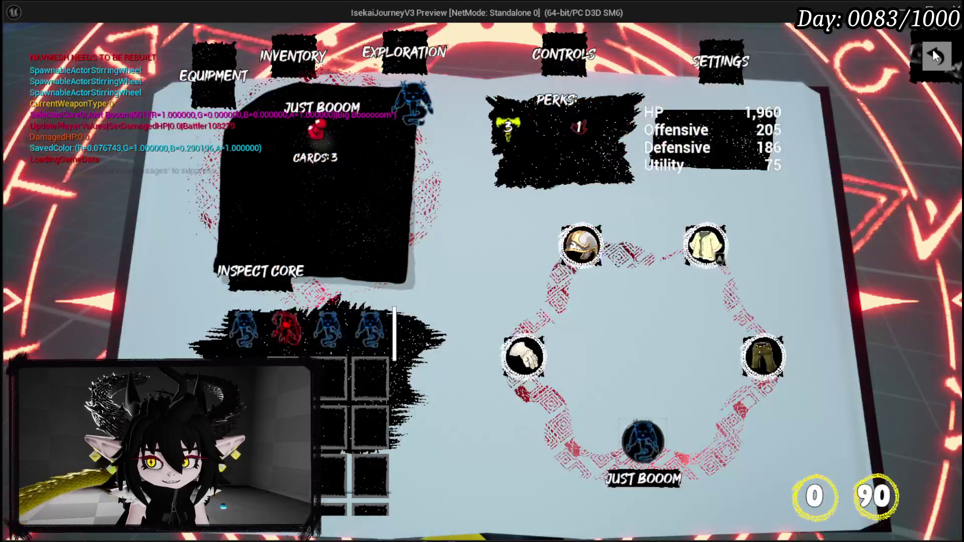
pyautogui.click(932, 50)
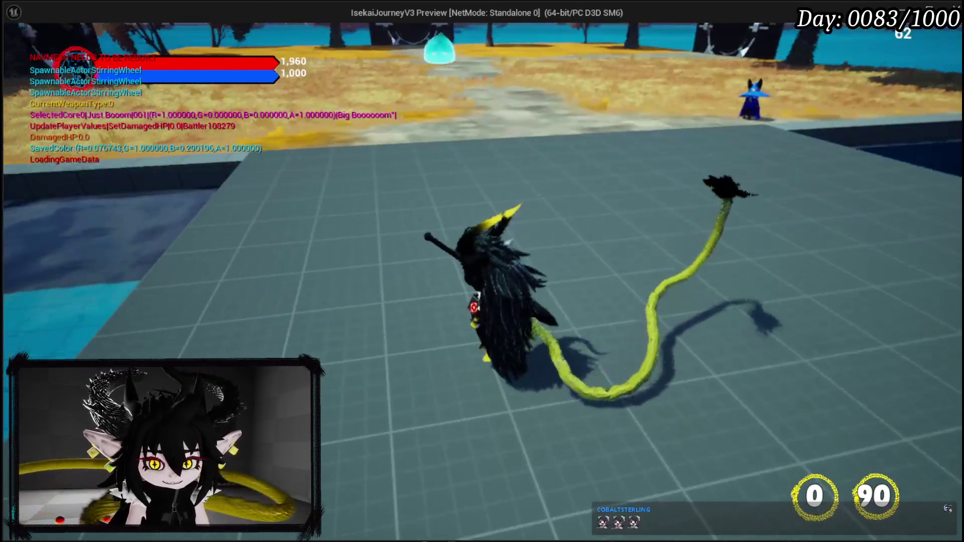
# - Stop the preview, save the level and start play again
pyautogui.press('Escape')
pyautogui.click(19, 50)
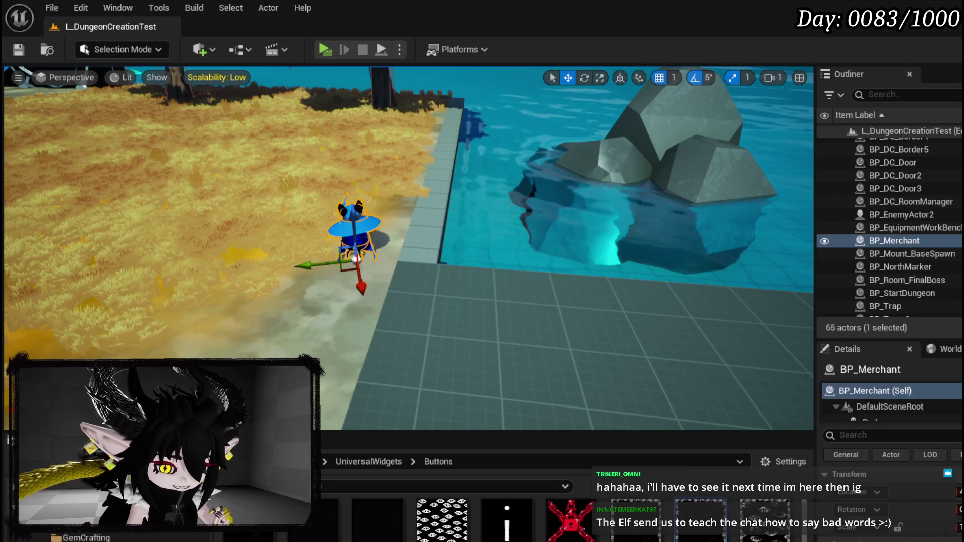
pyautogui.click(324, 50)
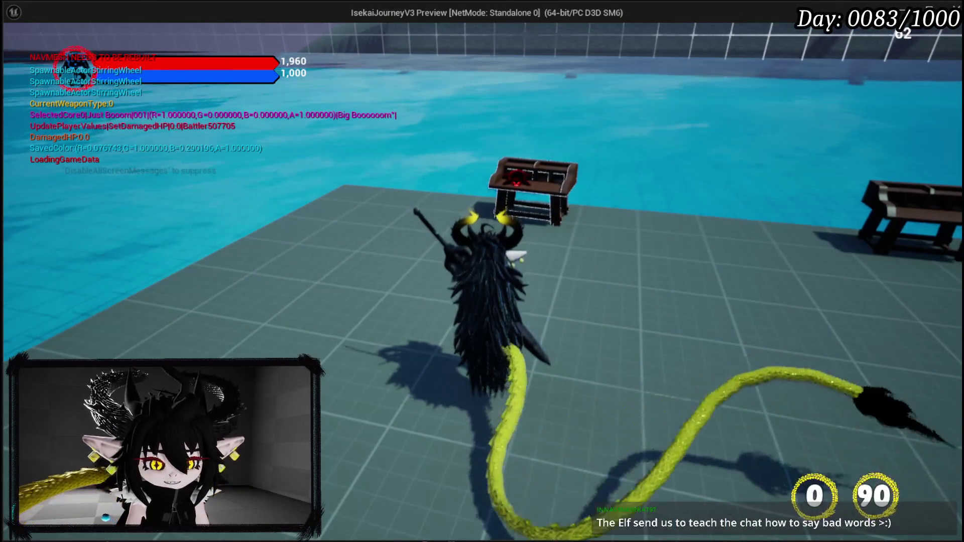
# - In the book, list the inventory equipment, then view the head and IRON_HANDS details before closing
pyautogui.press('e')
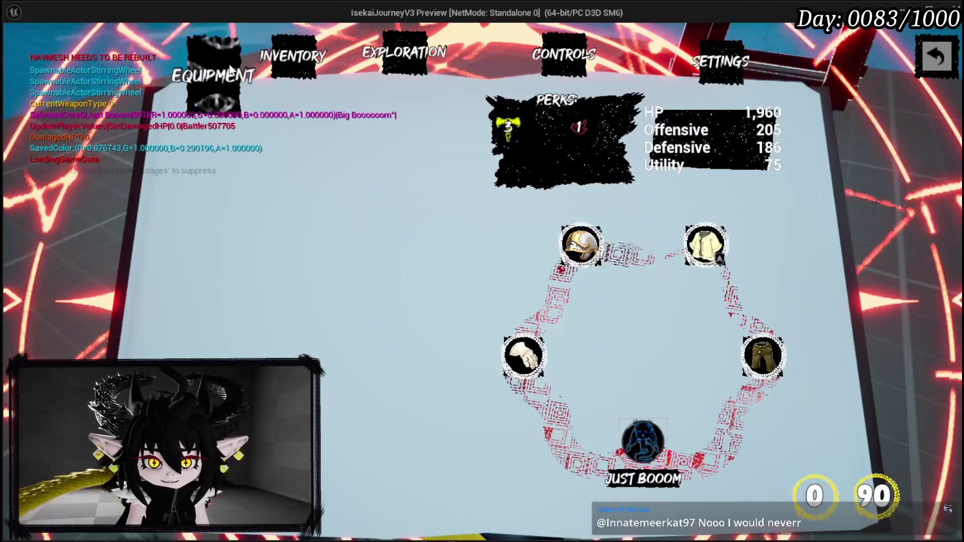
pyautogui.click(285, 64)
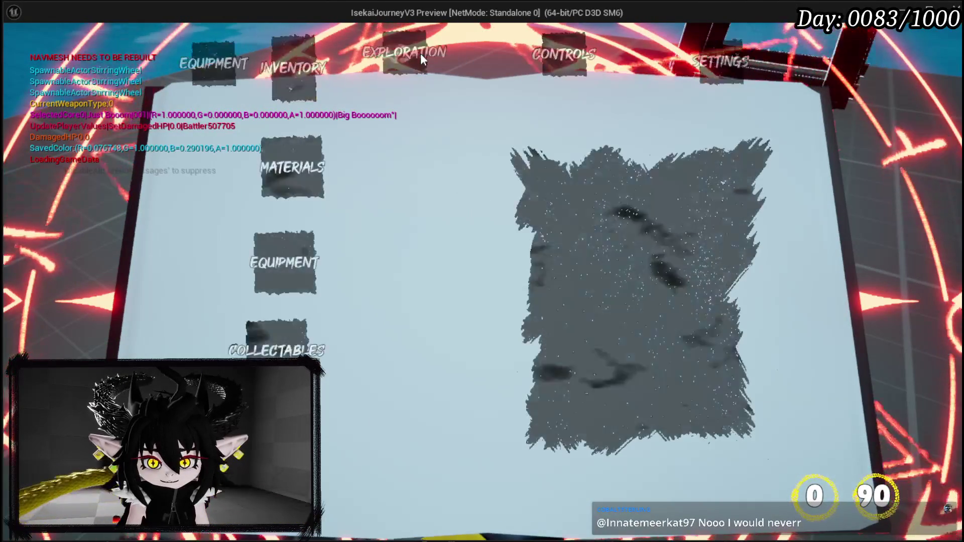
pyautogui.click(285, 263)
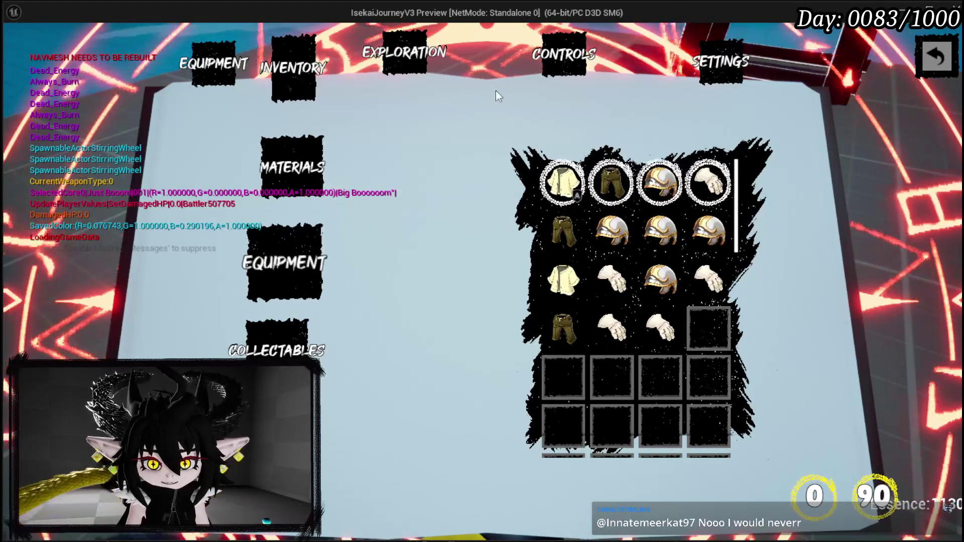
pyautogui.click(219, 56)
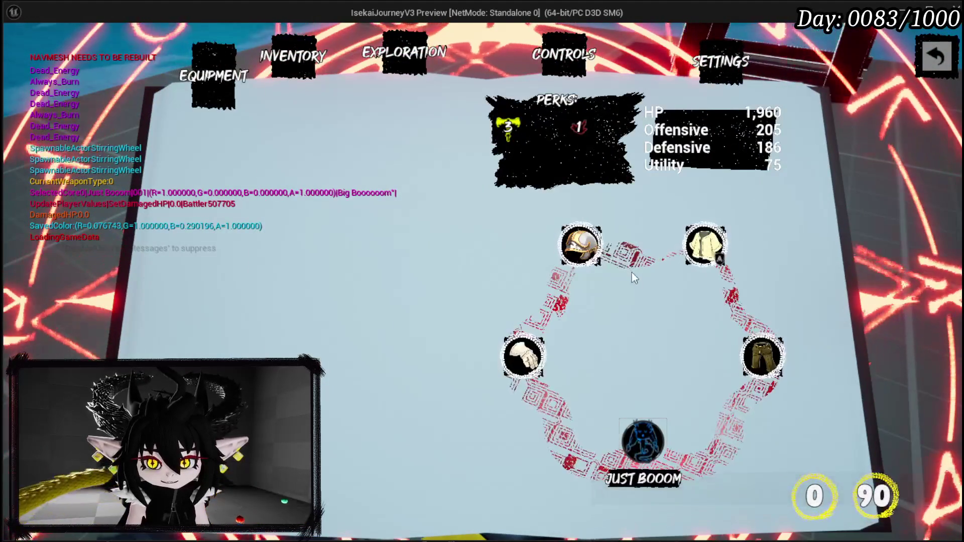
pyautogui.click(588, 244)
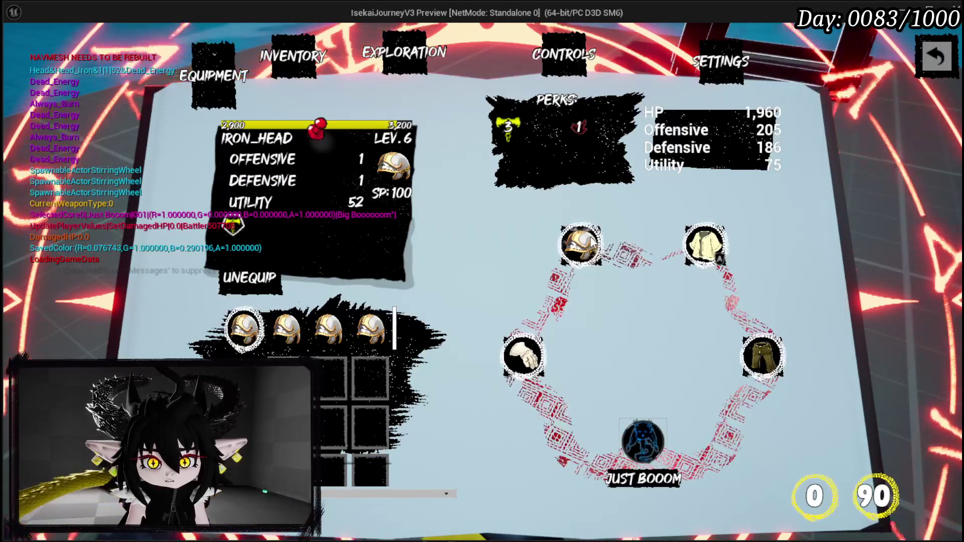
pyautogui.click(533, 354)
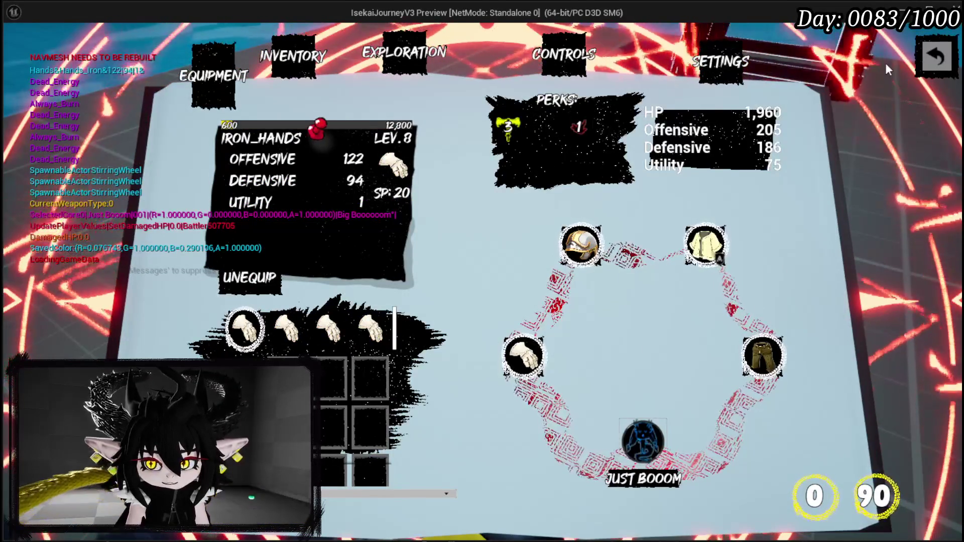
pyautogui.click(935, 56)
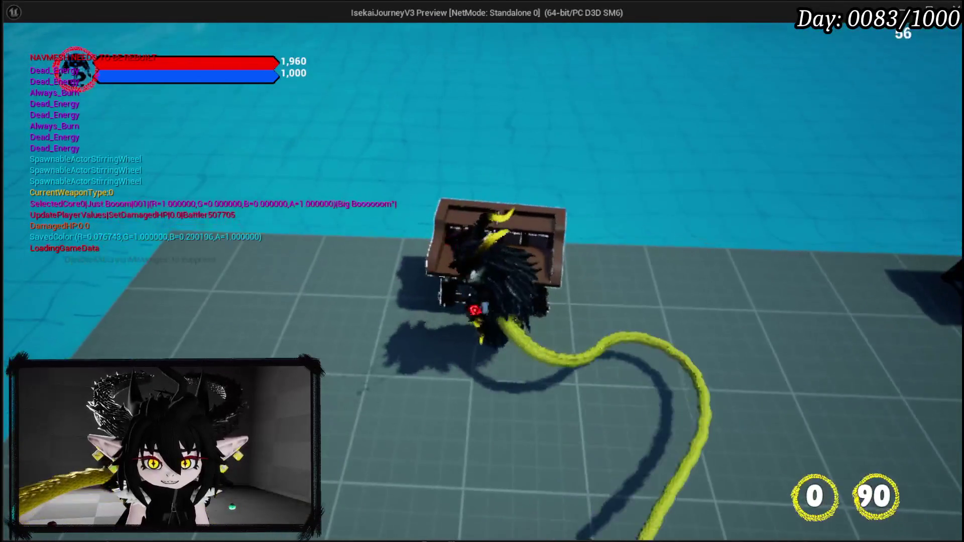
# - At the desk, add the 30-cost gem to IRON_HEAD, triggering the ShowToolTippGem breakpoint on its tooltip
pyautogui.press('e')
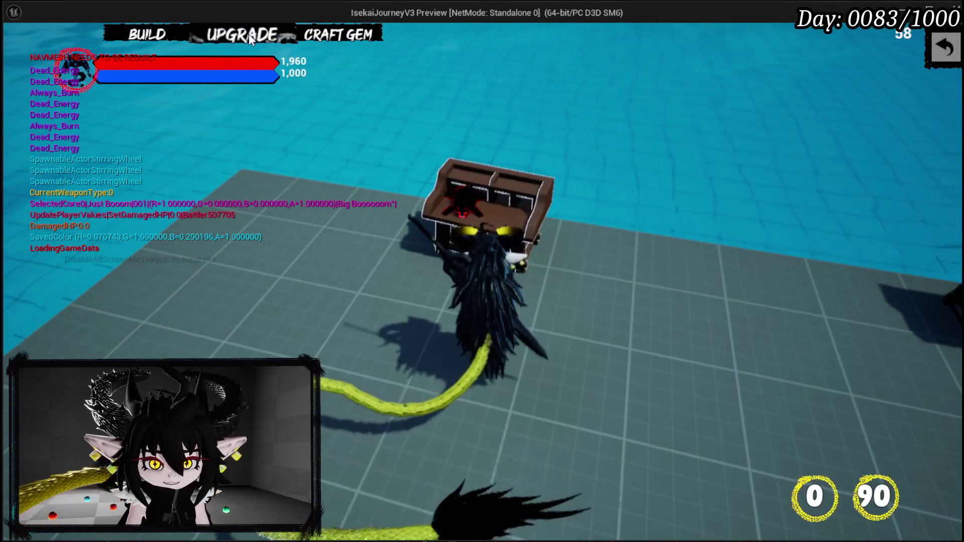
pyautogui.click(248, 34)
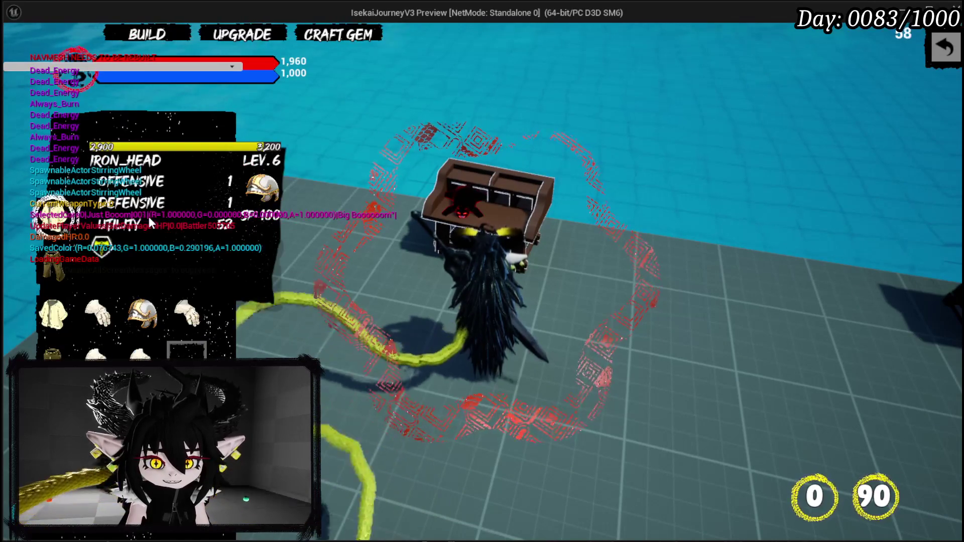
pyautogui.scroll(-2, 149, 215)
pyautogui.scroll(-1, 134, 214)
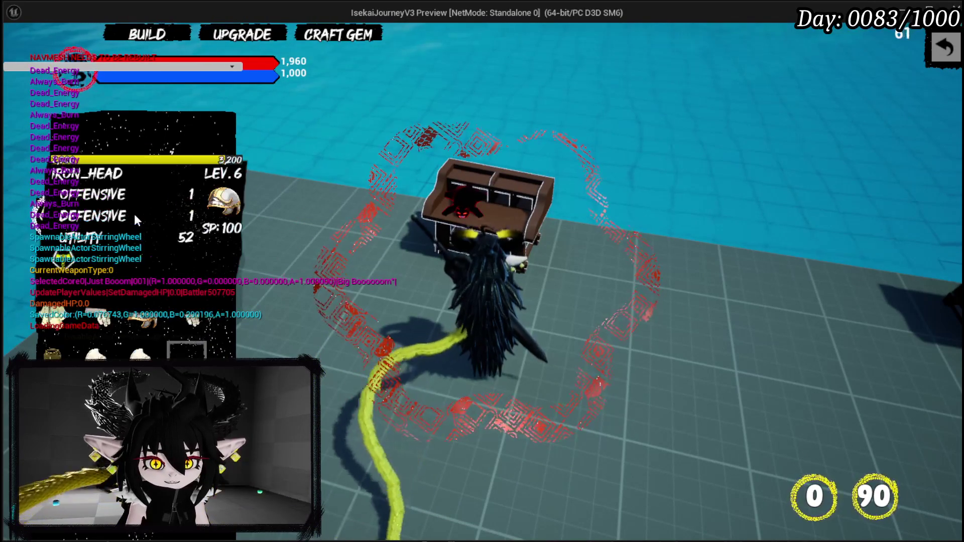
pyautogui.scroll(1, 185, 213)
pyautogui.scroll(-1, 185, 213)
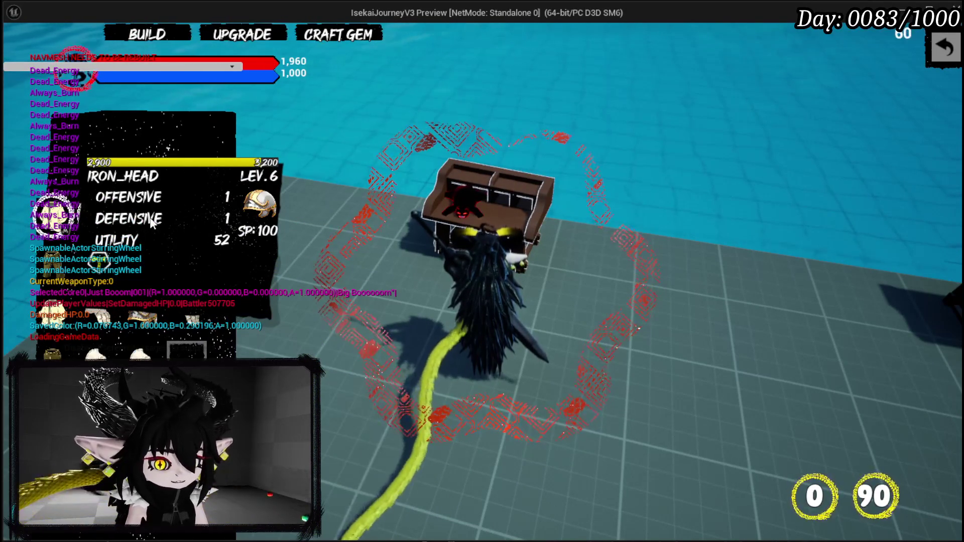
pyautogui.click(145, 219)
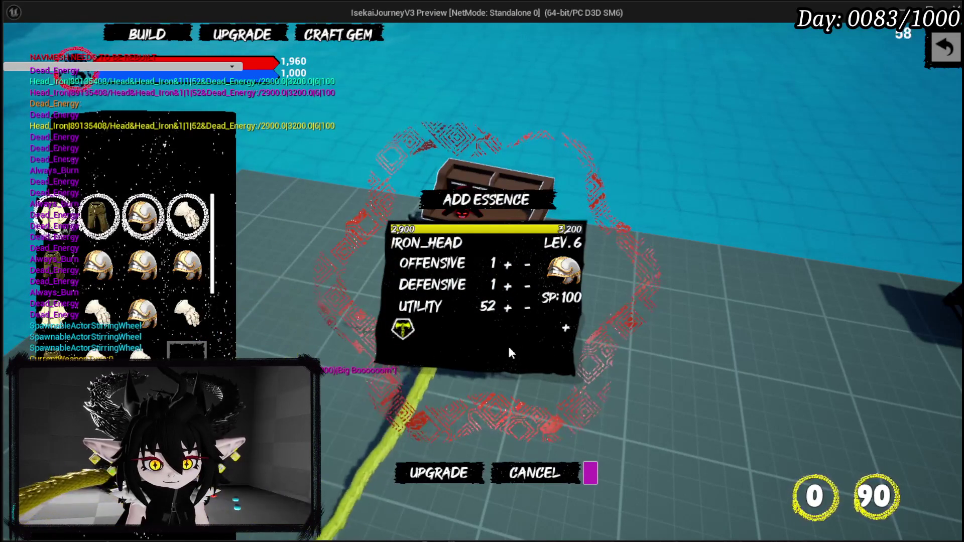
pyautogui.click(563, 332)
pyautogui.click(429, 402)
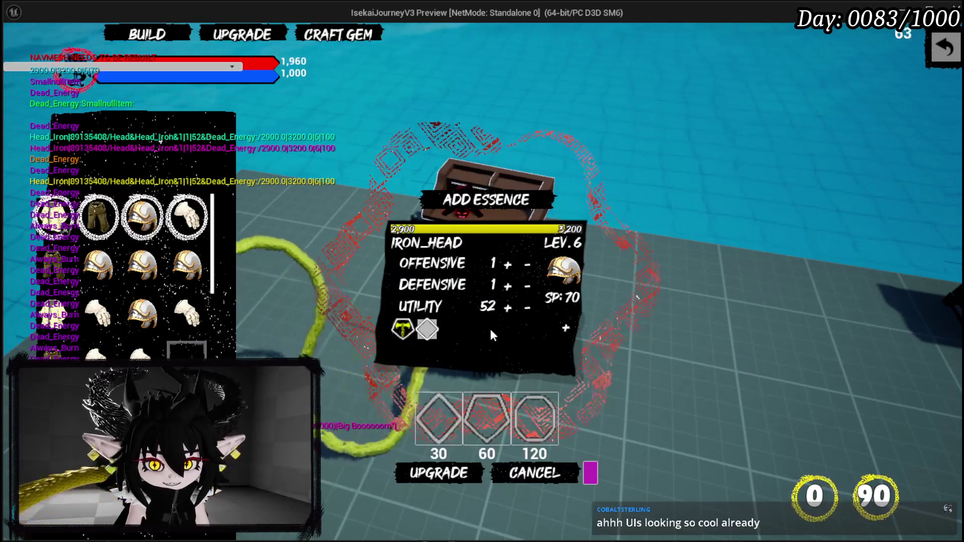
pyautogui.moveTo(452, 340)
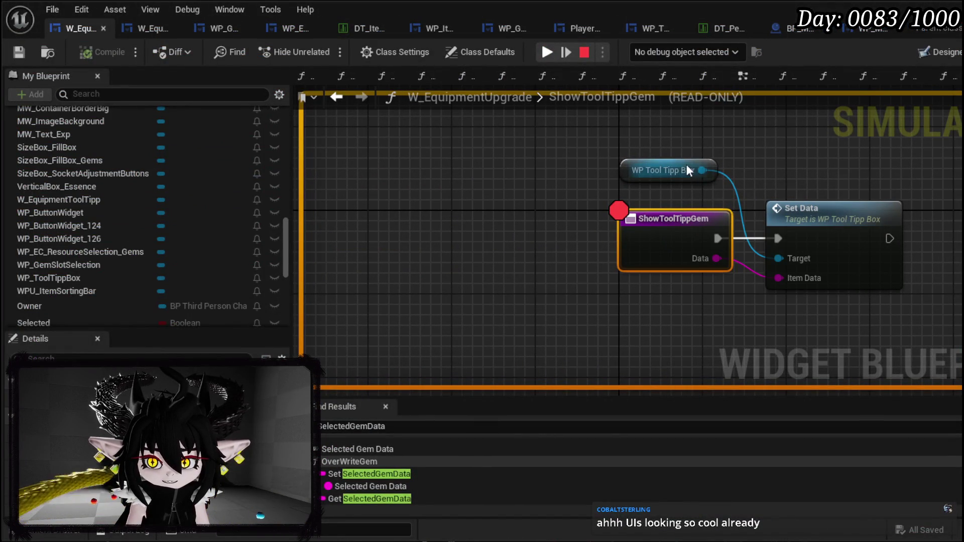
# - Centre the tooltip nodes in the graph and stop the paused play session
pyautogui.moveTo(752, 191); pyautogui.dragTo(607, 223)
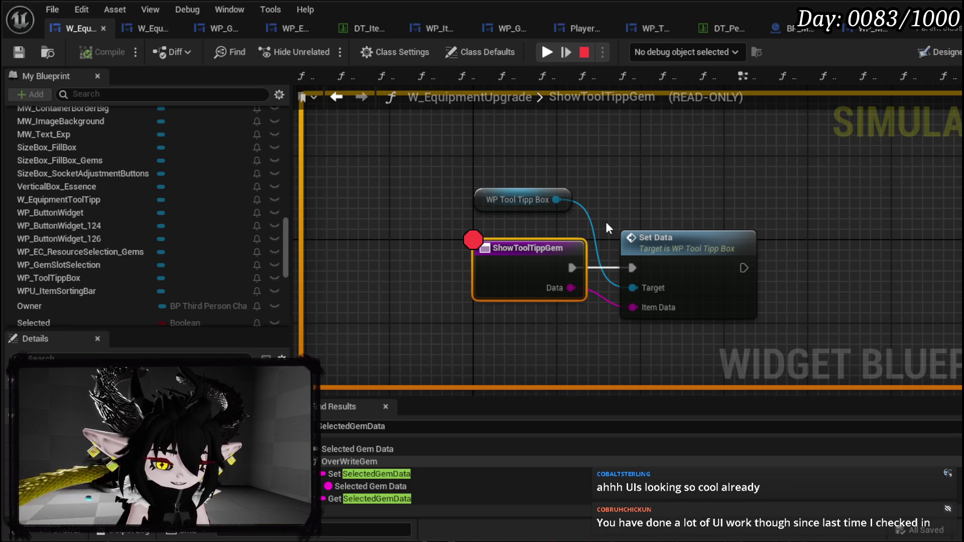
pyautogui.moveTo(606, 224); pyautogui.dragTo(540, 224)
pyautogui.click(584, 52)
pyautogui.moveTo(451, 205); pyautogui.dragTo(688, 209)
pyautogui.write('s')
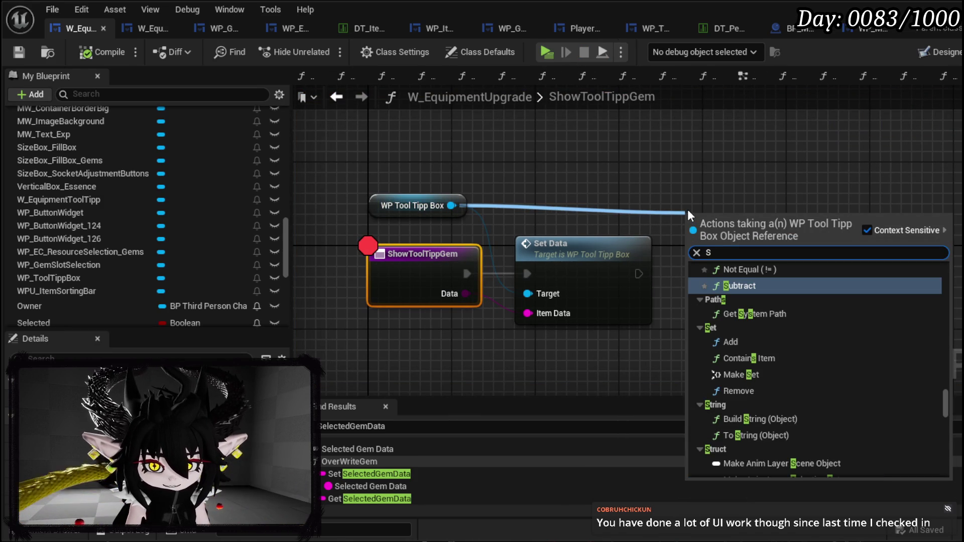
pyautogui.click(634, 163)
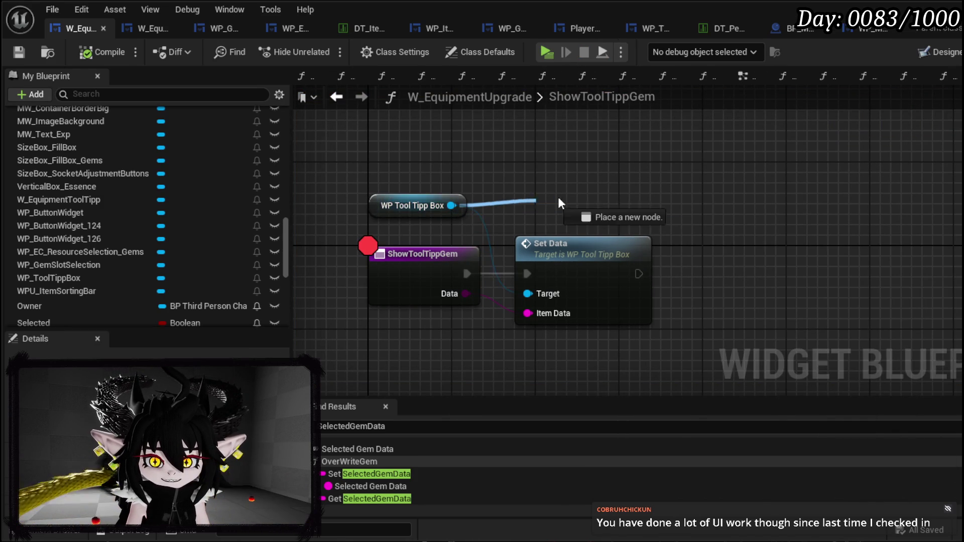
# - Add a Set Visibility node making WP Tool Tipp Box Visible after Set Data, and save
pyautogui.moveTo(527, 201); pyautogui.dragTo(564, 197)
pyautogui.write('Set Visi')
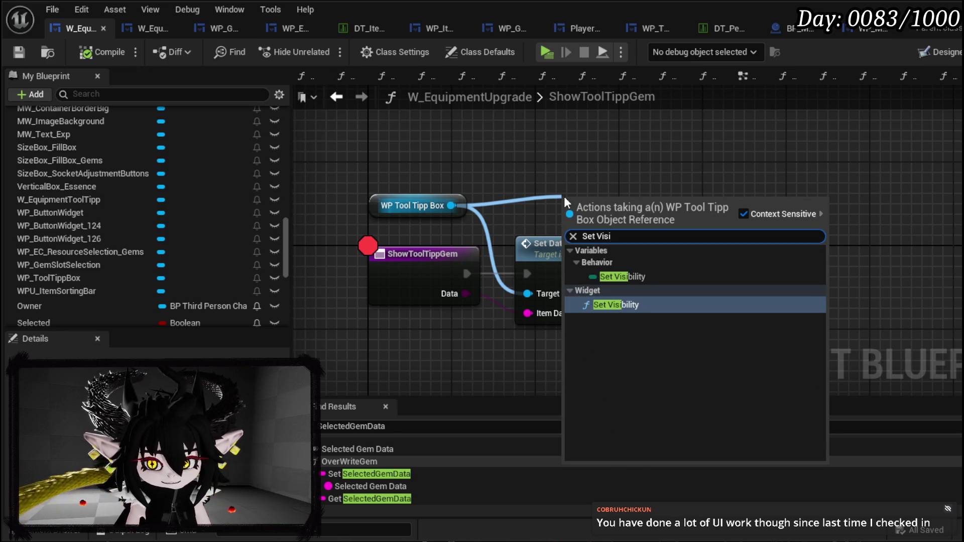
pyautogui.click(616, 305)
pyautogui.moveTo(613, 223)
pyautogui.mouseDown()
pyautogui.moveTo(745, 268)
pyautogui.moveTo(717, 273)
pyautogui.mouseUp()
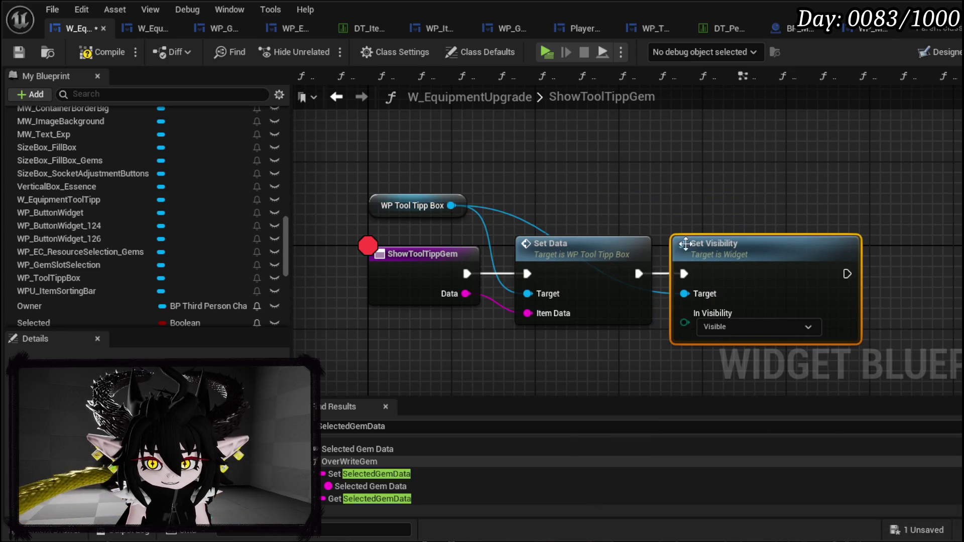
pyautogui.click(18, 53)
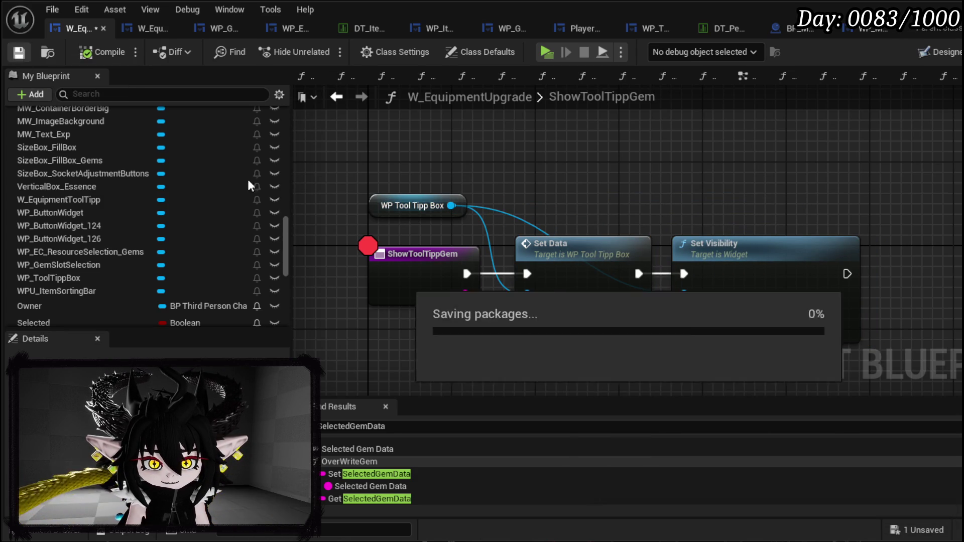
pyautogui.rightClick(431, 261)
pyautogui.press('Escape')
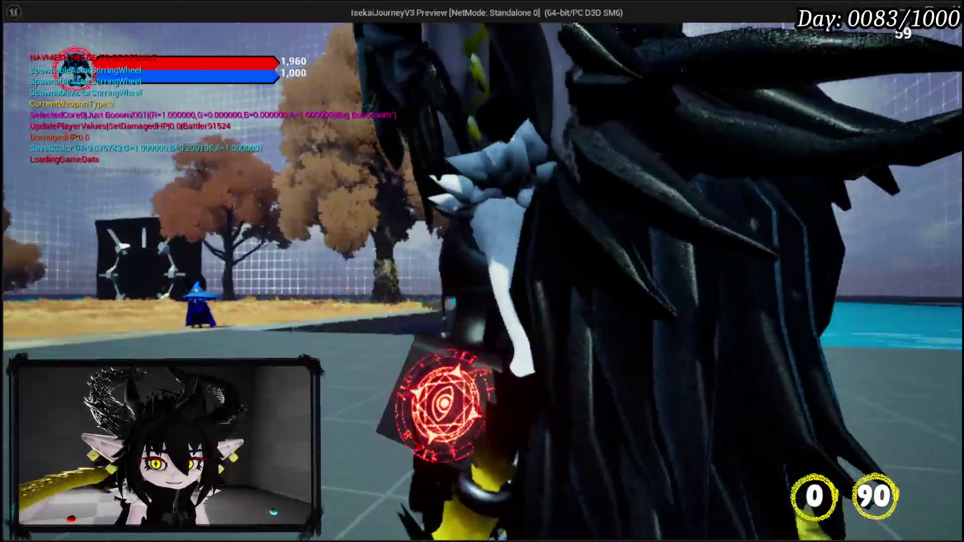
# - Swap the equipped core to Status in the book, then resume play
pyautogui.press('Tab')
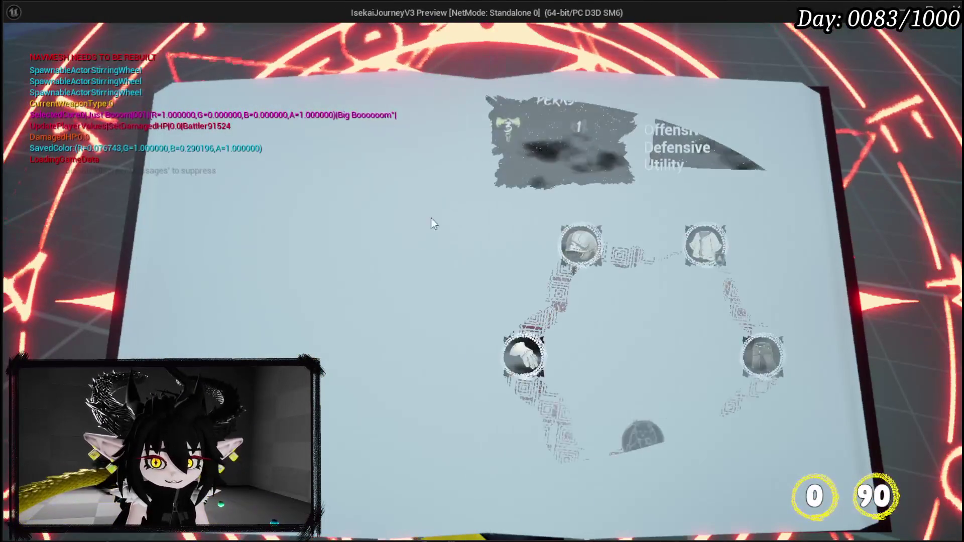
pyautogui.click(625, 444)
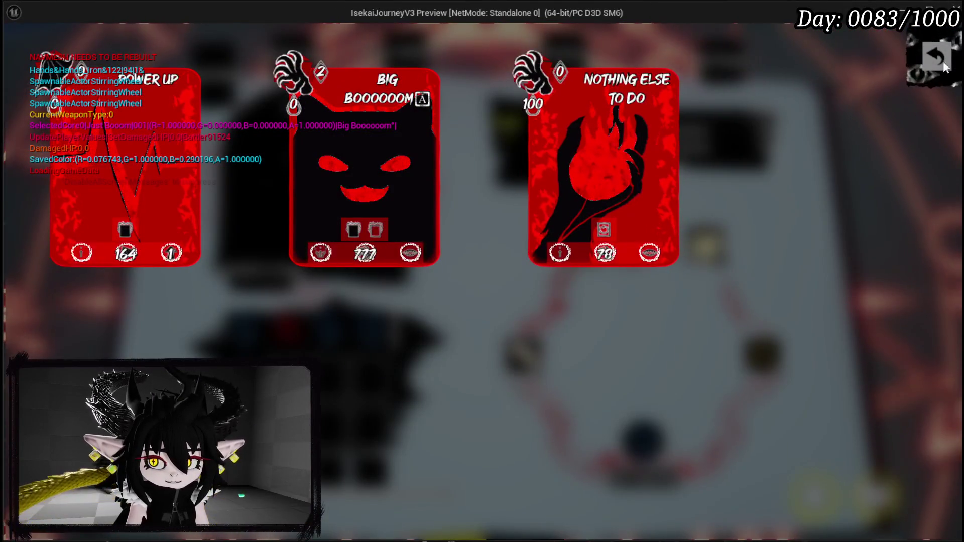
pyautogui.click(517, 245)
pyautogui.click(345, 340)
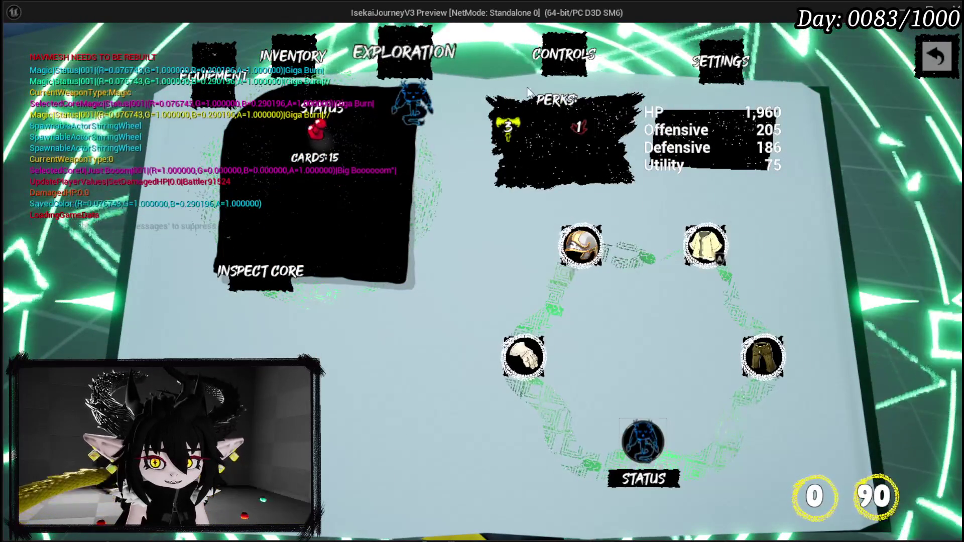
pyautogui.click(936, 56)
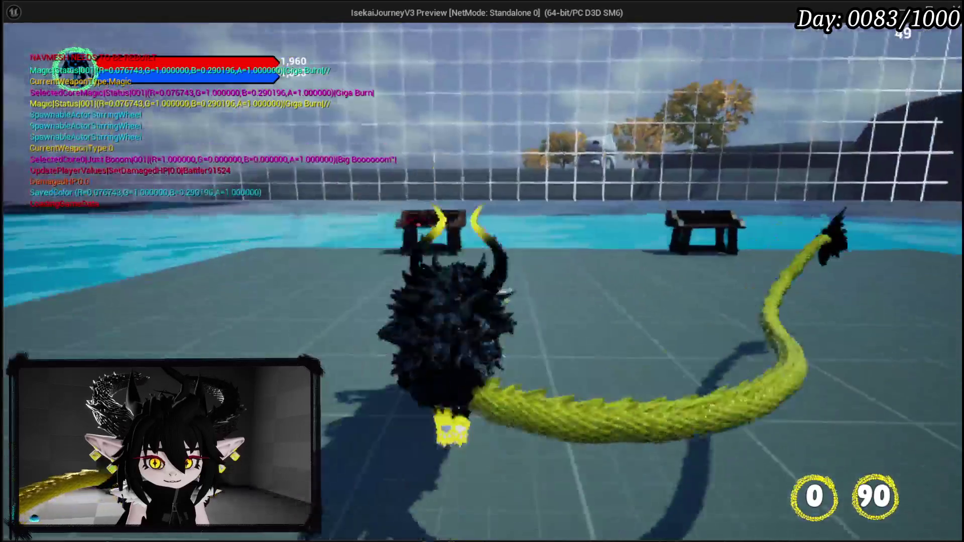
# - Visit the bench menu, then run around the platform and jump
pyautogui.press('w')
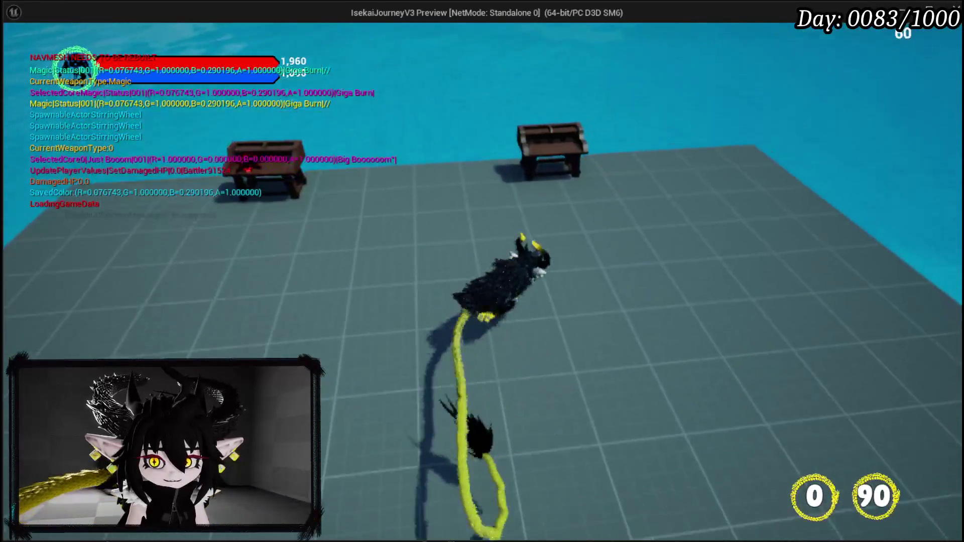
pyautogui.press('e')
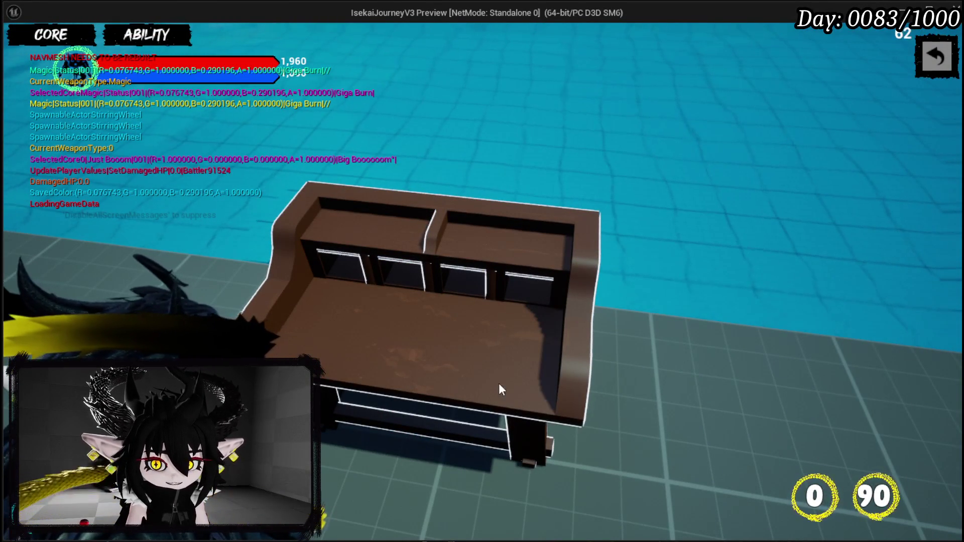
pyautogui.click(937, 57)
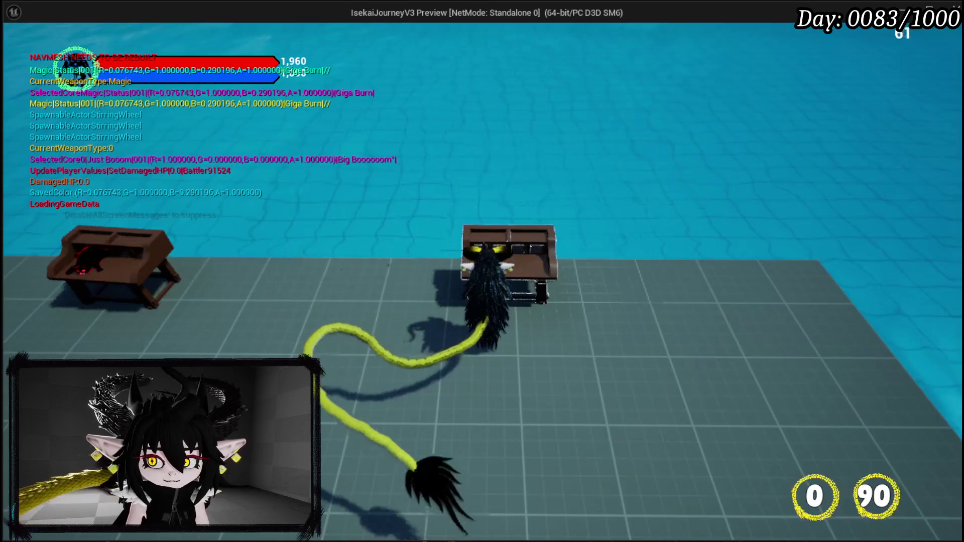
pyautogui.press('w')
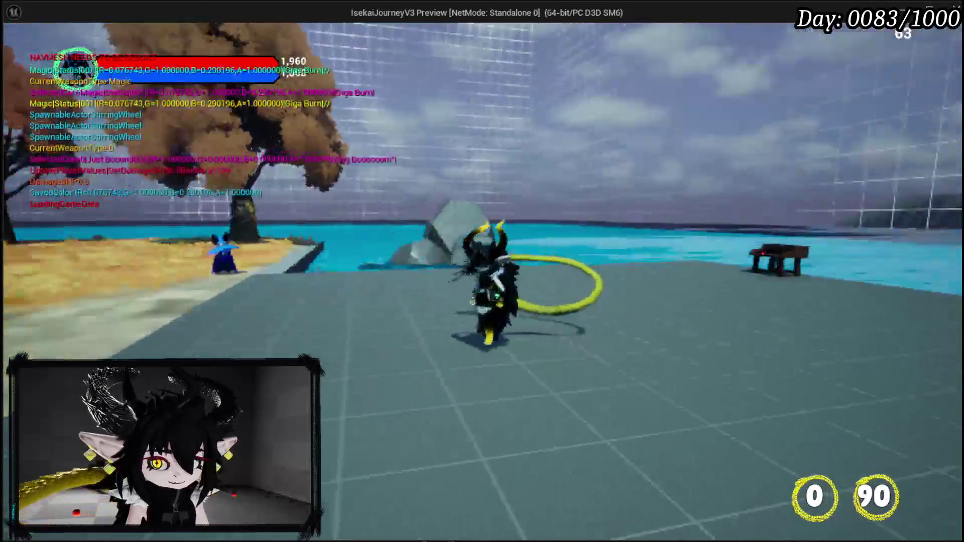
pyautogui.press('w')
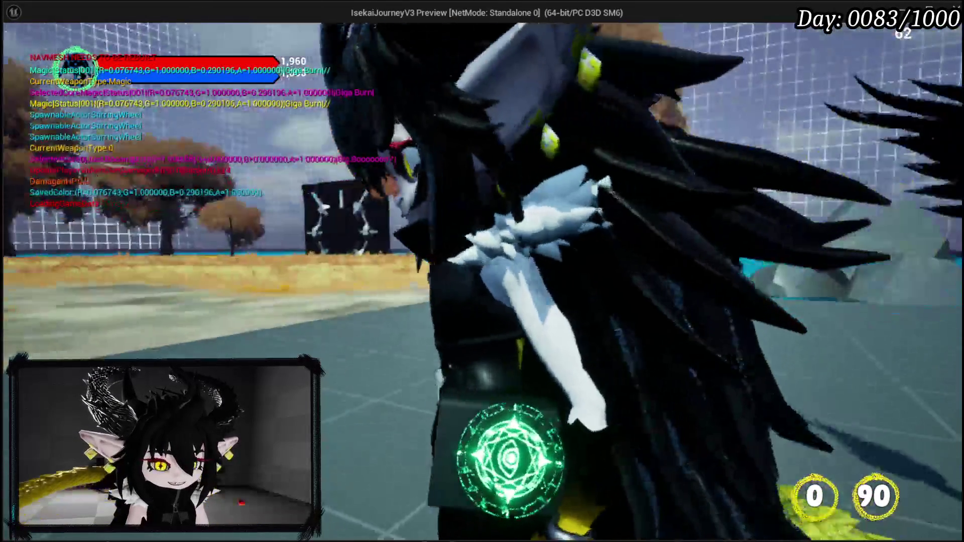
pyautogui.press('s')
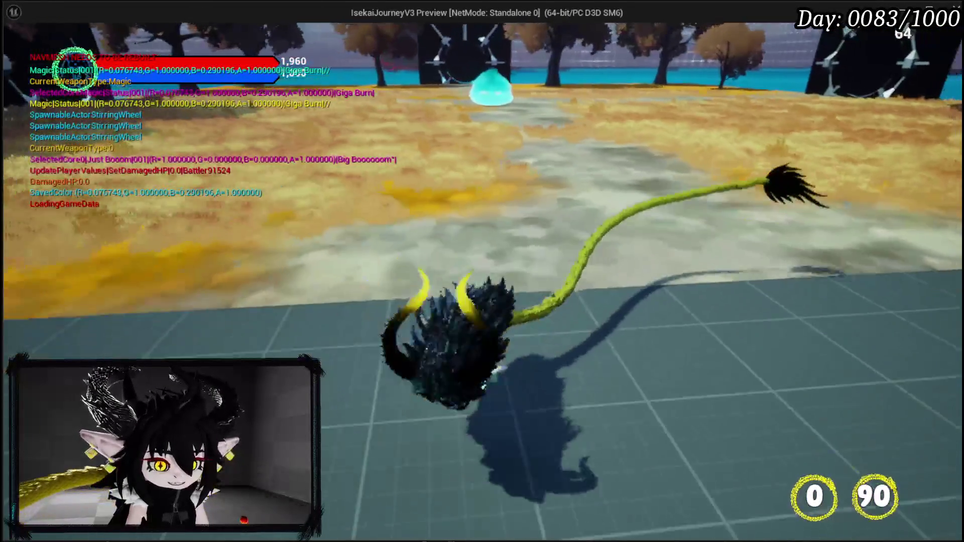
pyautogui.press('space')
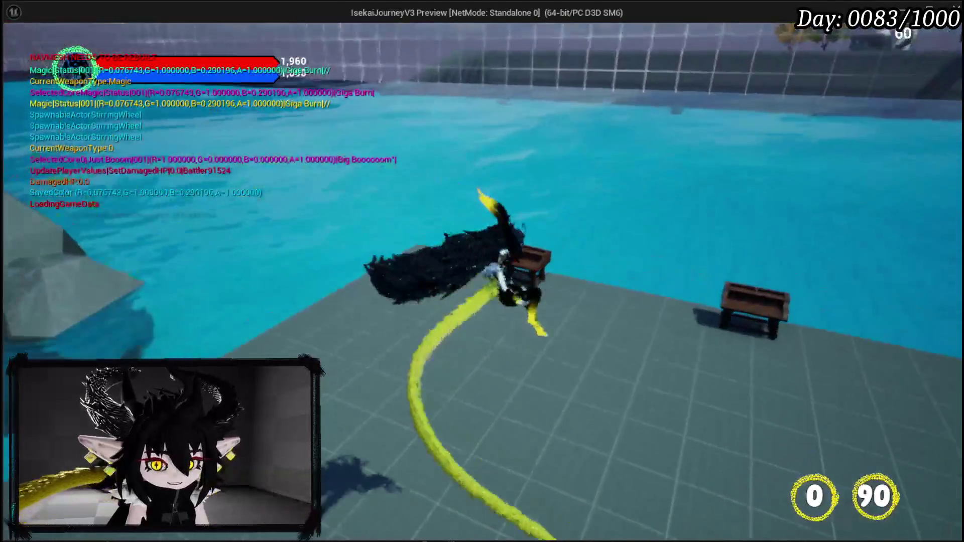
# - Walk to the desk, open the equipment upgrade screen and check the gear item tooltips
pyautogui.press('a')
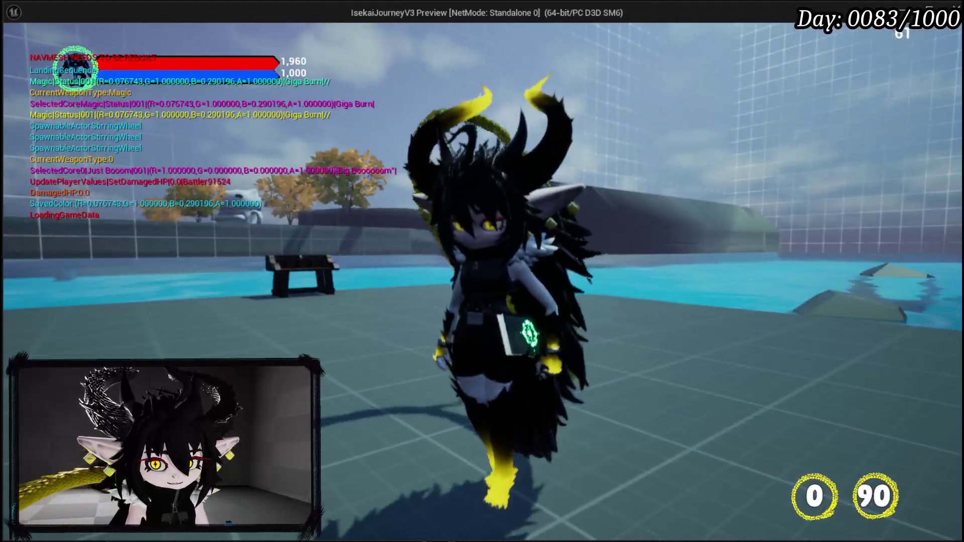
pyautogui.press('w')
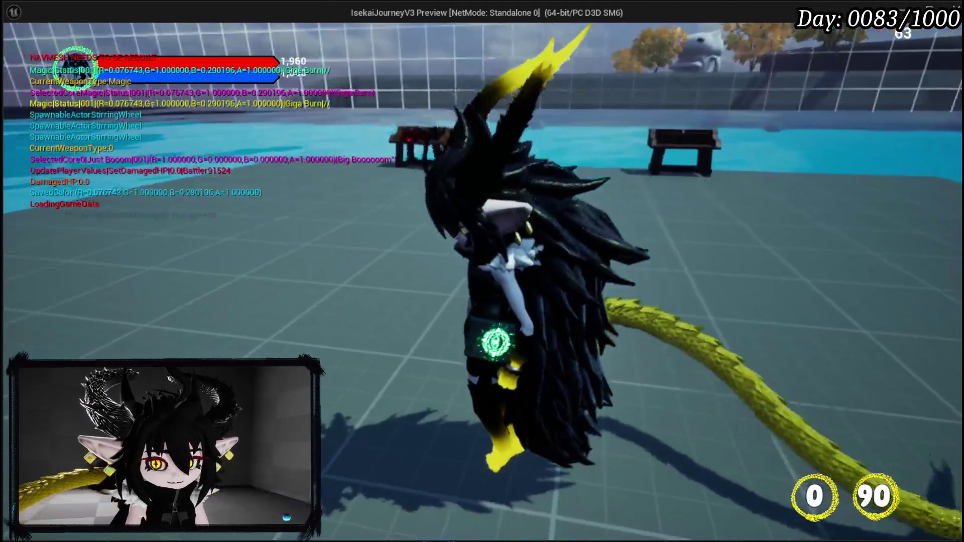
pyautogui.press('e')
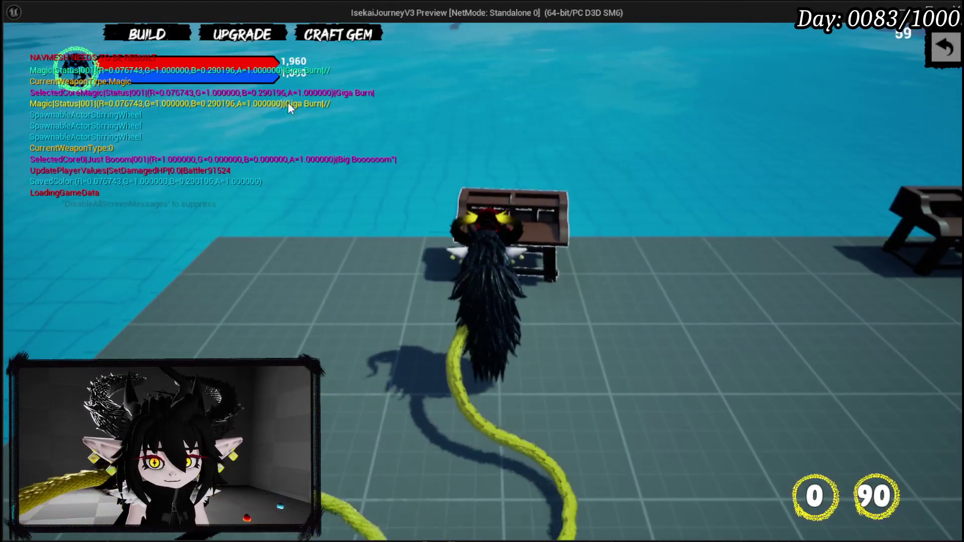
pyautogui.click(254, 40)
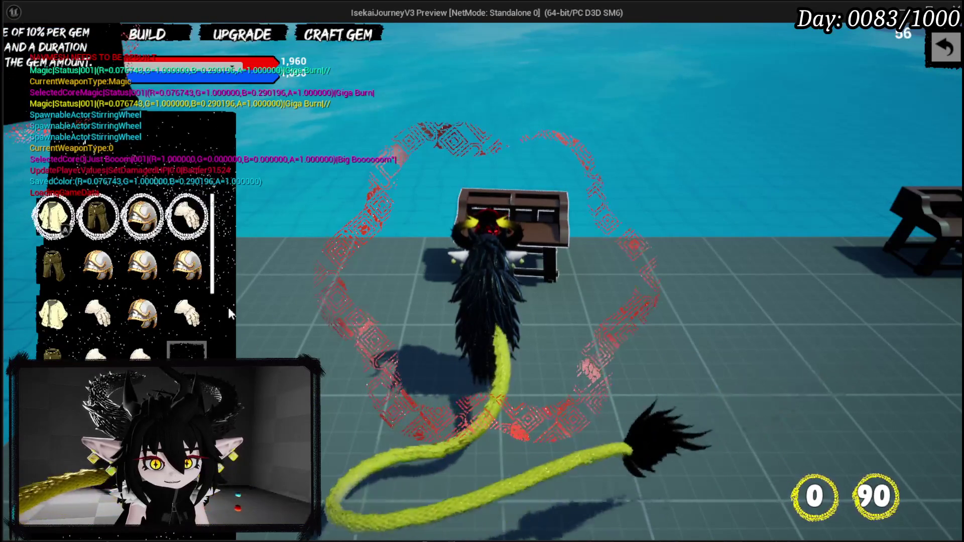
pyautogui.click(177, 227)
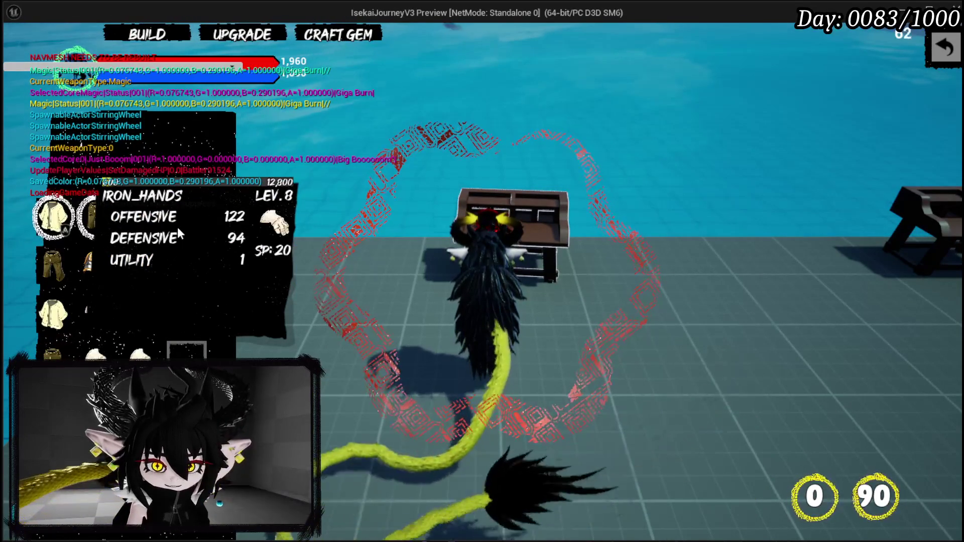
pyautogui.click(71, 215)
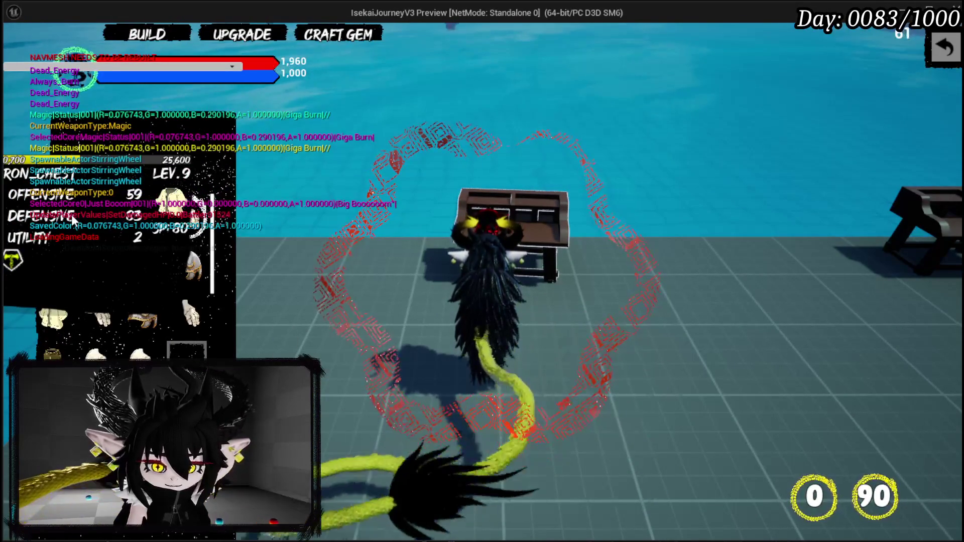
# - Add an essence to IRON_CHEST, test the gem tooltips, then stop play and save the level
pyautogui.click(71, 215)
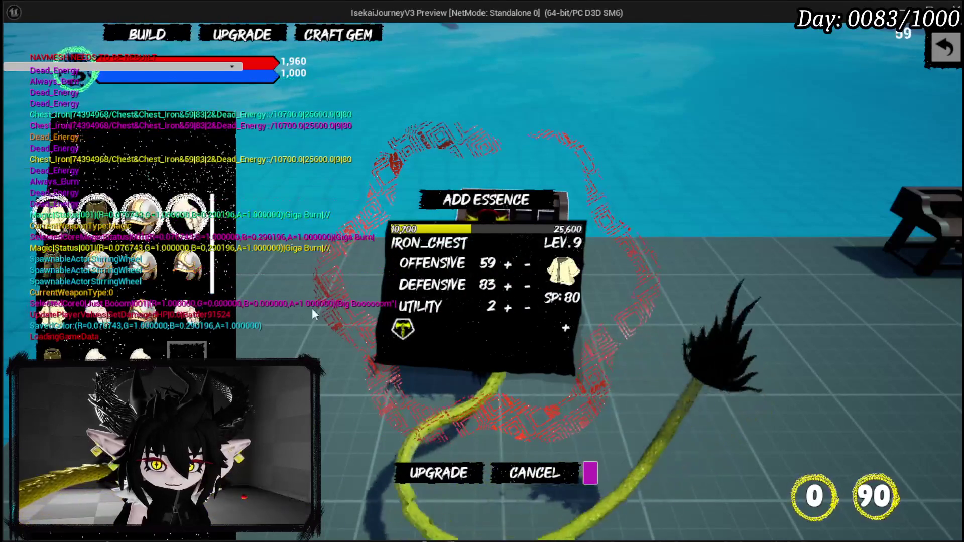
pyautogui.click(566, 327)
pyautogui.click(444, 408)
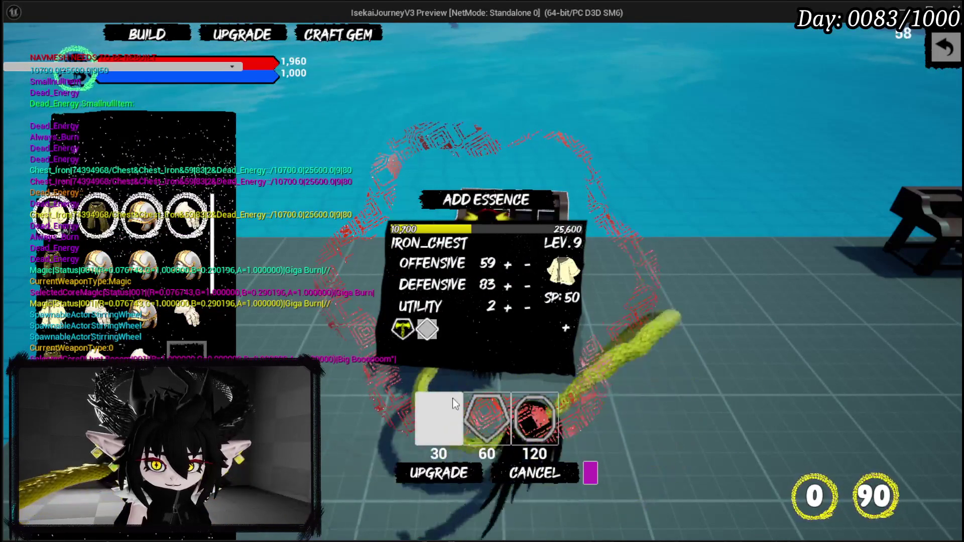
pyautogui.click(455, 412)
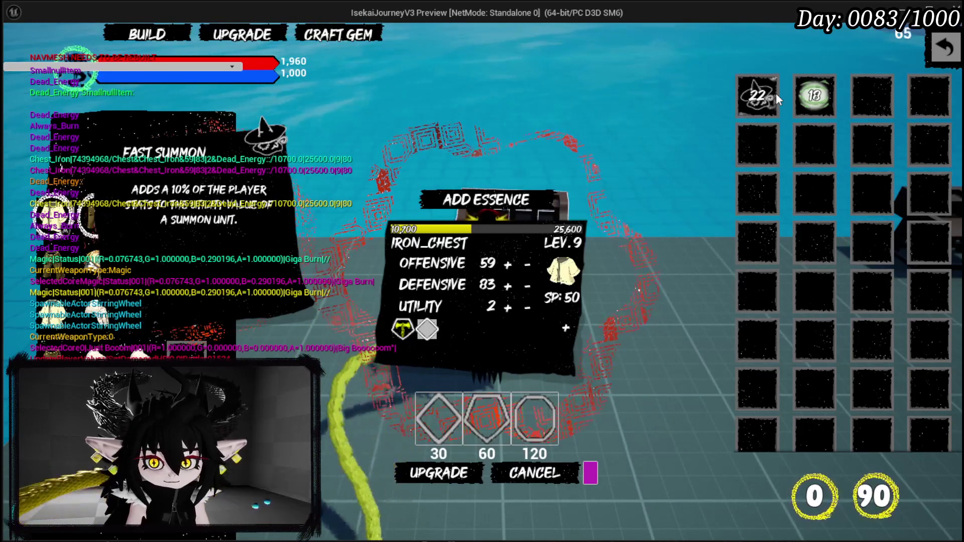
pyautogui.press('Escape')
pyautogui.click(18, 48)
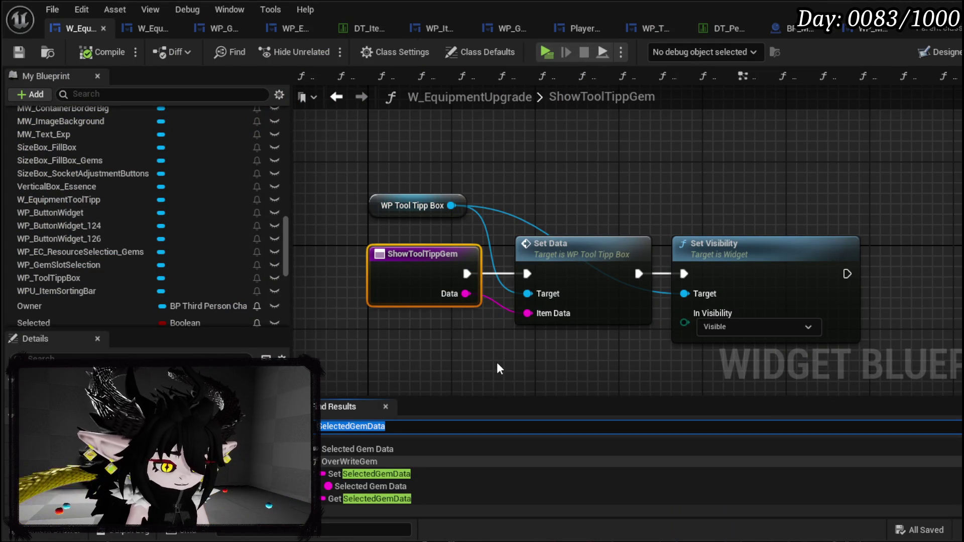
# - Find Set Position in ShowToolTipp and select its Slot as Canvas Slot, Get Mouse Position and Set Position nodes
pyautogui.write('se')
pyautogui.write('ition')
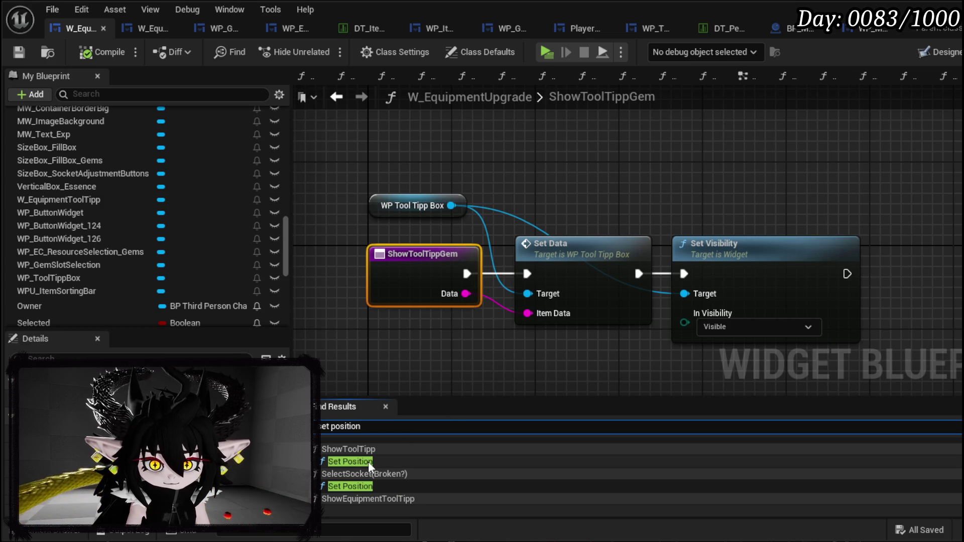
pyautogui.click(369, 462)
pyautogui.click(595, 242)
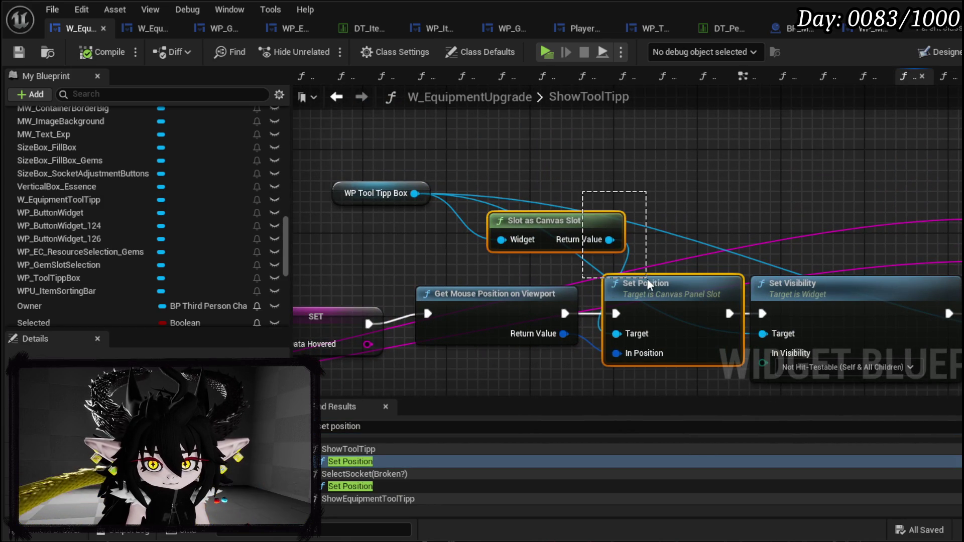
pyautogui.moveTo(488, 377); pyautogui.dragTo(629, 250)
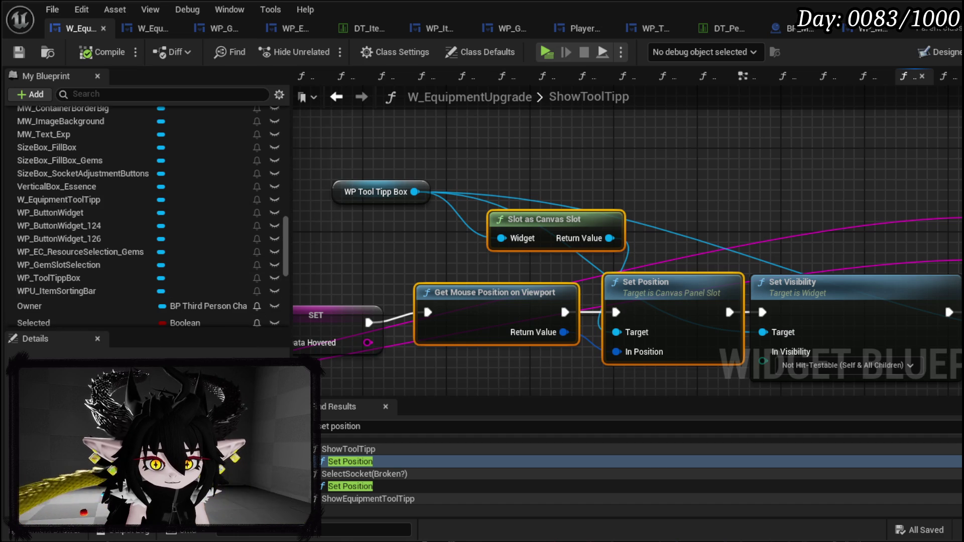
pyautogui.moveTo(526, 385); pyautogui.dragTo(678, 245)
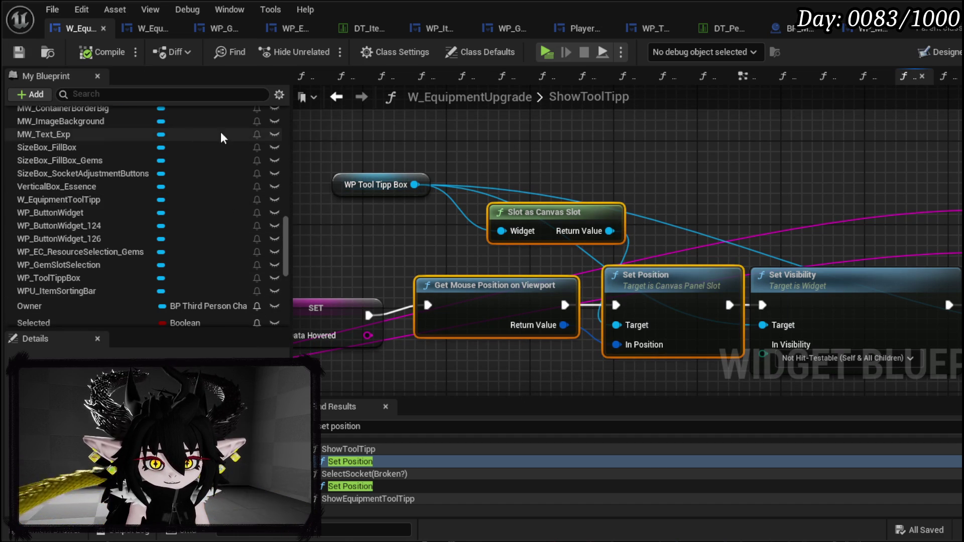
# - Paste the copied mouse-position and Set Position nodes into ShowToolTippGem after Set Visibility
pyautogui.click(336, 97)
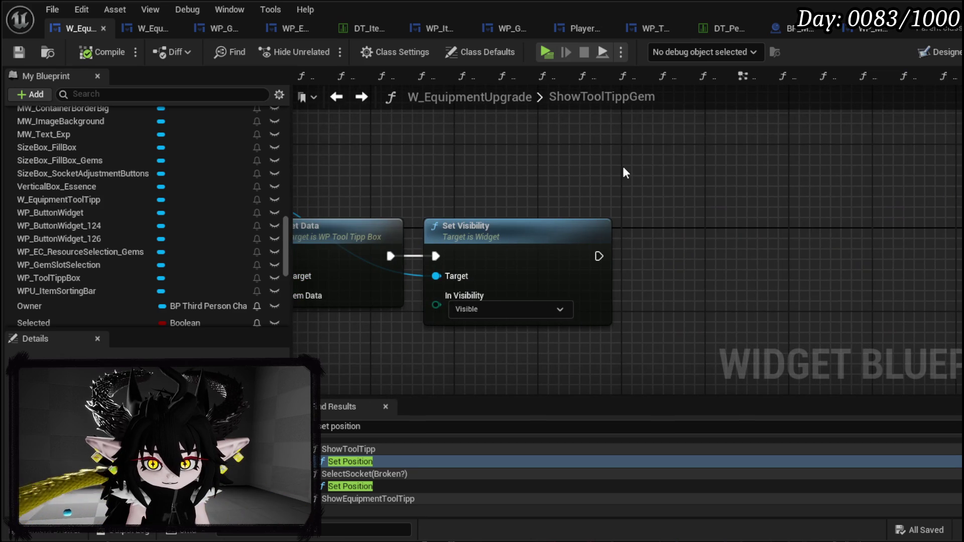
pyautogui.hotkey('ctrl', 'v')
pyautogui.moveTo(523, 201); pyautogui.dragTo(599, 248)
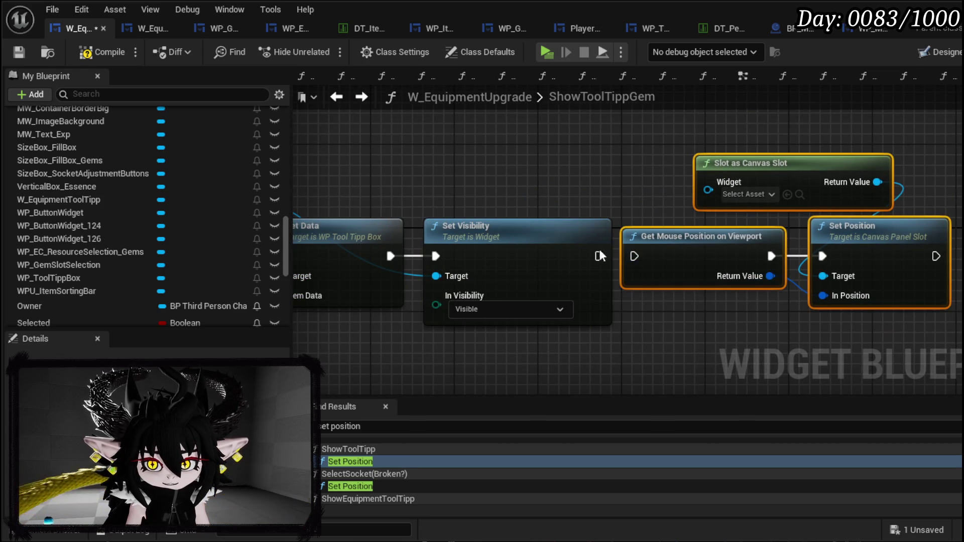
pyautogui.moveTo(442, 201); pyautogui.dragTo(619, 219)
pyautogui.moveTo(877, 209)
pyautogui.mouseDown()
pyautogui.moveTo(811, 201)
pyautogui.moveTo(733, 169)
pyautogui.moveTo(632, 168)
pyautogui.moveTo(806, 167)
pyautogui.mouseUp()
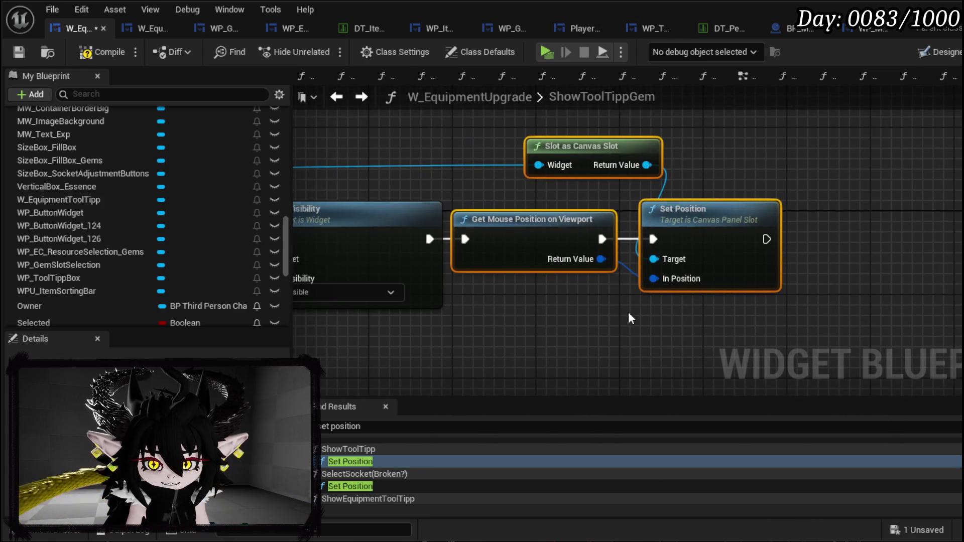
pyautogui.moveTo(602, 333)
pyautogui.mouseDown()
pyautogui.moveTo(649, 179)
pyautogui.moveTo(755, 170)
pyautogui.moveTo(709, 158)
pyautogui.moveTo(731, 157)
pyautogui.moveTo(899, 168)
pyautogui.moveTo(949, 160)
pyautogui.mouseUp()
pyautogui.click(731, 157)
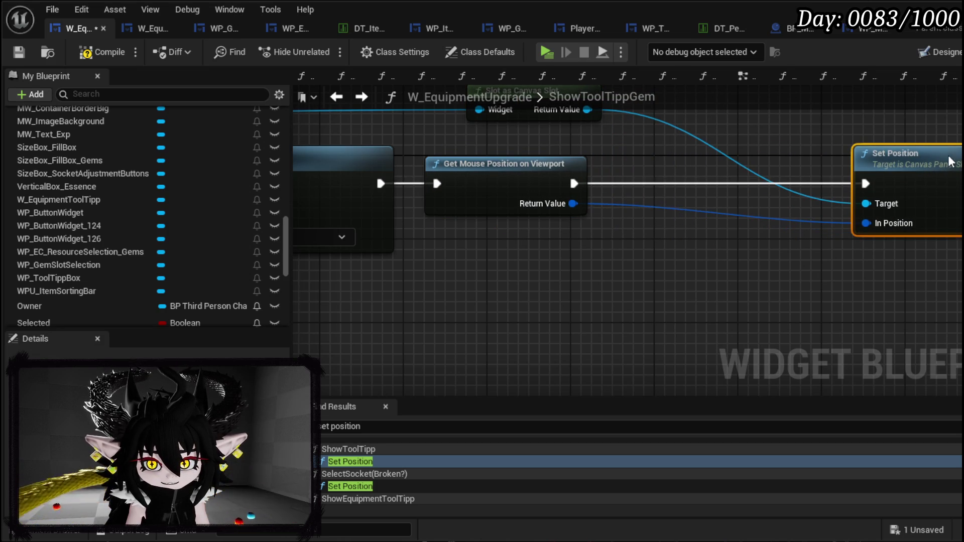
# - Add a Break Vector 2D node fed by the mouse position result
pyautogui.moveTo(571, 204)
pyautogui.mouseDown()
pyautogui.moveTo(499, 258)
pyautogui.moveTo(519, 258)
pyautogui.mouseUp()
pyautogui.write('brea')
pyautogui.click(574, 314)
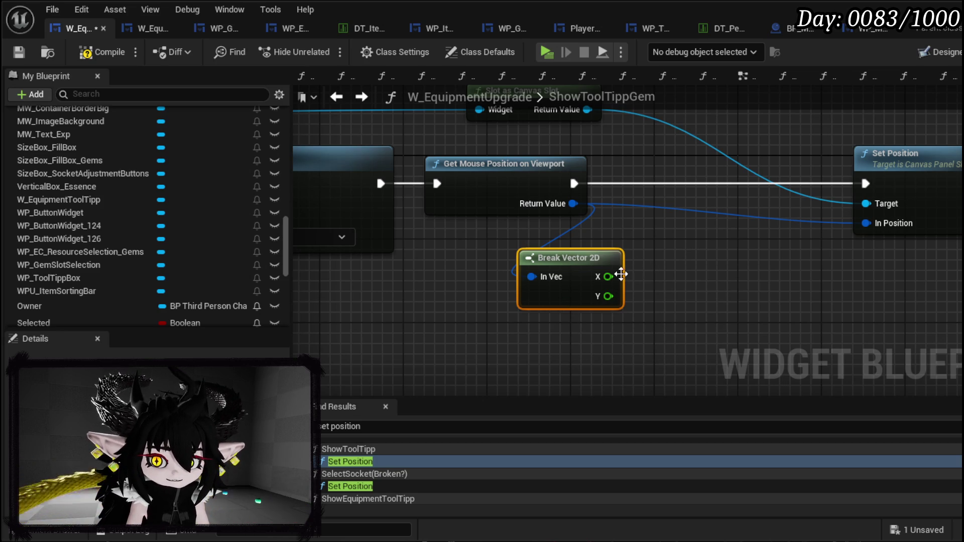
# - Add a Clamp (Float) node on the Break Vector 2D X value
pyautogui.moveTo(608, 277); pyautogui.dragTo(710, 275)
pyautogui.write('clamp')
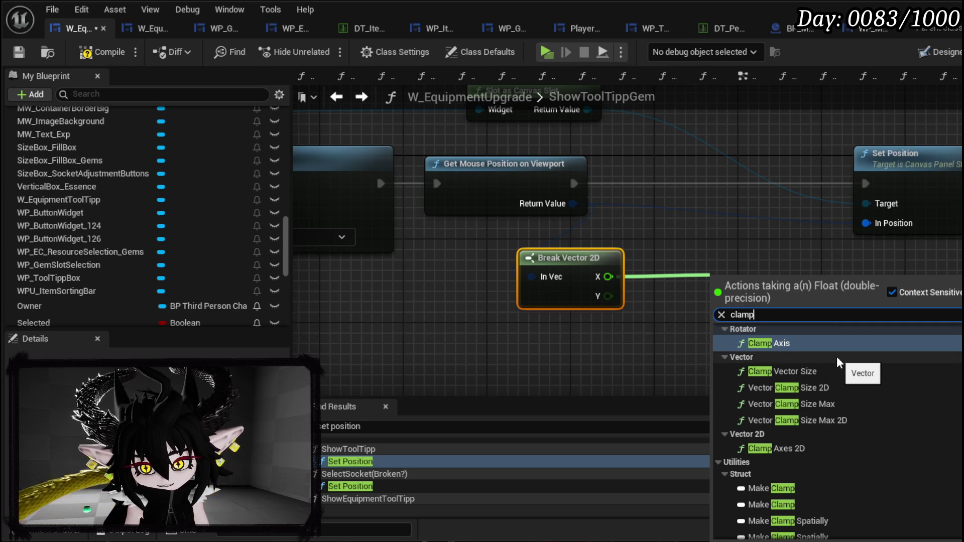
pyautogui.scroll(-2, 839, 363)
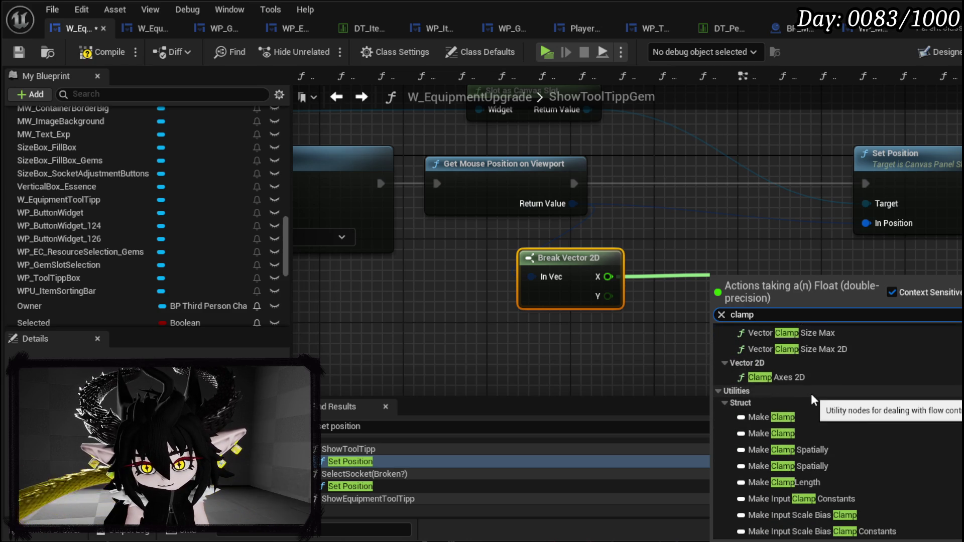
pyautogui.scroll(3, 895, 413)
pyautogui.scroll(2, 892, 413)
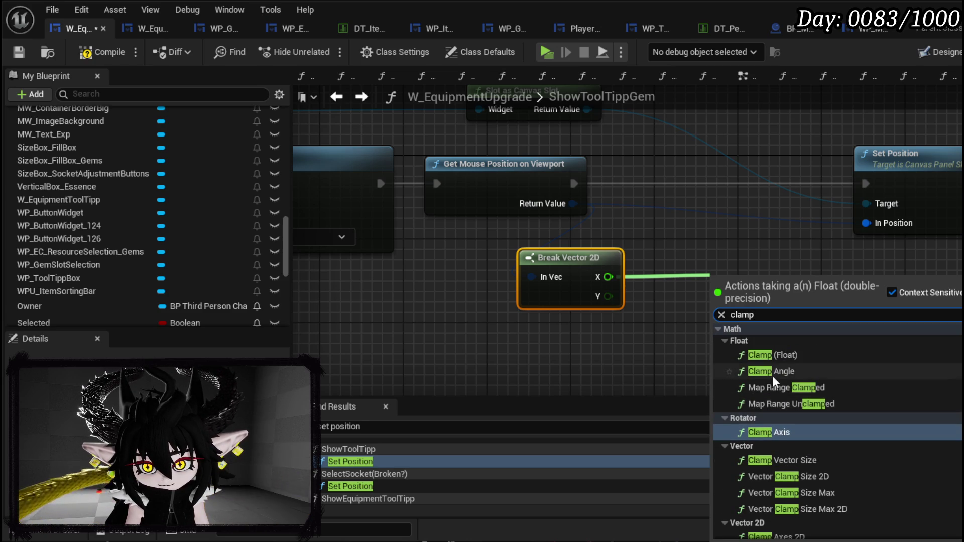
pyautogui.click(773, 357)
pyautogui.moveTo(743, 301); pyautogui.dragTo(701, 280)
pyautogui.moveTo(795, 277); pyautogui.dragTo(822, 261)
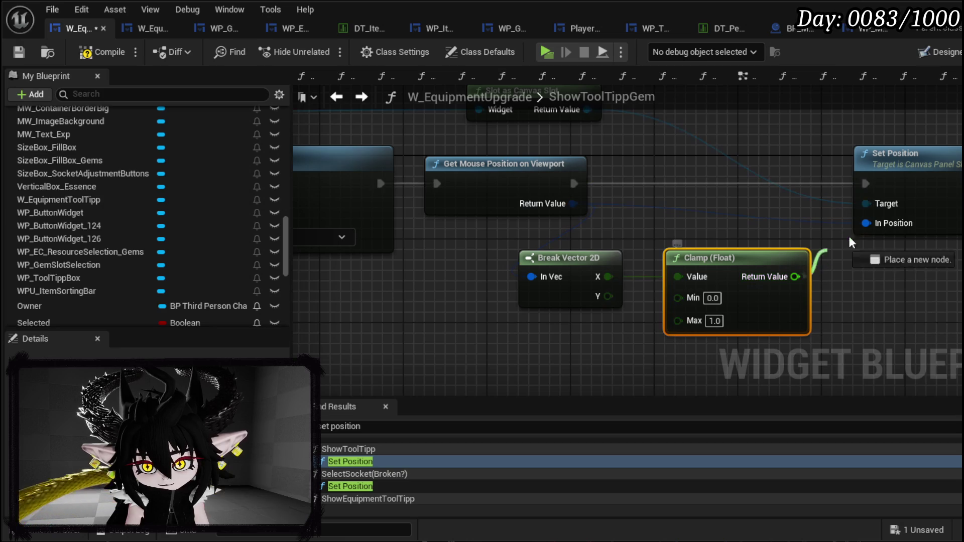
pyautogui.moveTo(864, 223)
pyautogui.mouseDown()
pyautogui.moveTo(873, 246)
pyautogui.moveTo(850, 247)
pyautogui.mouseUp()
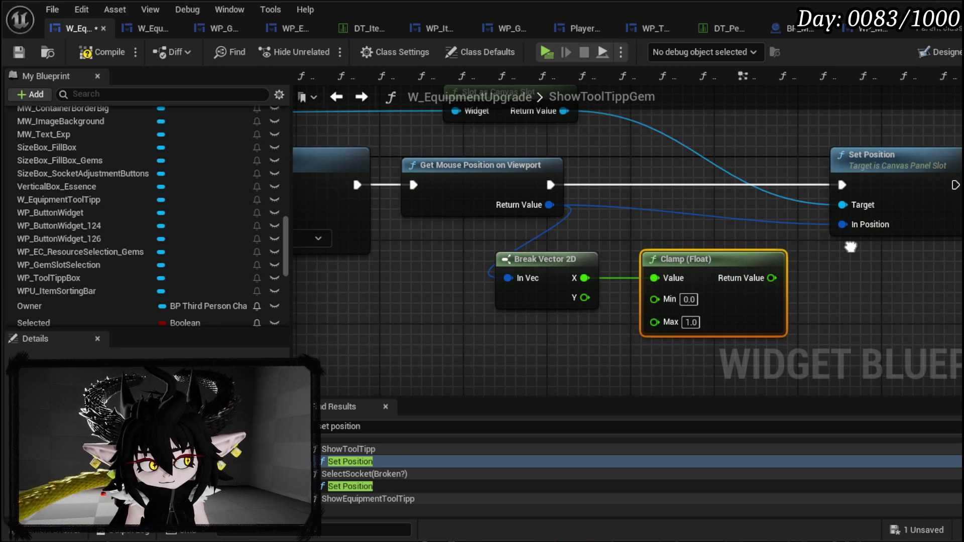
# - Feed the clamped X and the raw Y into a Make Vector 2D driving In Position
pyautogui.moveTo(850, 247)
pyautogui.mouseDown()
pyautogui.moveTo(710, 246)
pyautogui.moveTo(732, 254)
pyautogui.moveTo(749, 279)
pyautogui.mouseUp()
pyautogui.write('make')
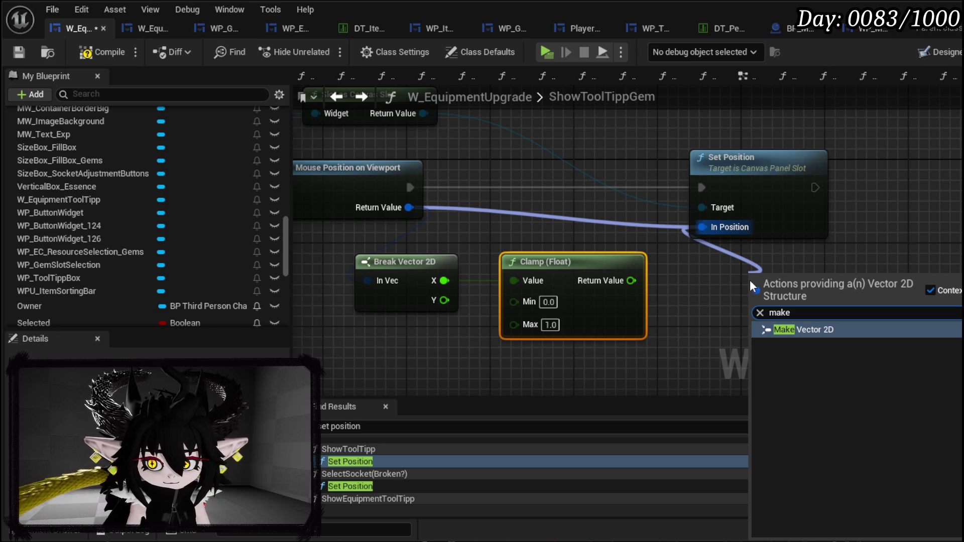
pyautogui.click(805, 325)
pyautogui.moveTo(631, 280)
pyautogui.mouseDown()
pyautogui.moveTo(755, 292)
pyautogui.moveTo(764, 276)
pyautogui.moveTo(750, 224)
pyautogui.mouseUp()
pyautogui.moveTo(410, 248)
pyautogui.mouseDown()
pyautogui.moveTo(447, 248)
pyautogui.moveTo(352, 275)
pyautogui.mouseUp()
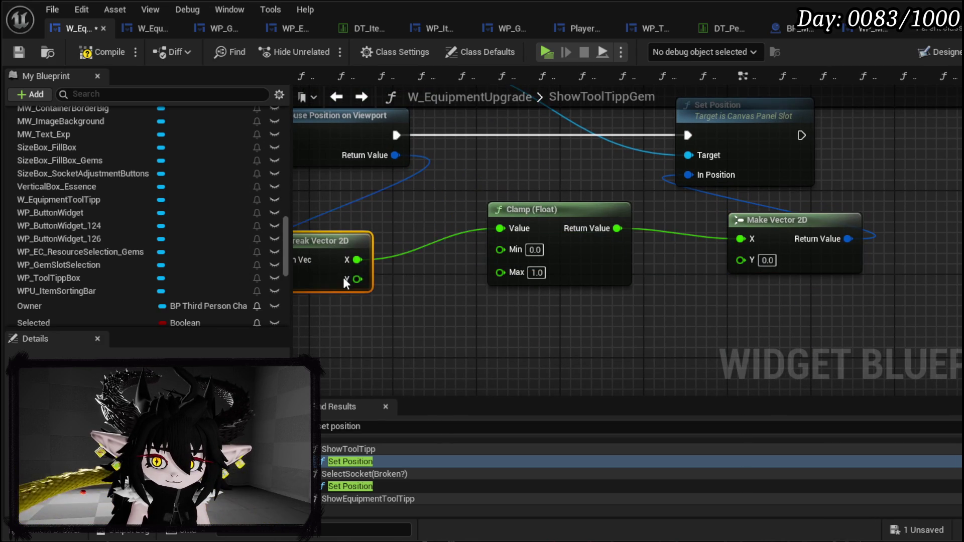
pyautogui.moveTo(573, 216); pyautogui.dragTo(521, 216)
pyautogui.moveTo(800, 219)
pyautogui.mouseDown()
pyautogui.moveTo(726, 251)
pyautogui.moveTo(663, 230)
pyautogui.mouseUp()
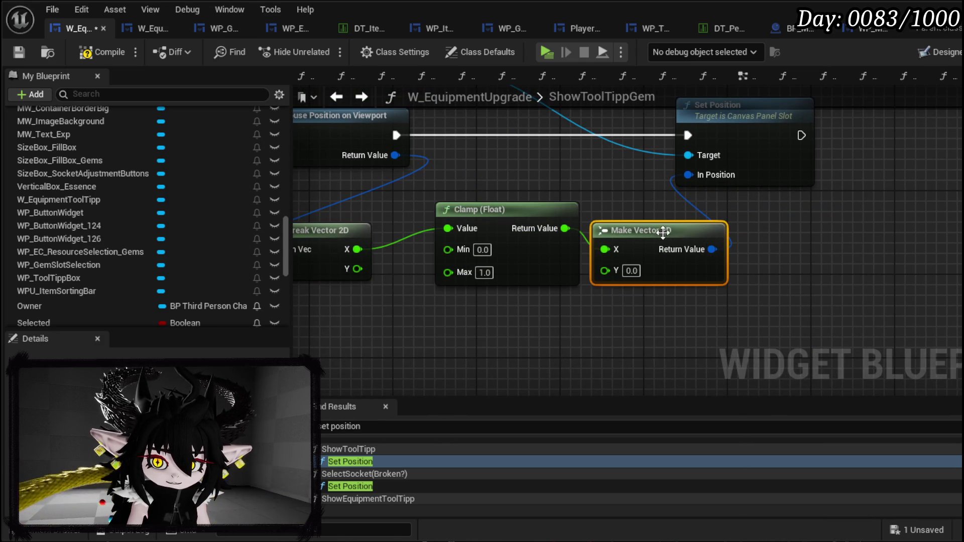
pyautogui.moveTo(357, 269)
pyautogui.mouseDown()
pyautogui.moveTo(625, 276)
pyautogui.moveTo(605, 271)
pyautogui.mouseUp()
pyautogui.moveTo(616, 230); pyautogui.dragTo(754, 222)
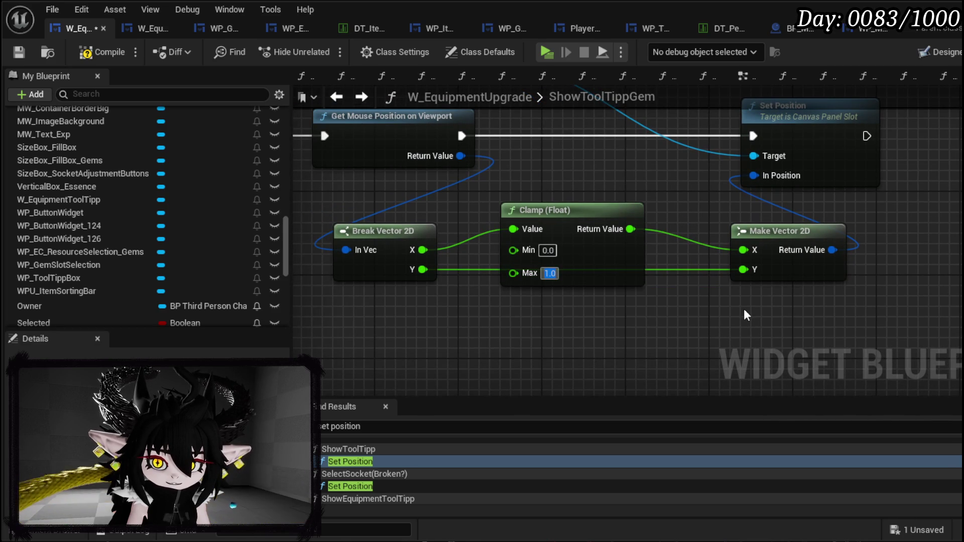
# - Set the clamp's Max to 1400, then compile and save the widget blueprint
pyautogui.write('1400')
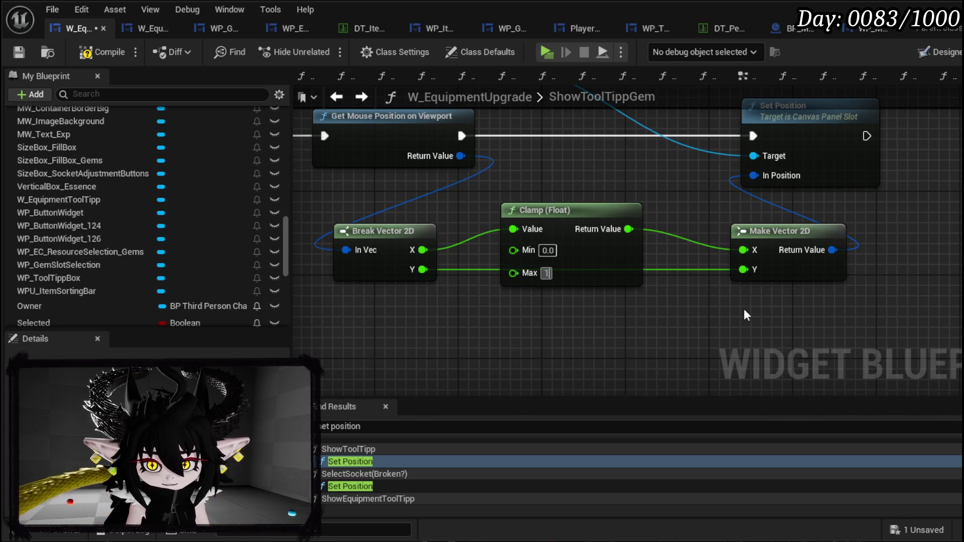
pyautogui.press('Return')
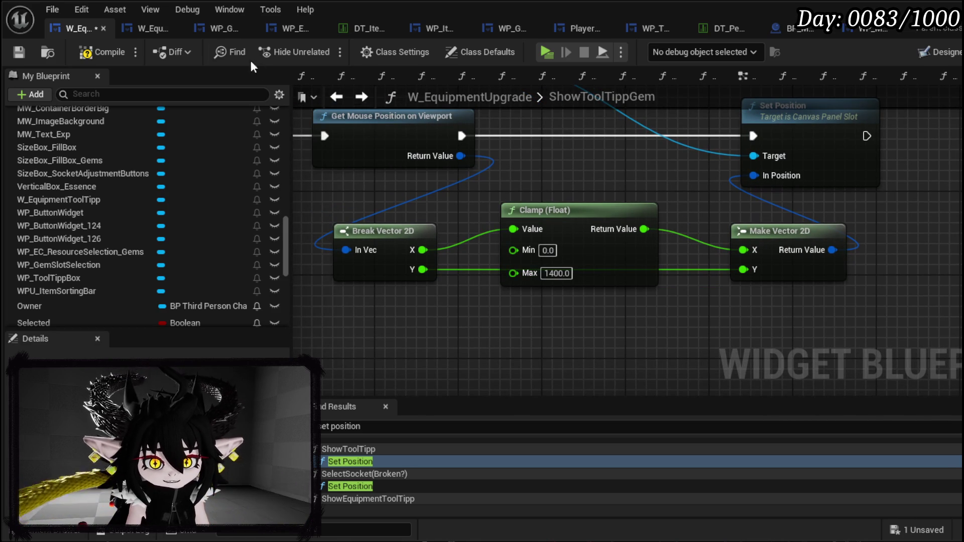
pyautogui.click(95, 52)
pyautogui.click(18, 52)
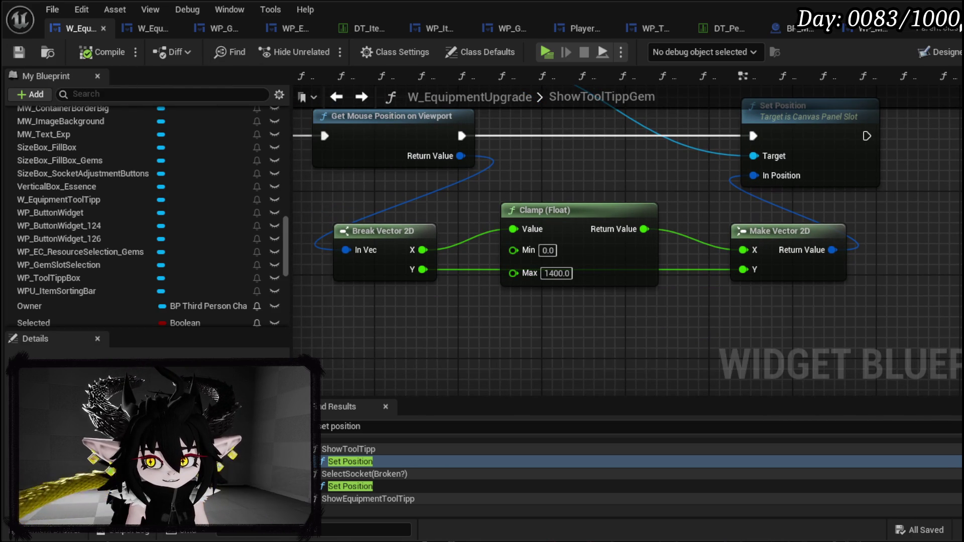
pyautogui.hotkey('alt', 'Tab')
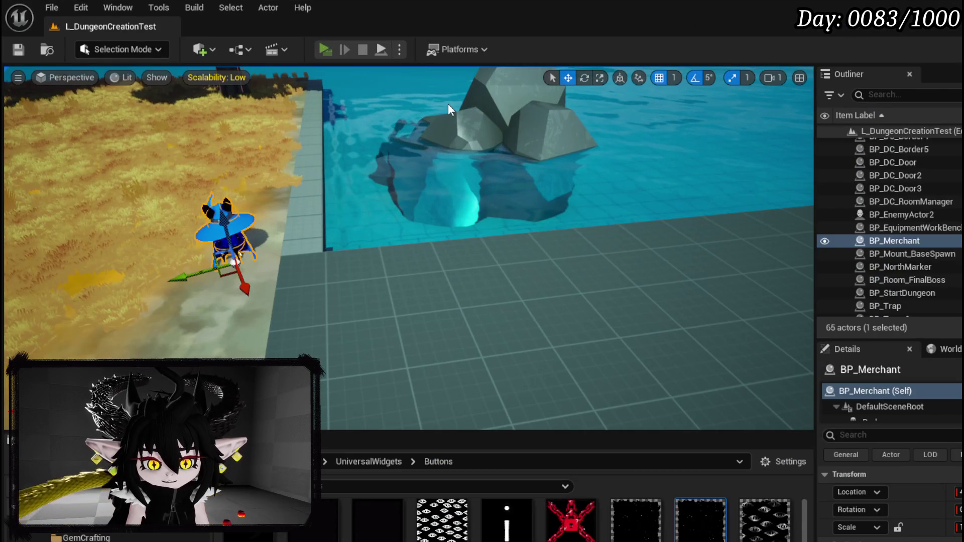
# - In play mode, upgrade IRON_HANDS and add the 30-cost diamond gem to IRON_HEAD
pyautogui.press('e')
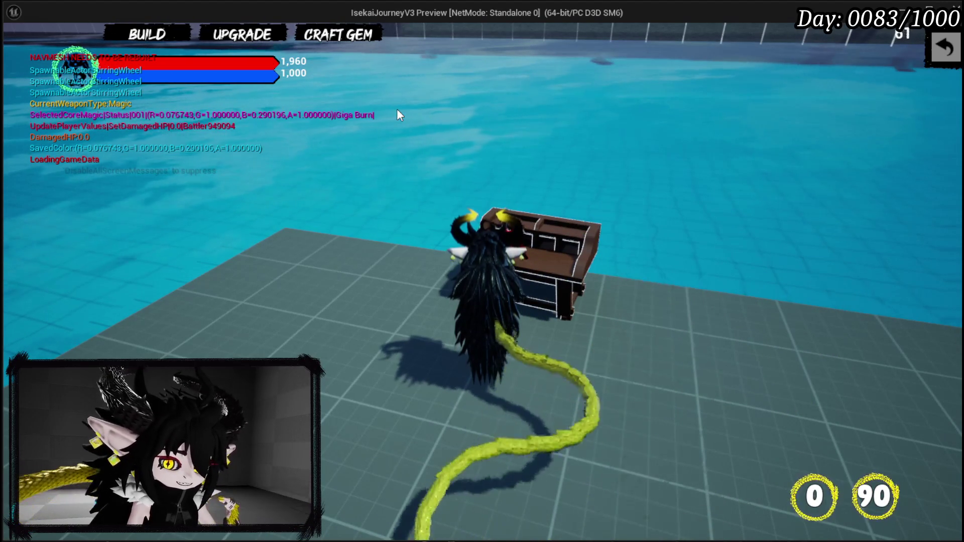
pyautogui.click(228, 25)
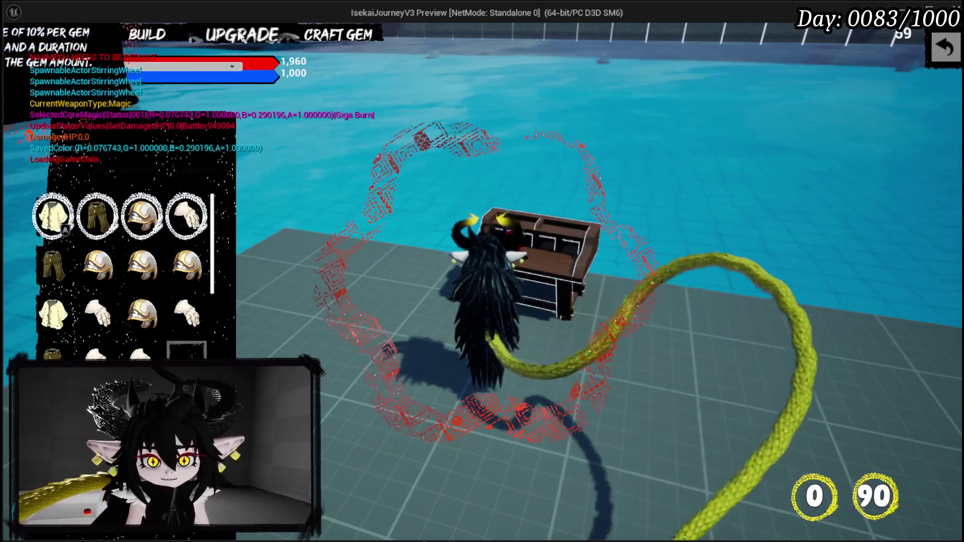
pyautogui.click(187, 217)
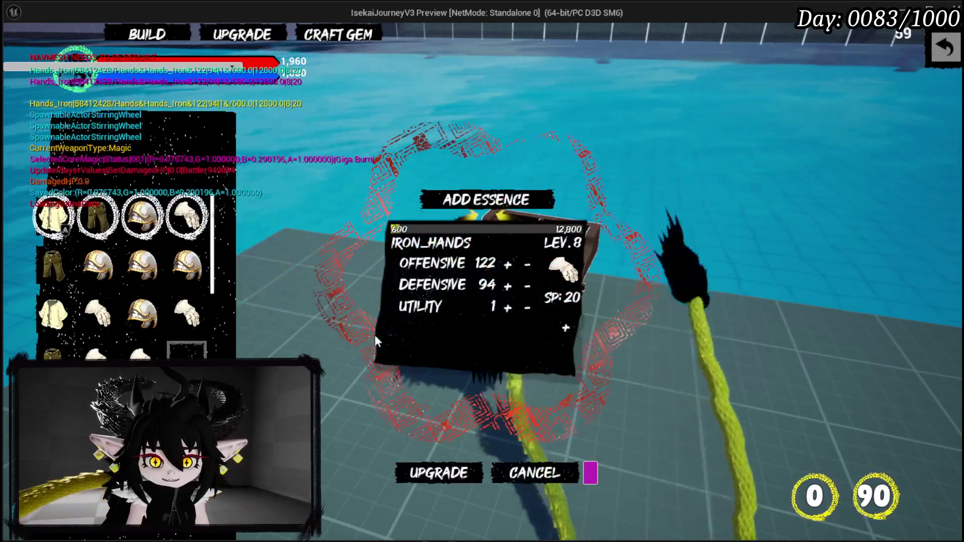
pyautogui.click(436, 475)
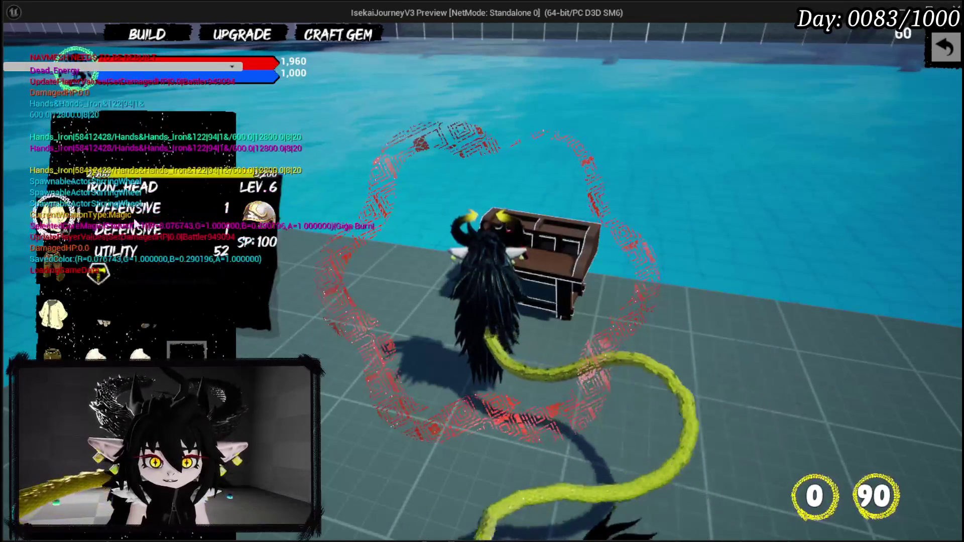
pyautogui.click(143, 219)
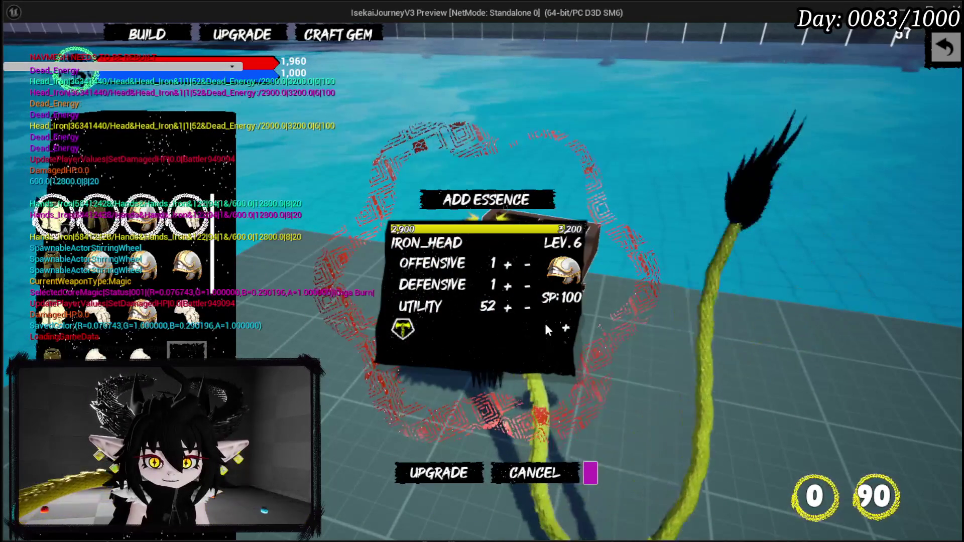
pyautogui.click(565, 327)
pyautogui.click(444, 405)
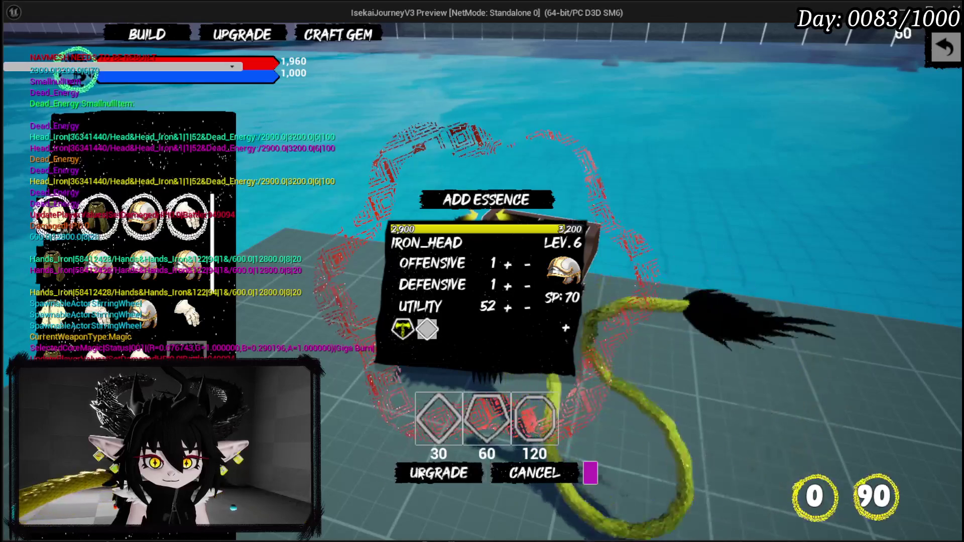
# - Check the gem tooltip over the gem grid, stop play, and save the level
pyautogui.click(428, 330)
pyautogui.moveTo(754, 98)
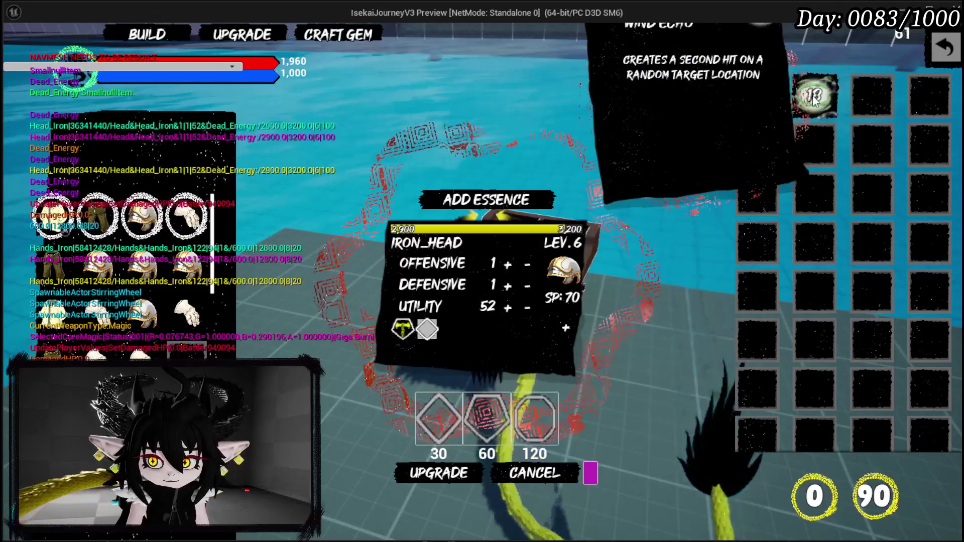
pyautogui.press('Escape')
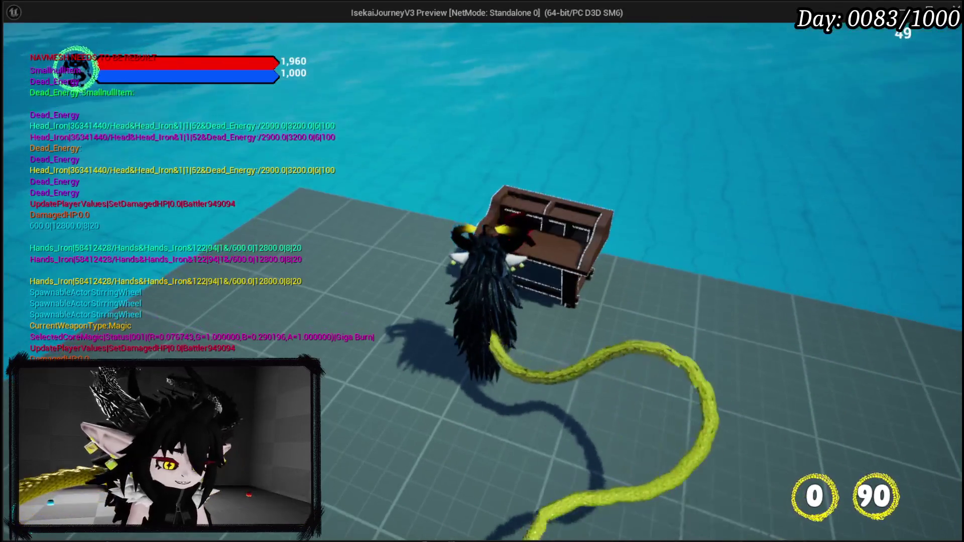
pyautogui.press('Escape')
pyautogui.click(18, 49)
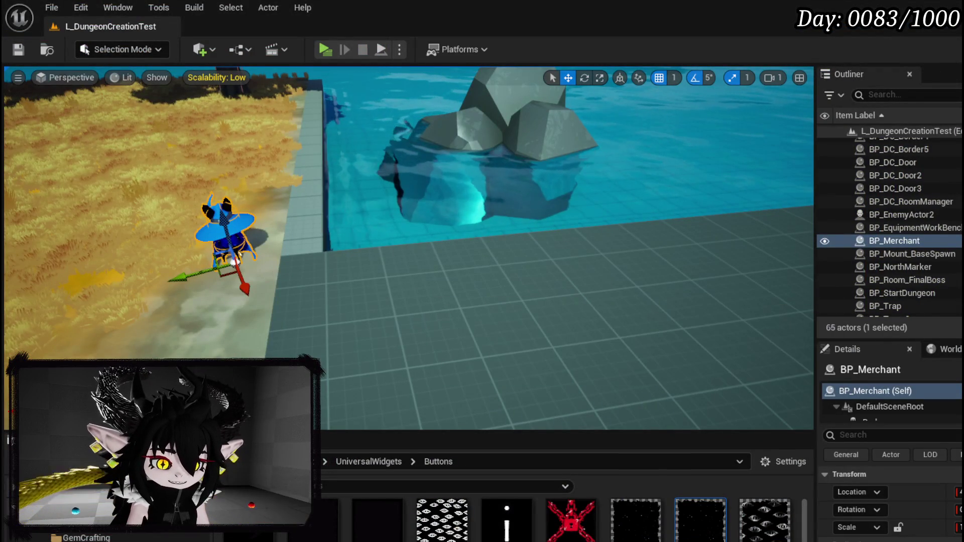
pyautogui.hotkey('alt', 'Tab')
# - Duplicate the Clamp (Float) node and route Break Vector 2D Y through it into Make Vector 2D
pyautogui.moveTo(557, 225)
pyautogui.mouseDown()
pyautogui.moveTo(568, 296)
pyautogui.moveTo(537, 207)
pyautogui.mouseUp()
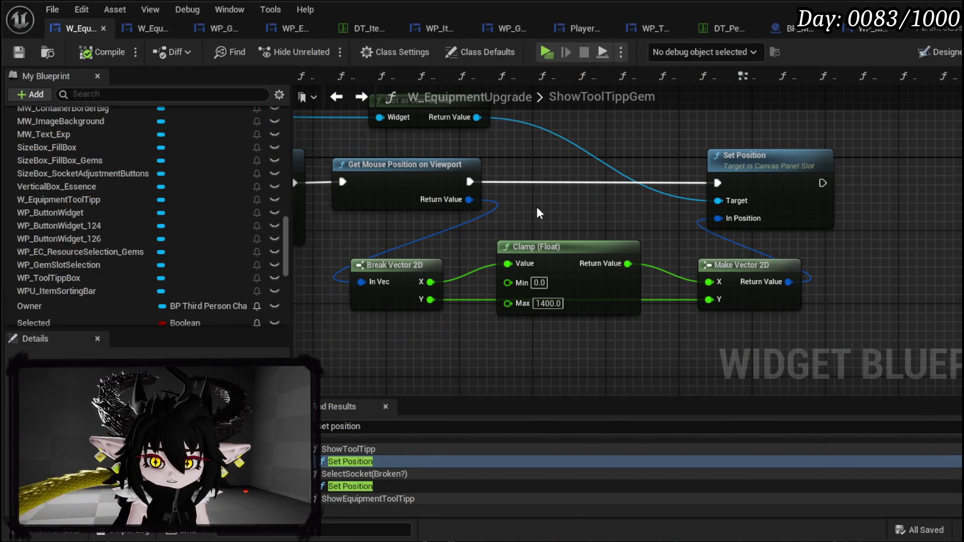
pyautogui.moveTo(566, 256); pyautogui.dragTo(576, 220)
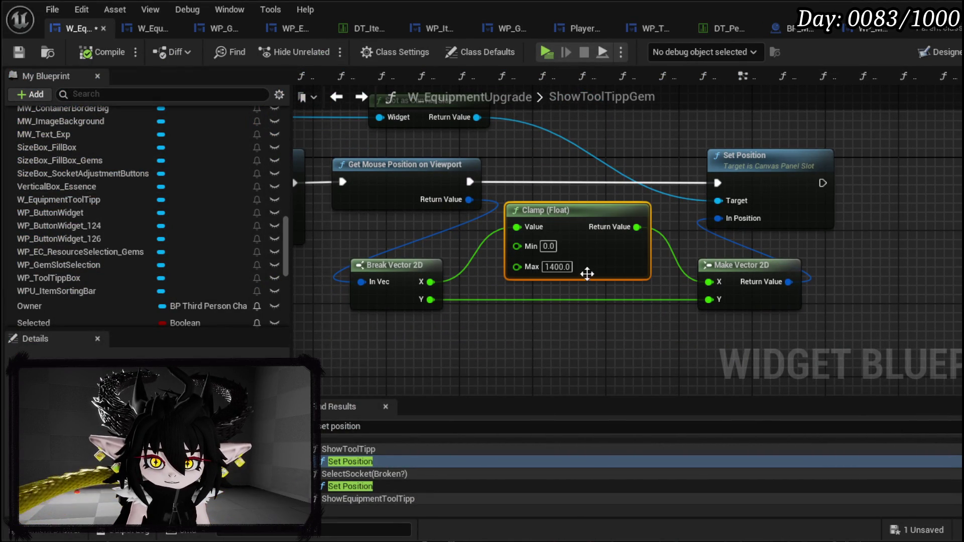
pyautogui.hotkey('ctrl', 'd')
pyautogui.moveTo(430, 300); pyautogui.dragTo(526, 327)
pyautogui.moveTo(646, 327)
pyautogui.mouseDown()
pyautogui.moveTo(691, 320)
pyautogui.moveTo(709, 299)
pyautogui.mouseUp()
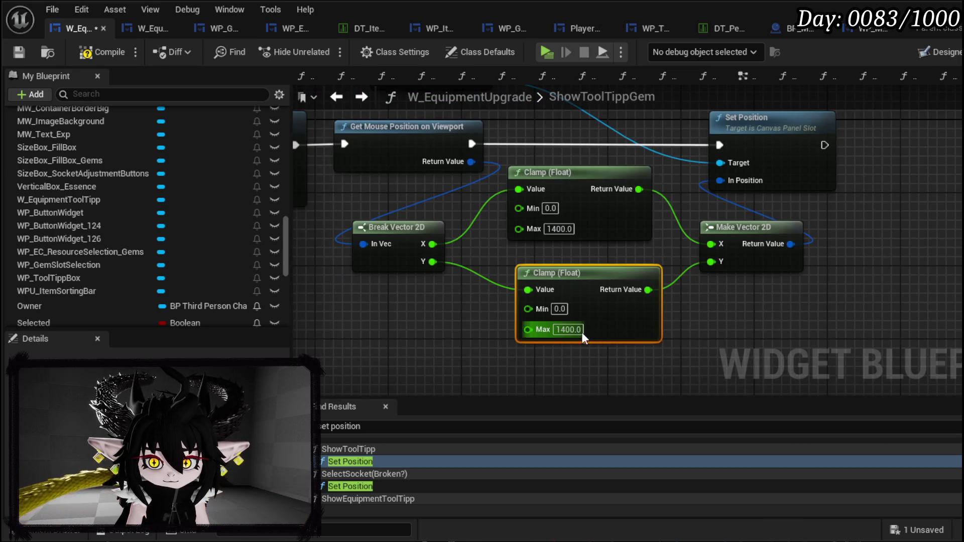
# - Set the new clamp's Max to 800.0, then compile and save the blueprint
pyautogui.click(570, 329)
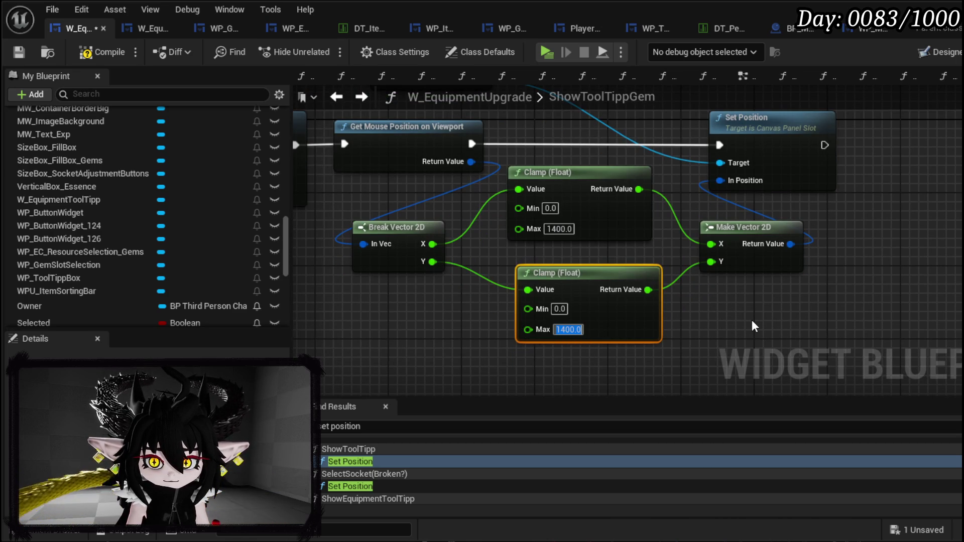
pyautogui.write('8')
pyautogui.press('Return')
pyautogui.write('00')
pyautogui.click(753, 321)
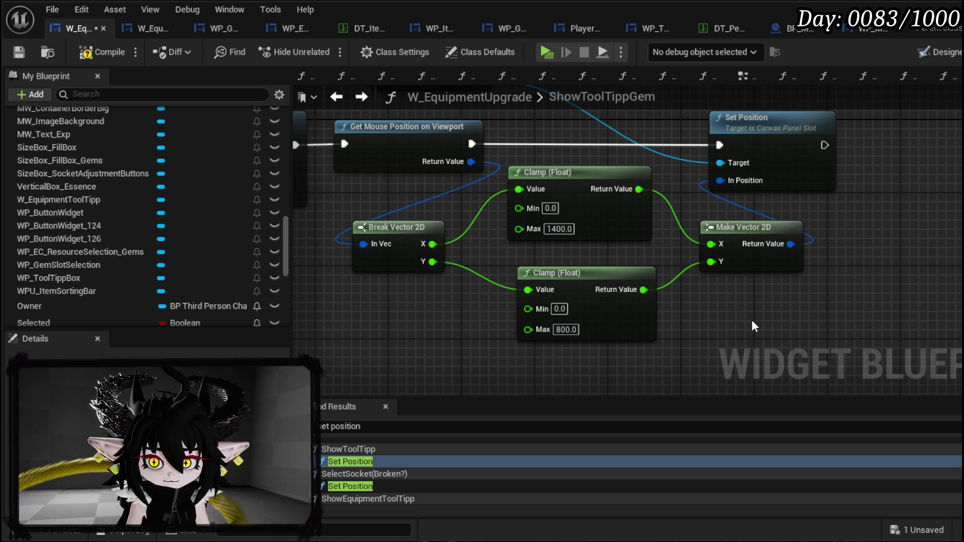
pyautogui.click(19, 49)
pyautogui.moveTo(405, 213)
pyautogui.mouseDown()
pyautogui.moveTo(669, 236)
pyautogui.moveTo(738, 285)
pyautogui.moveTo(879, 293)
pyautogui.moveTo(566, 281)
pyautogui.mouseUp()
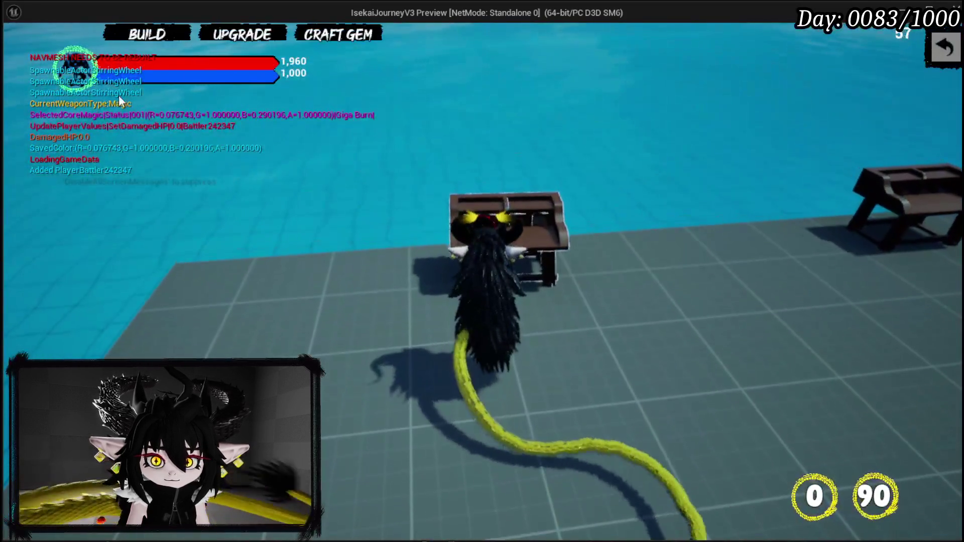
# - Retest by adding a 30-cost gem to IRON_HEAD and checking the tooltip, then stop play and save
pyautogui.click(245, 36)
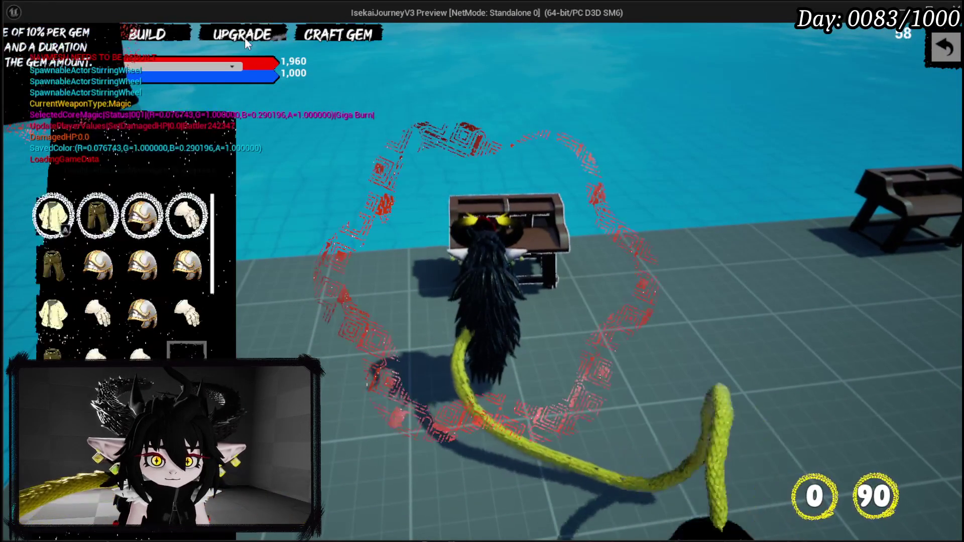
pyautogui.click(188, 216)
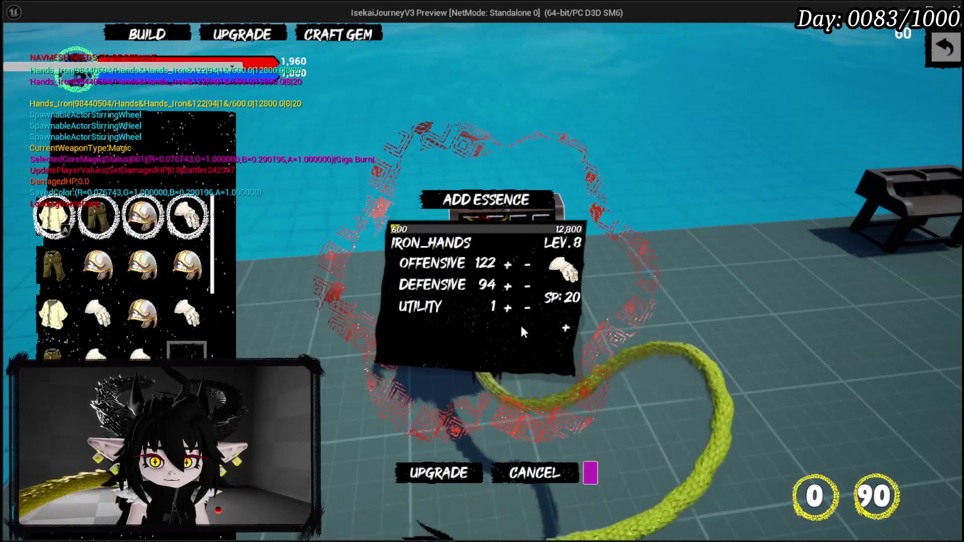
pyautogui.click(566, 327)
pyautogui.click(179, 225)
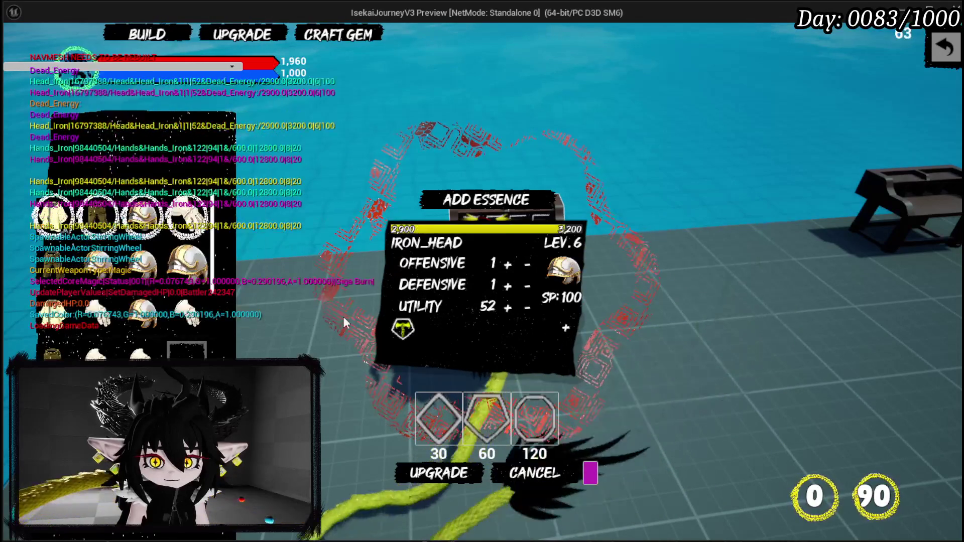
pyautogui.click(565, 323)
pyautogui.click(565, 324)
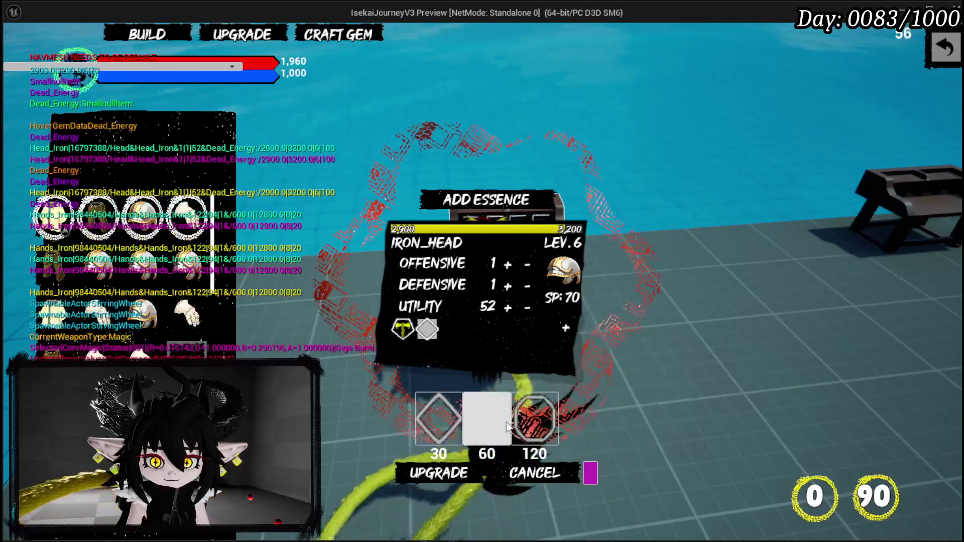
pyautogui.click(438, 418)
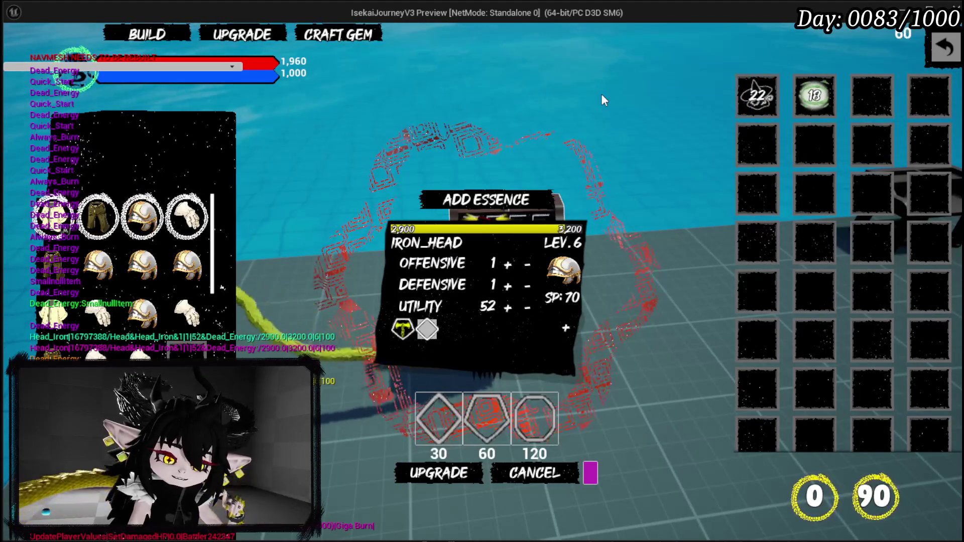
pyautogui.press('Escape')
pyautogui.click(18, 50)
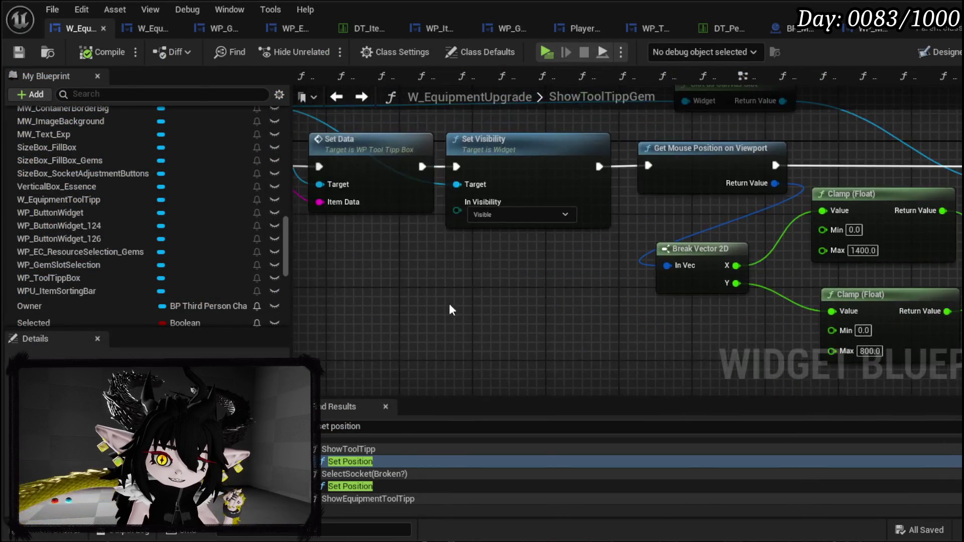
# - Pan back to Set Visibility in ShowToolTippGem, then compile and save W_EquipmentUpgrade
pyautogui.moveTo(449, 303)
pyautogui.mouseDown()
pyautogui.moveTo(584, 249)
pyautogui.moveTo(578, 281)
pyautogui.moveTo(551, 298)
pyautogui.moveTo(607, 296)
pyautogui.moveTo(385, 318)
pyautogui.moveTo(251, 307)
pyautogui.moveTo(660, 305)
pyautogui.moveTo(251, 299)
pyautogui.moveTo(220, 273)
pyautogui.mouseUp()
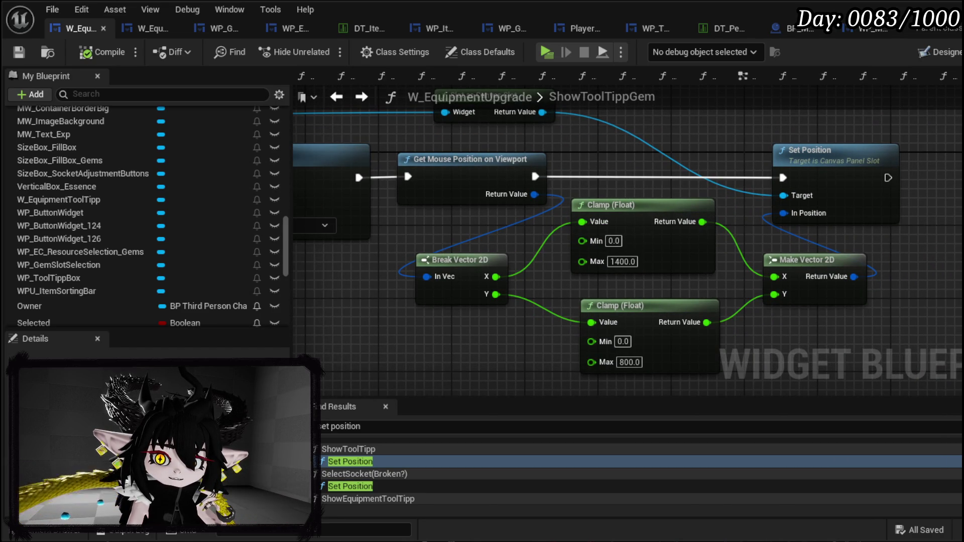
pyautogui.moveTo(332, 120); pyautogui.dragTo(513, 127)
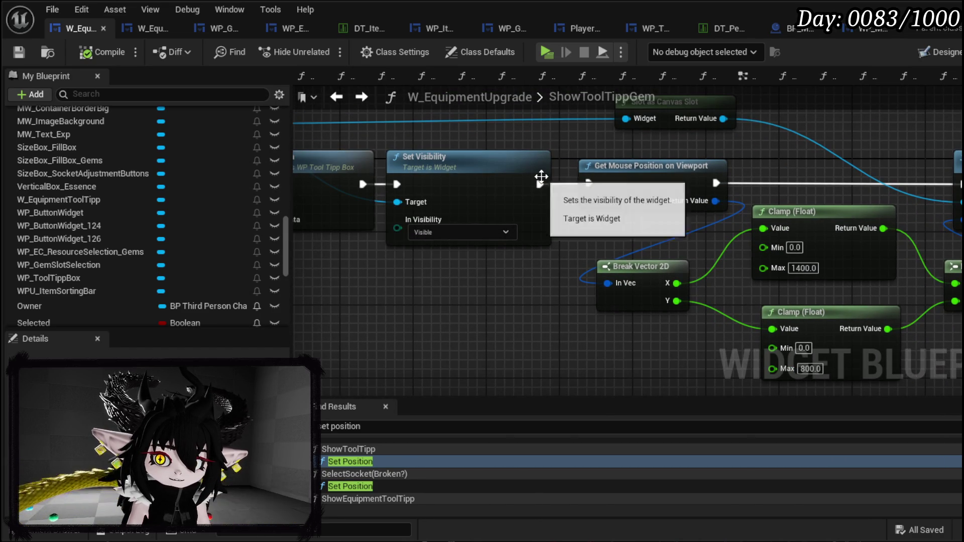
pyautogui.click(20, 53)
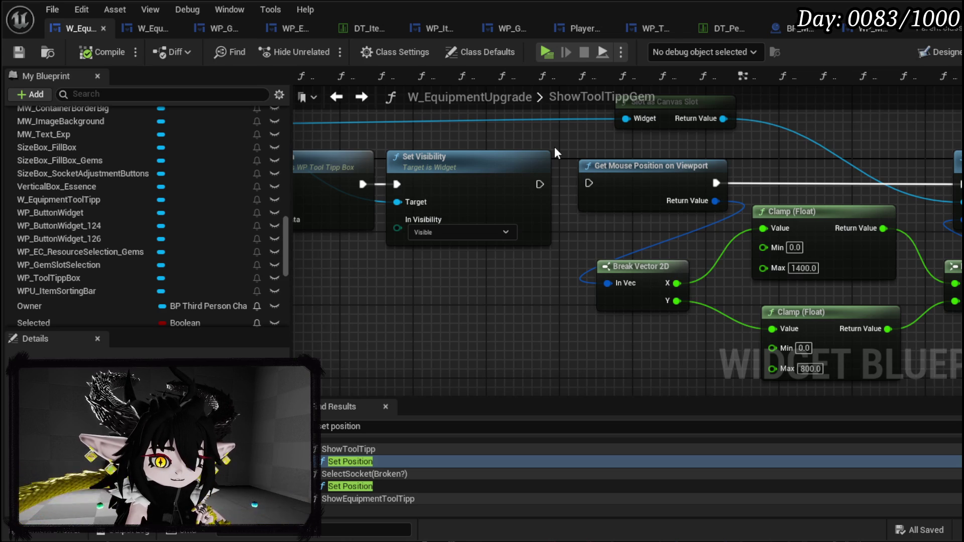
pyautogui.click(20, 50)
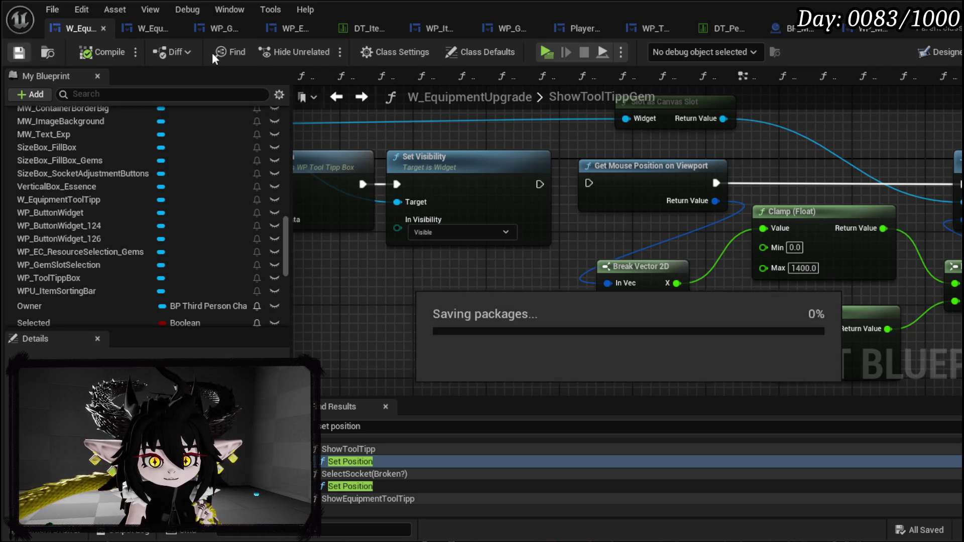